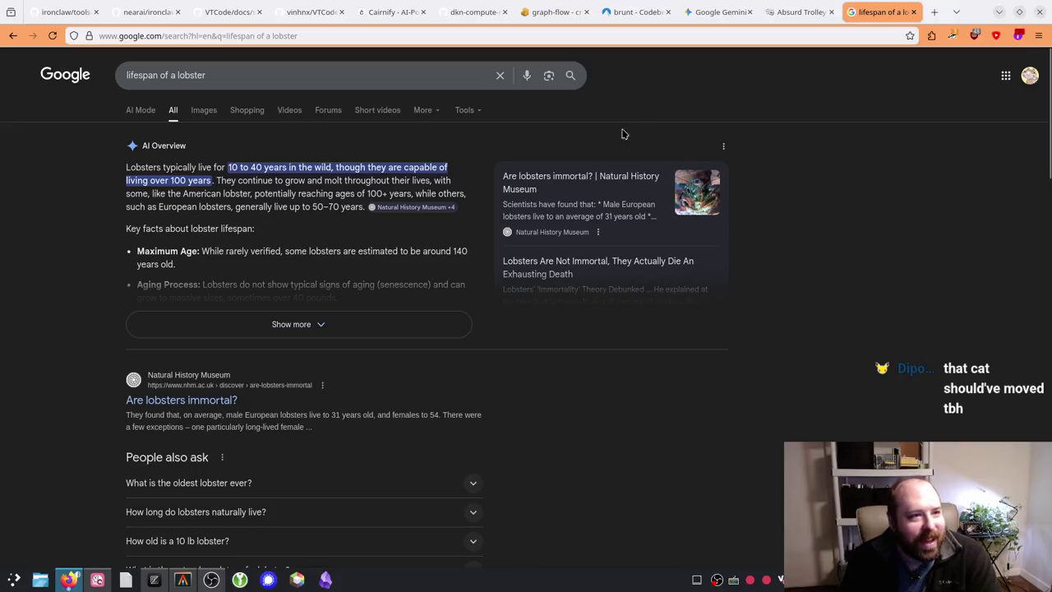
Step: Switch from the Google lobster lifespan results back to the Absurd Trolley Problems tab
left_click(785, 25)
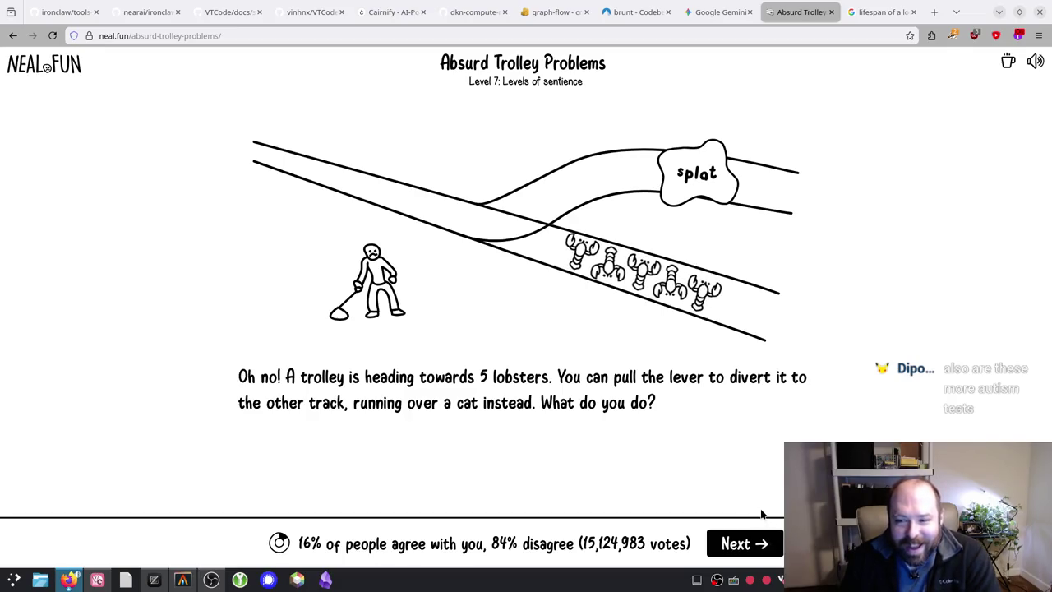
Step: Review the Level 7 vote results (16% agree, 84% disagree) and advance to Level 8: Sleeping
left_click(238, 35)
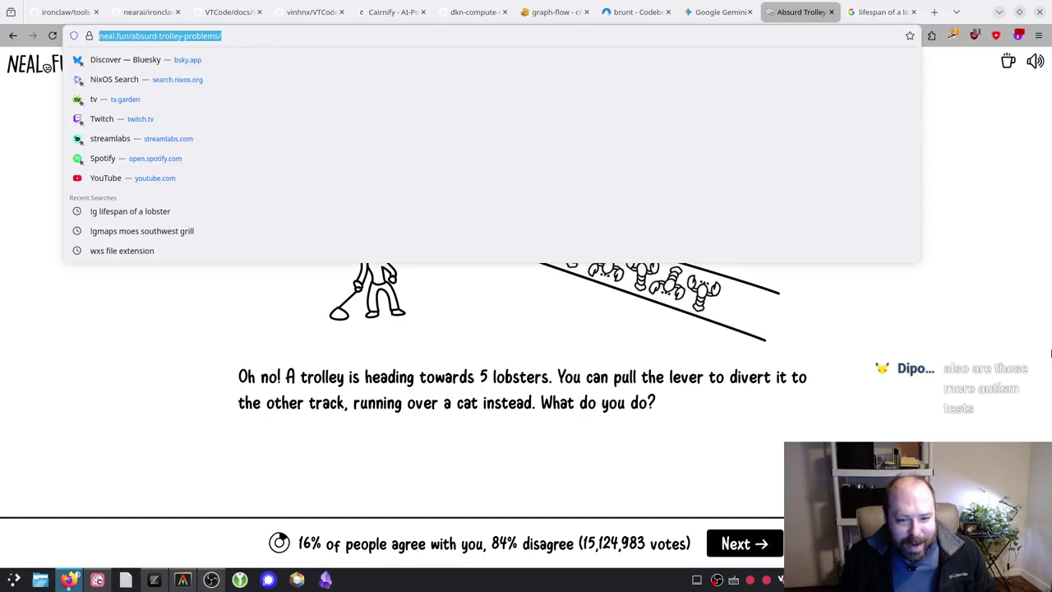
key("Escape")
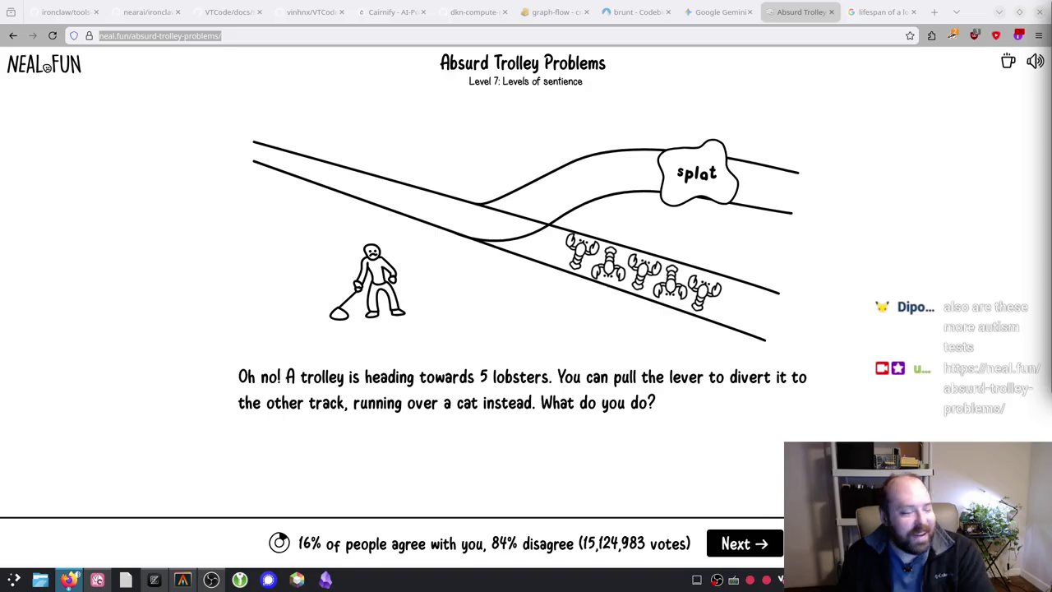
left_click(82, 352)
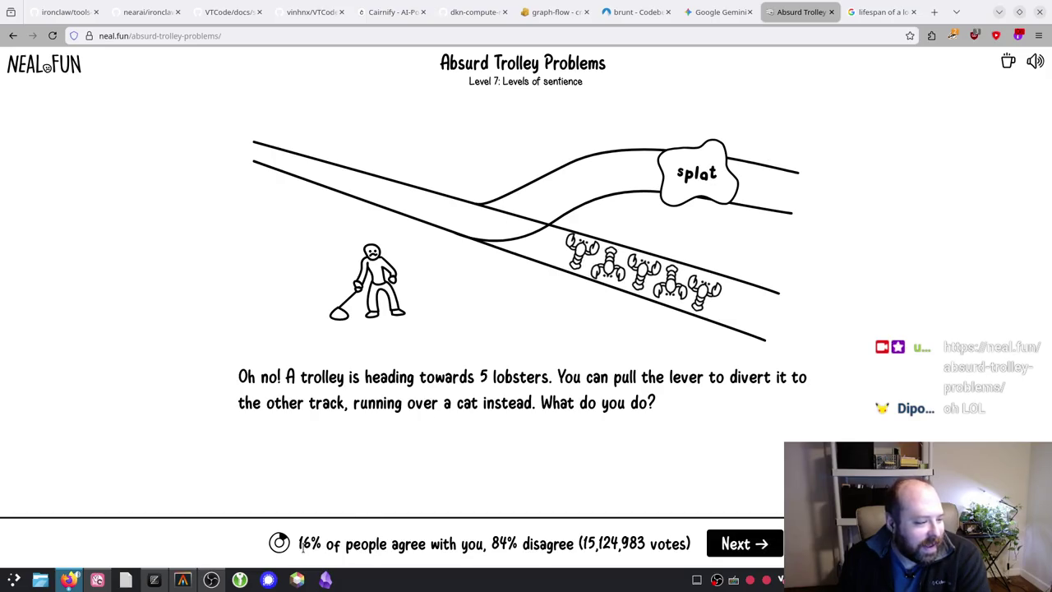
mouse_move(303, 547)
left_mouse_down()
mouse_move(392, 547)
mouse_move(294, 547)
left_mouse_up()
left_click_drag(639, 534, 686, 540)
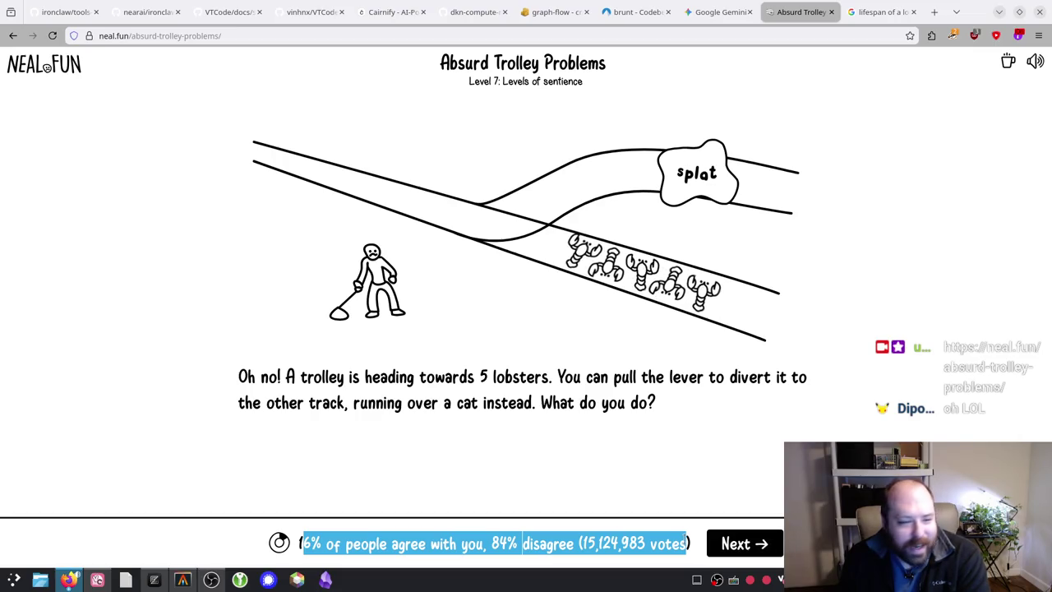
left_click(687, 542)
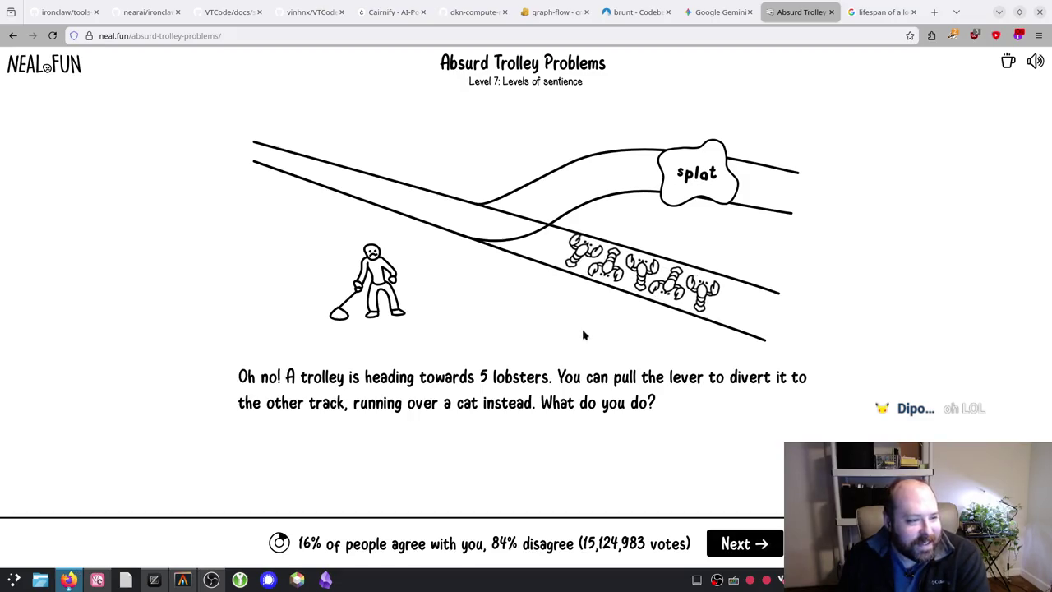
left_click(737, 543)
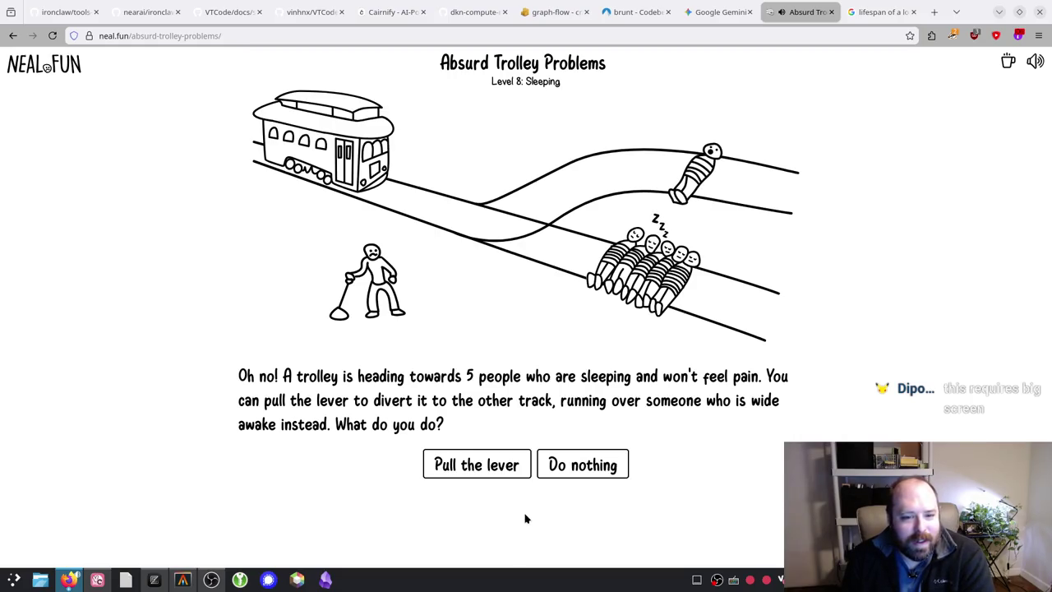
Step: Pull the lever onto the wide-awake person, note the 49%/51% split, and go to Level 9
left_click(491, 467)
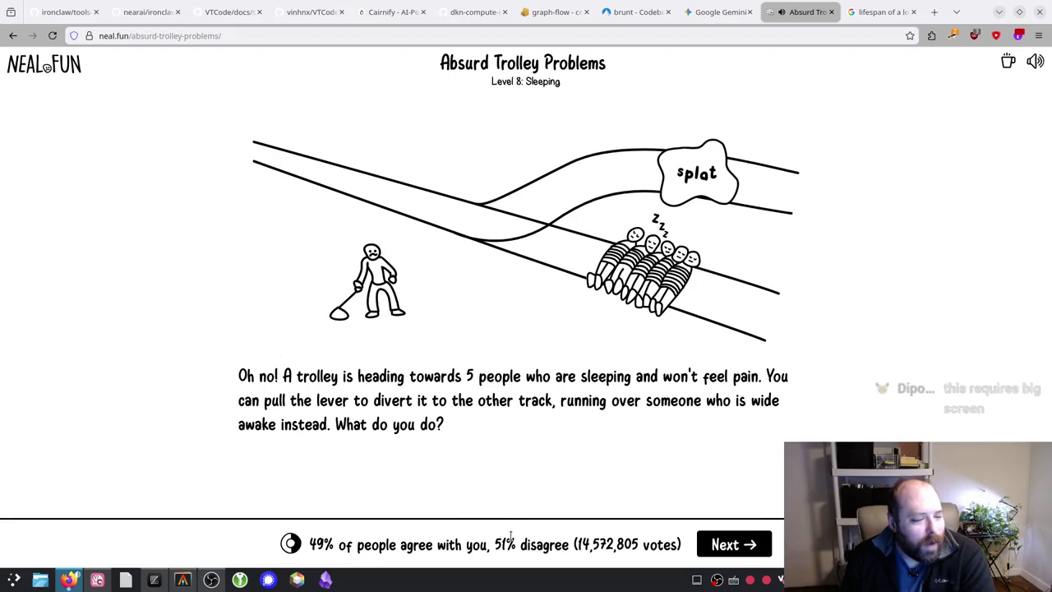
left_click_drag(501, 544, 664, 544)
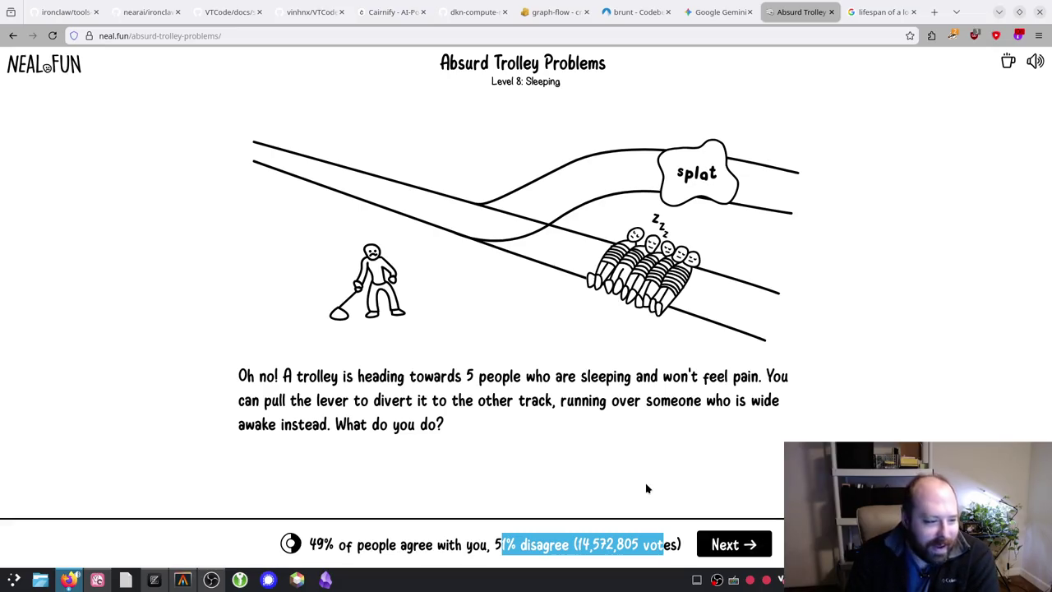
left_click(732, 545)
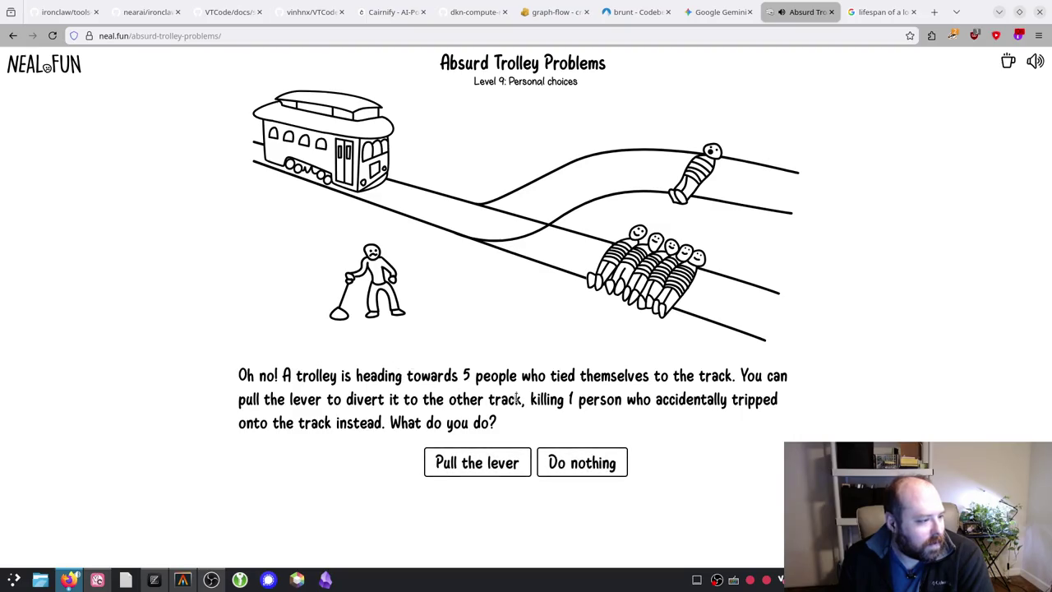
Step: Choose Do nothing on Level 9, then continue to Level 10: Mercy
mouse_move(302, 376)
left_mouse_down()
mouse_move(743, 375)
mouse_move(565, 400)
mouse_move(400, 400)
mouse_move(502, 408)
mouse_move(766, 402)
mouse_move(713, 426)
mouse_move(517, 397)
mouse_move(531, 417)
left_mouse_up()
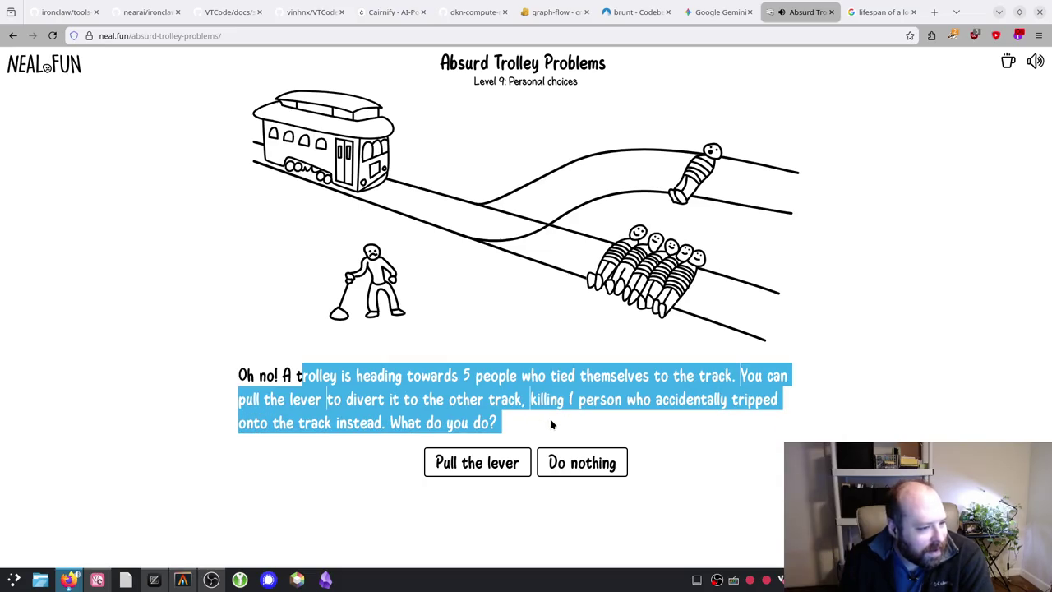
left_click(554, 428)
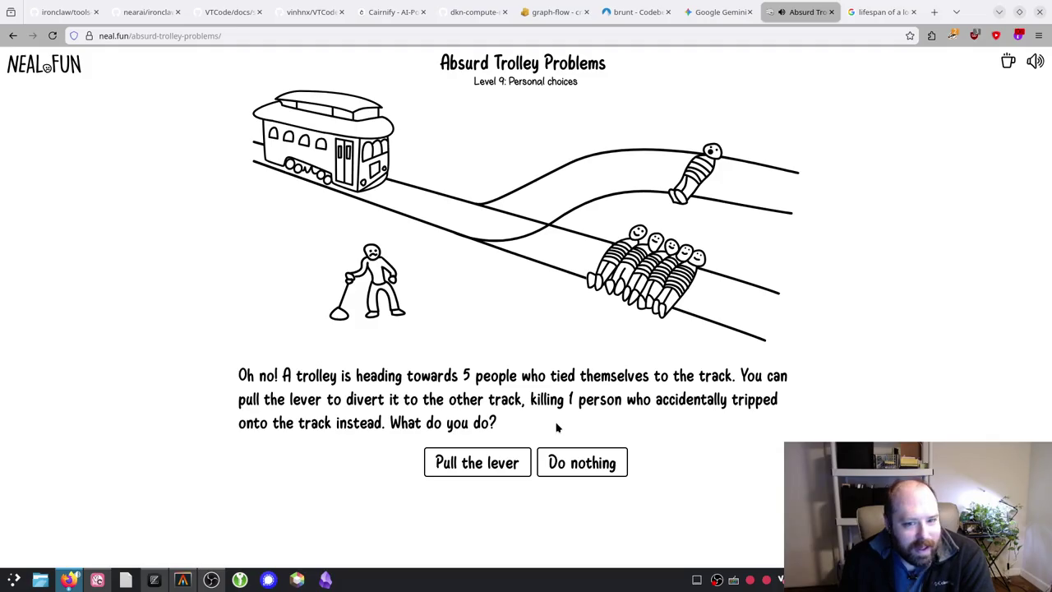
left_click(572, 462)
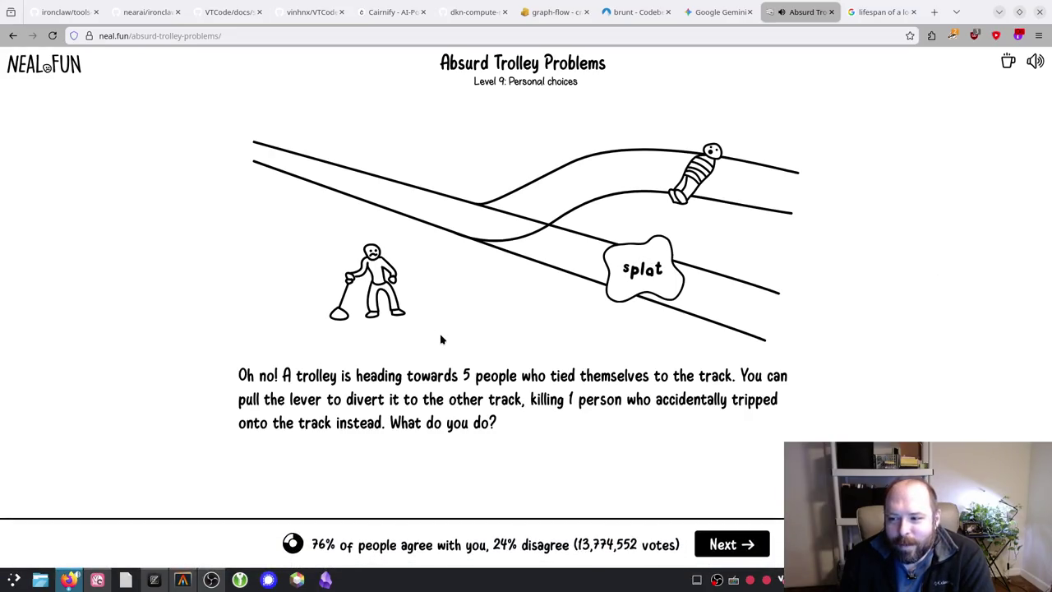
left_click(730, 553)
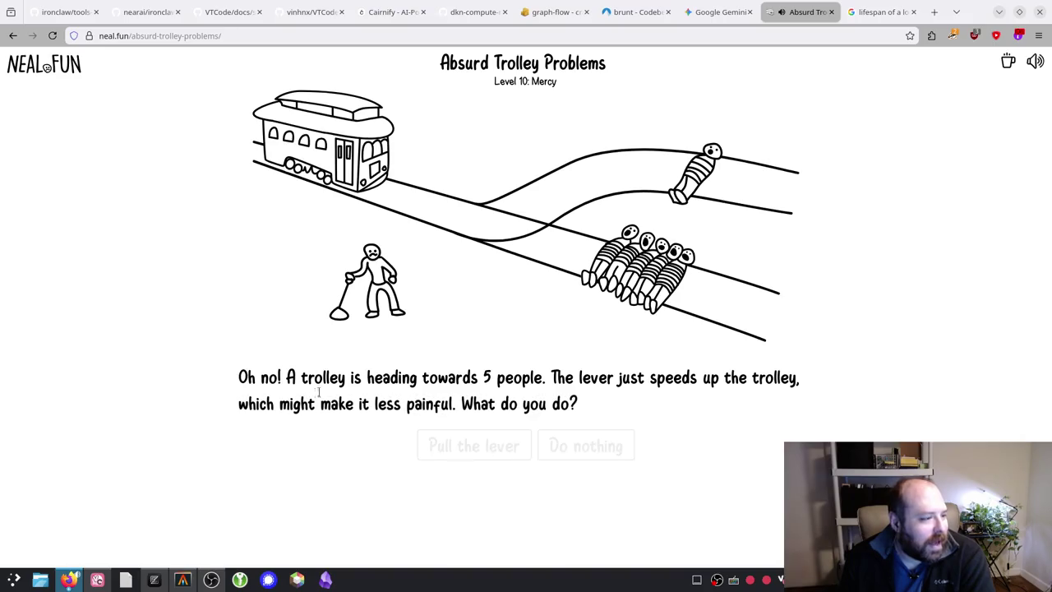
Step: Pull the lever on Level 10: Mercy to speed up the trolley, then continue to Level 11
mouse_move(553, 377)
left_mouse_down()
mouse_move(781, 378)
mouse_move(468, 403)
mouse_move(565, 400)
left_mouse_up()
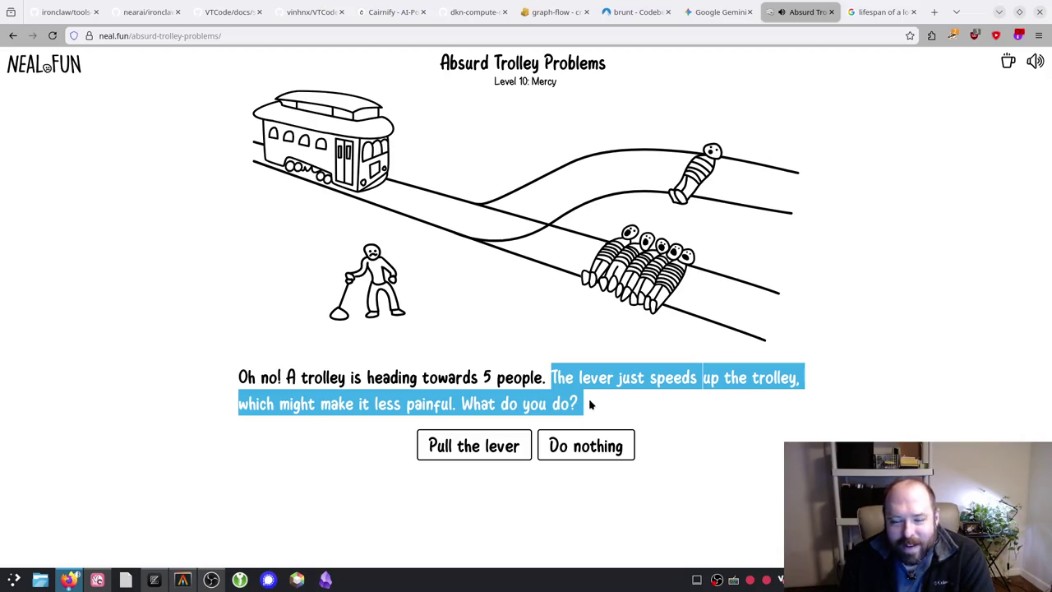
left_click(590, 401)
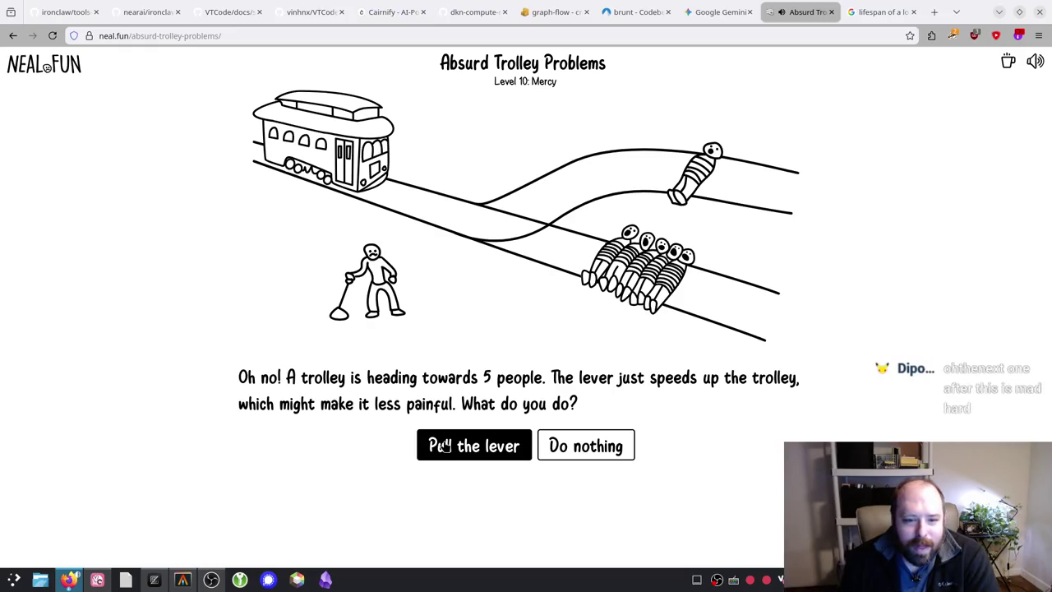
left_click(444, 446)
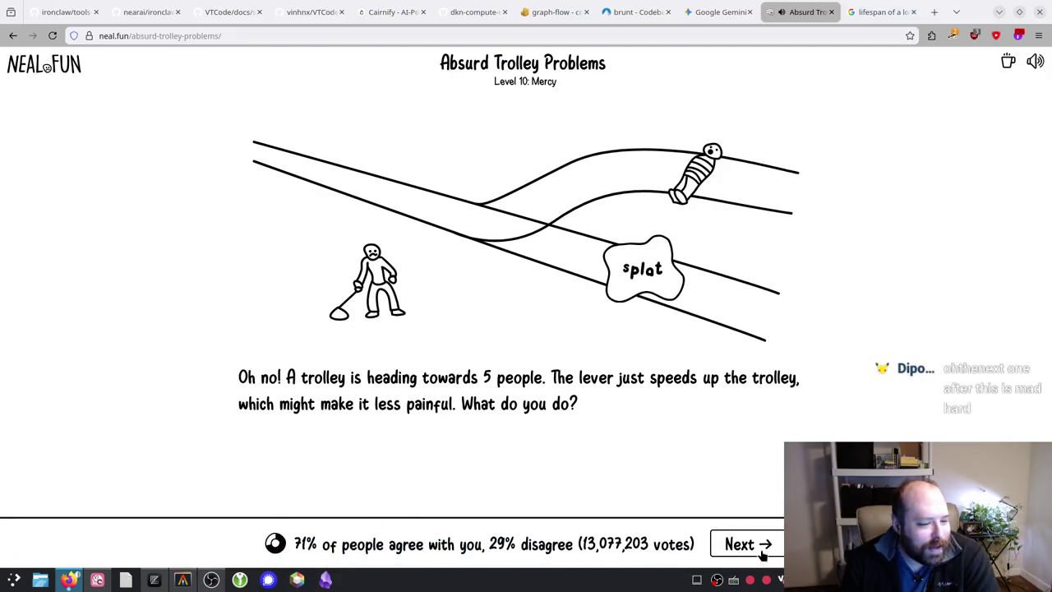
left_click(763, 556)
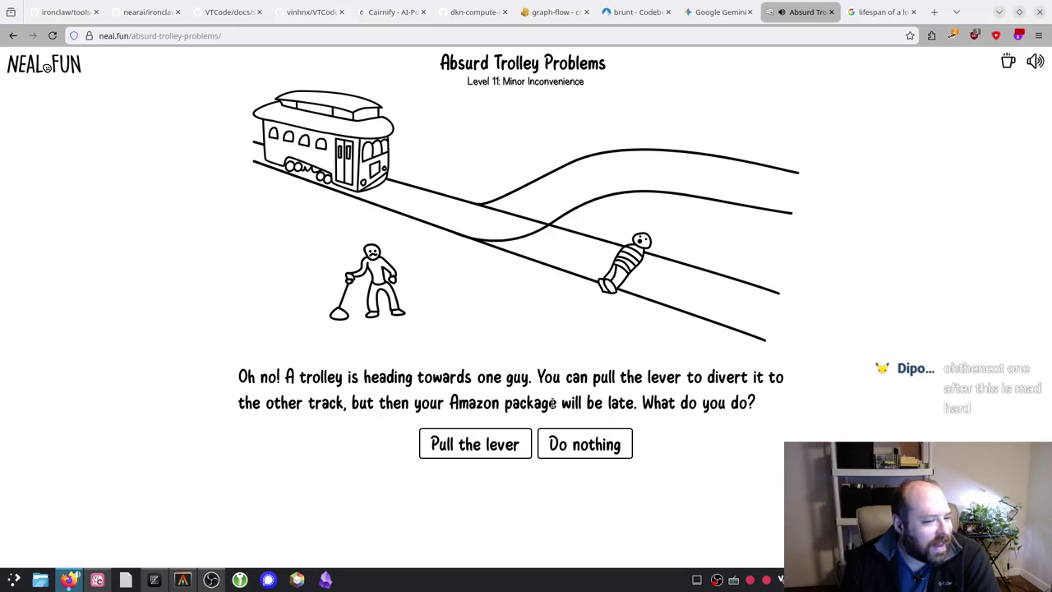
Step: Pull the lever on Level 11: Minor Inconvenience to save the one guy, then continue to Level 12
left_click_drag(582, 402, 749, 402)
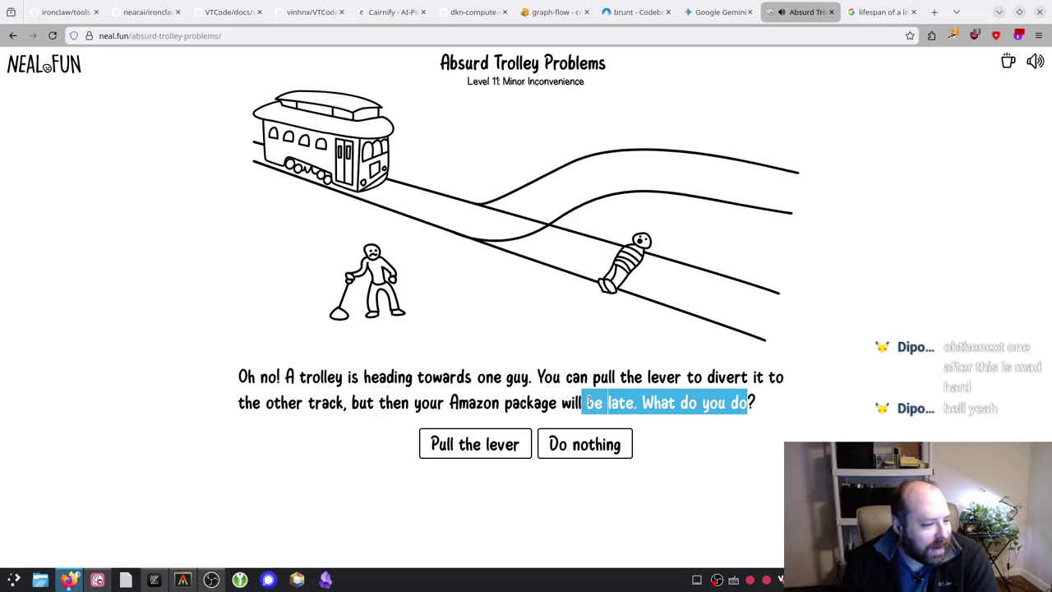
left_click(480, 441)
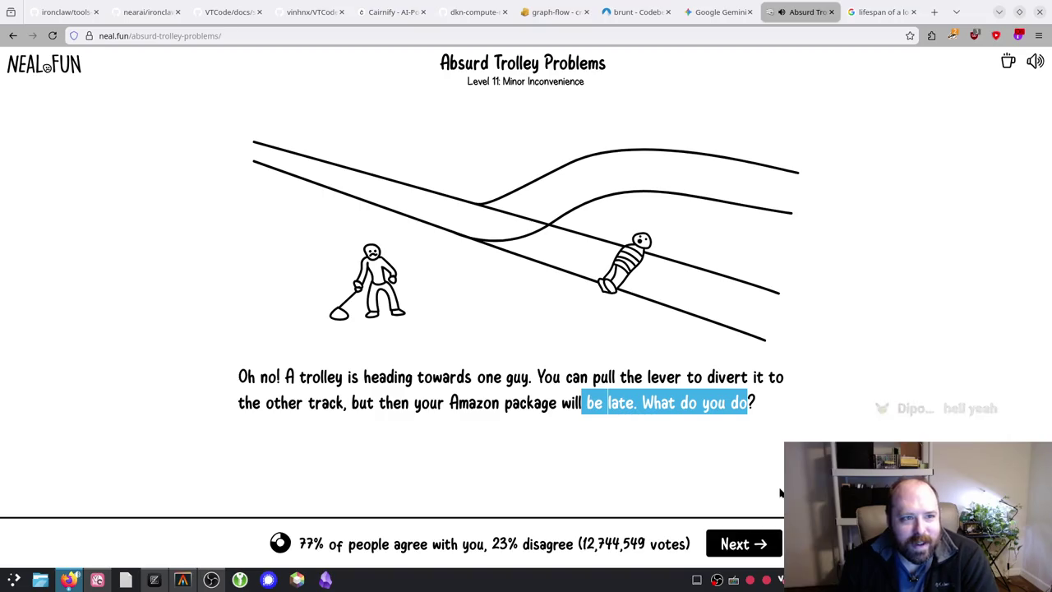
left_click(749, 531)
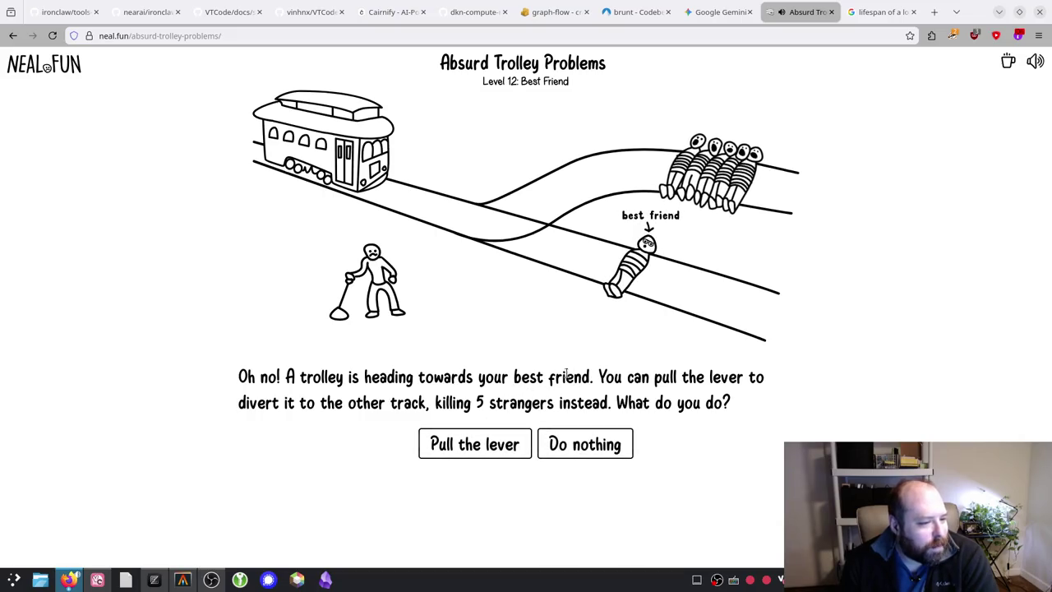
Step: Pull the lever on Level 12: Best Friend, then continue to Level 13: Can't see
mouse_move(599, 377)
left_mouse_down()
mouse_move(705, 377)
mouse_move(521, 376)
mouse_move(315, 420)
mouse_move(443, 402)
mouse_move(740, 404)
left_mouse_up()
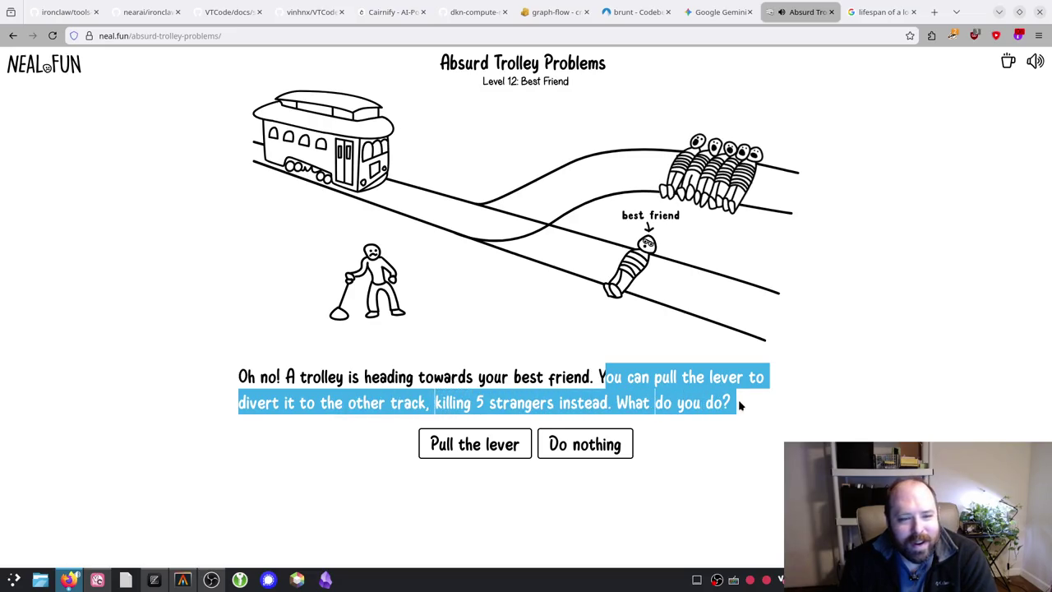
left_click(740, 405)
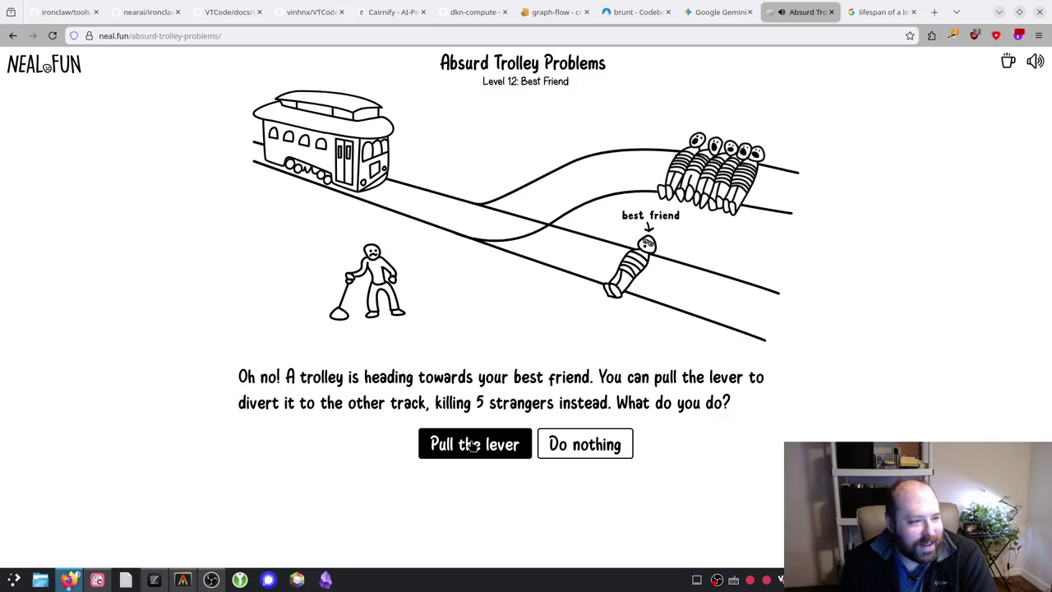
left_click(472, 445)
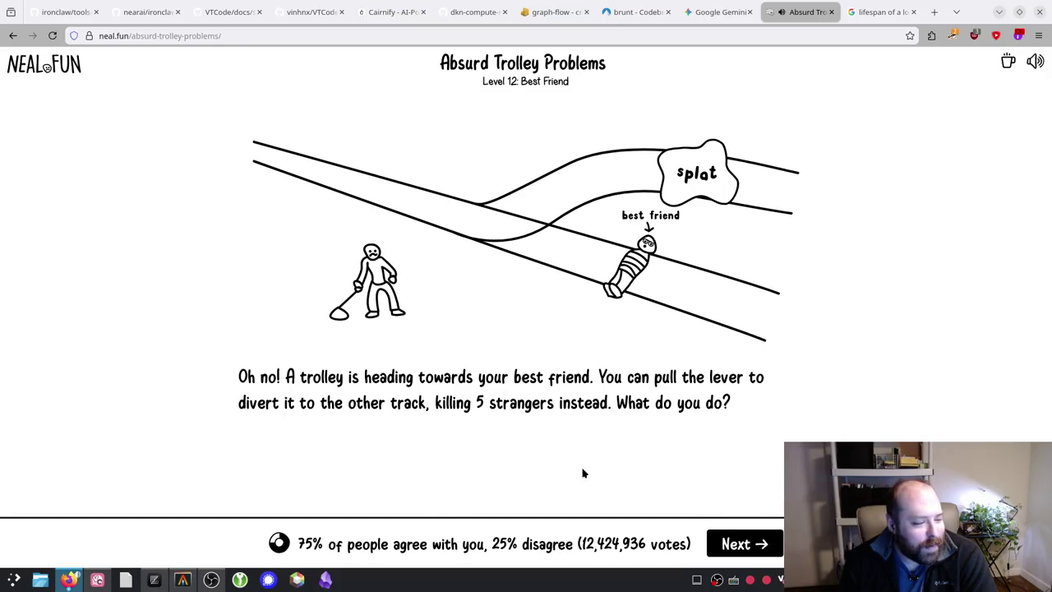
left_click(738, 545)
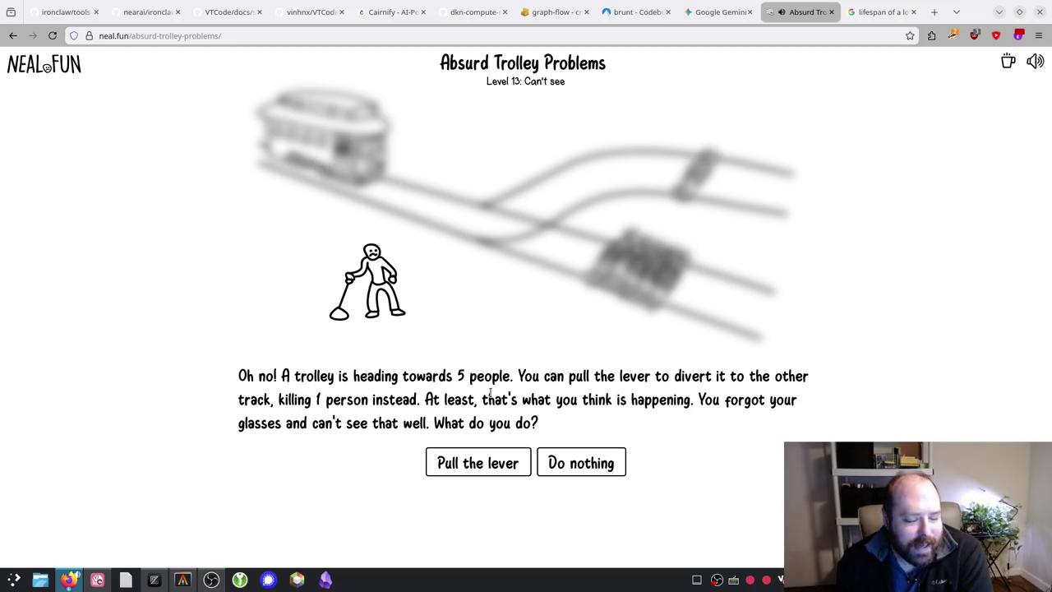
Step: Pull the lever on the blurred Level 13 scene, then continue to Level 14: Cousins
left_click(458, 465)
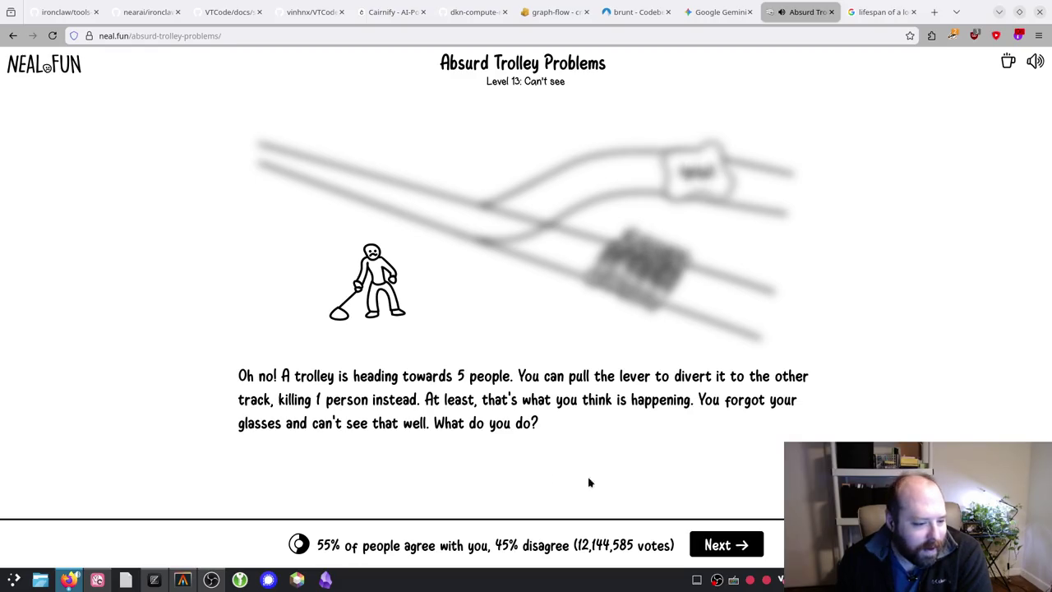
left_click(727, 550)
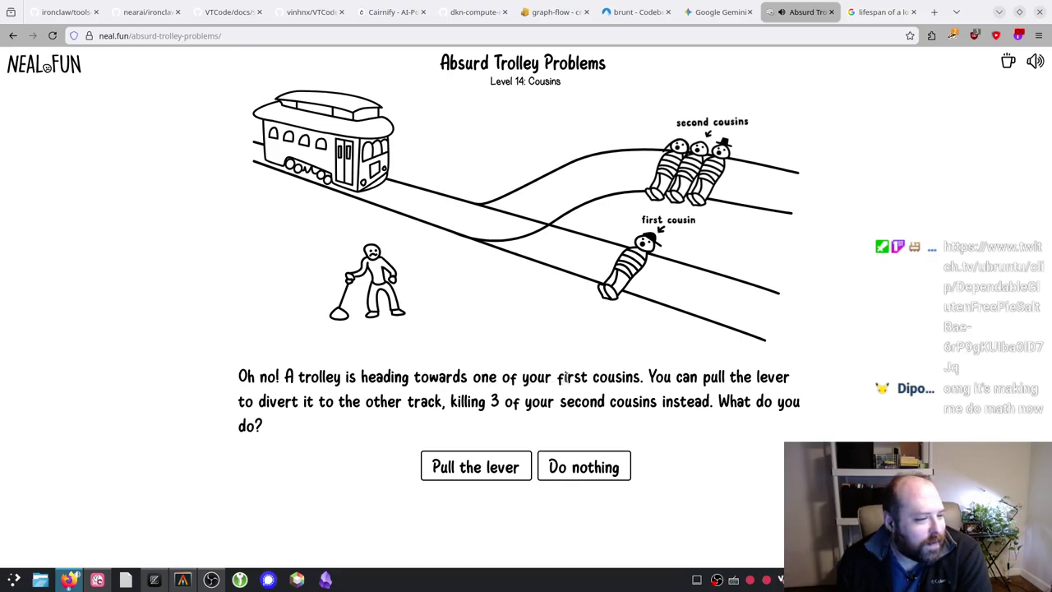
Step: Choose Do nothing on Level 14, sacrificing the first cousin, then continue to Level 15: Age
mouse_move(645, 375)
left_mouse_down()
mouse_move(568, 401)
mouse_move(365, 402)
mouse_move(803, 407)
left_mouse_up()
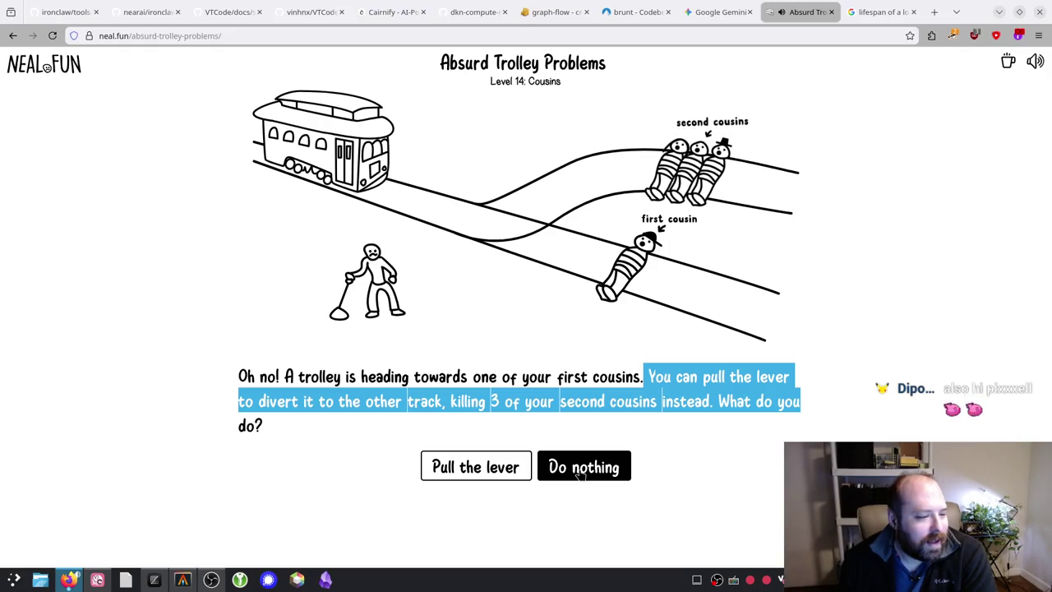
left_click(580, 473)
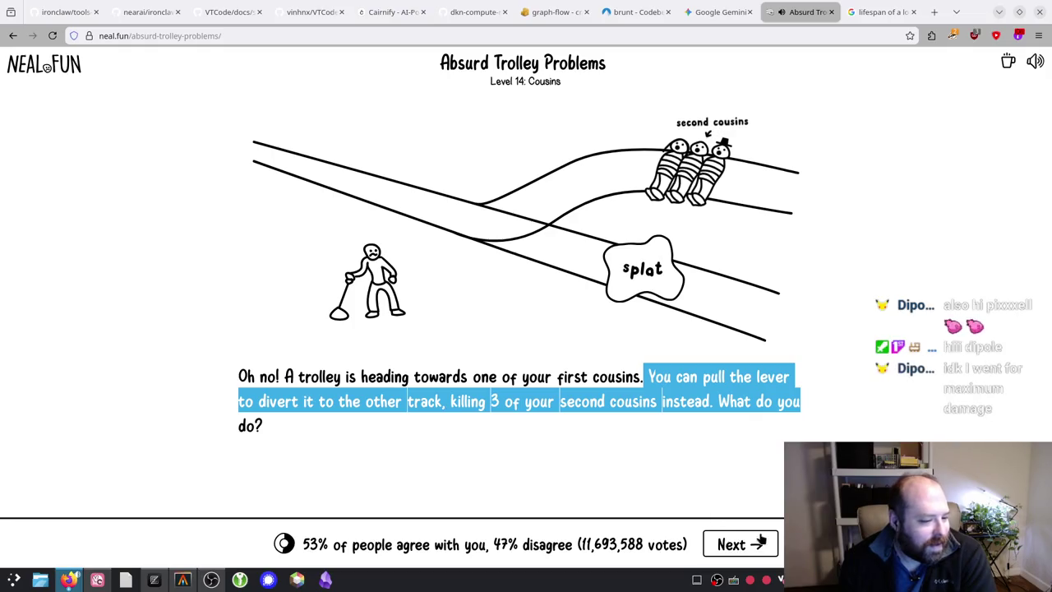
left_click(748, 545)
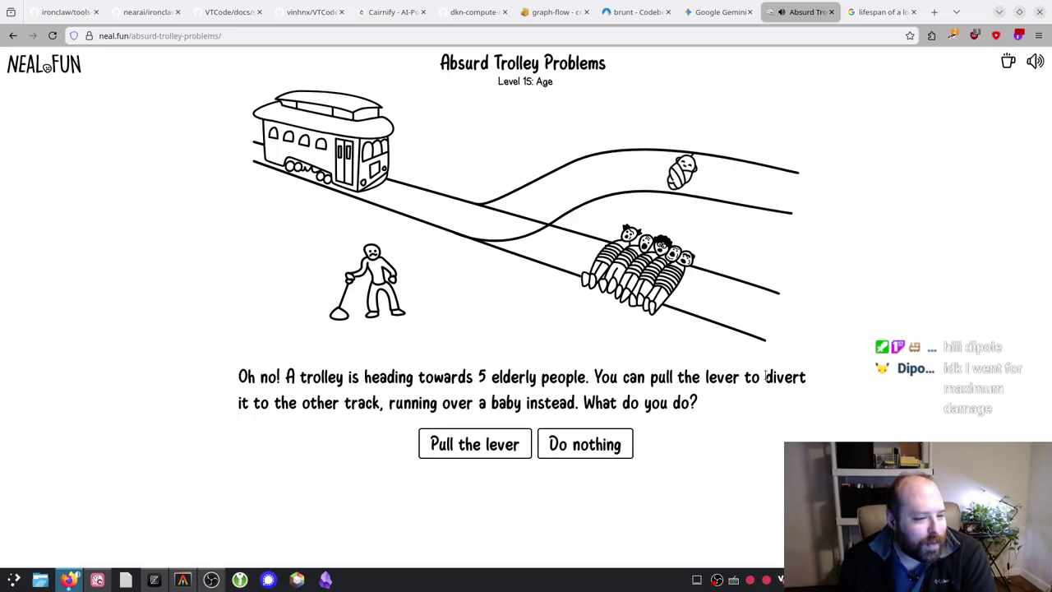
Step: Read the Level 15 question and choose Do nothing, sparing the baby
mouse_move(251, 404)
left_mouse_down()
mouse_move(554, 403)
mouse_move(691, 376)
mouse_move(703, 403)
left_mouse_up()
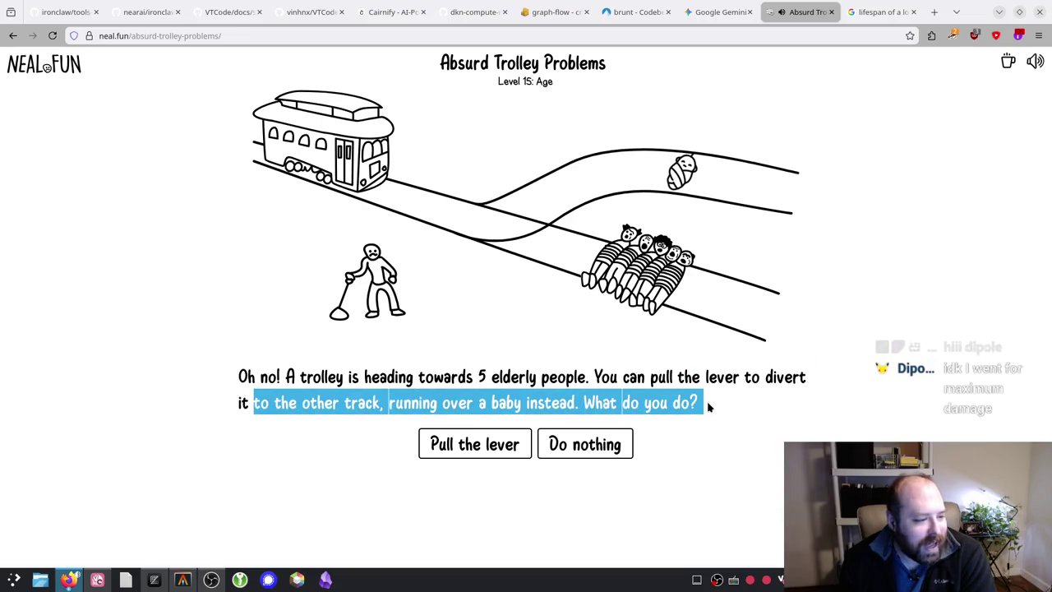
left_click(510, 351)
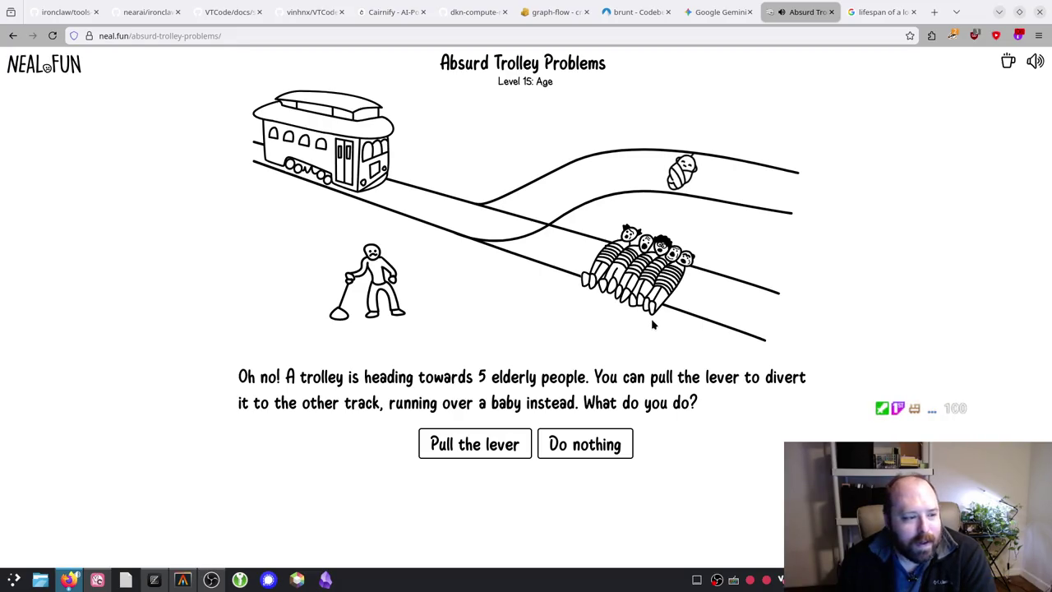
left_click(585, 448)
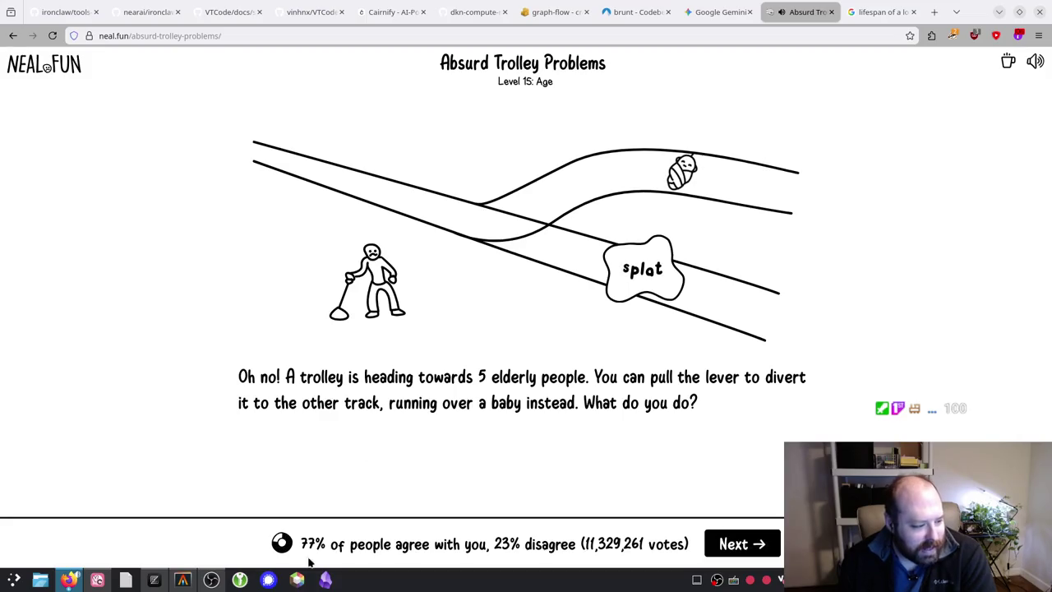
Step: Review Level 15's 77% agreement result, then move on to Level 16
left_click_drag(308, 544, 370, 544)
left_click(375, 544)
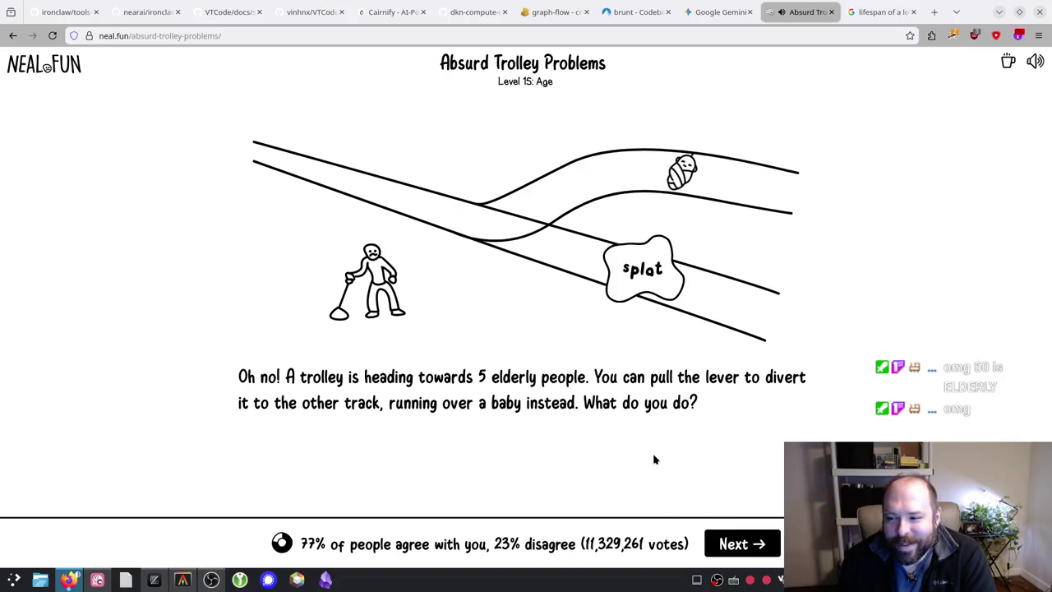
left_click(725, 549)
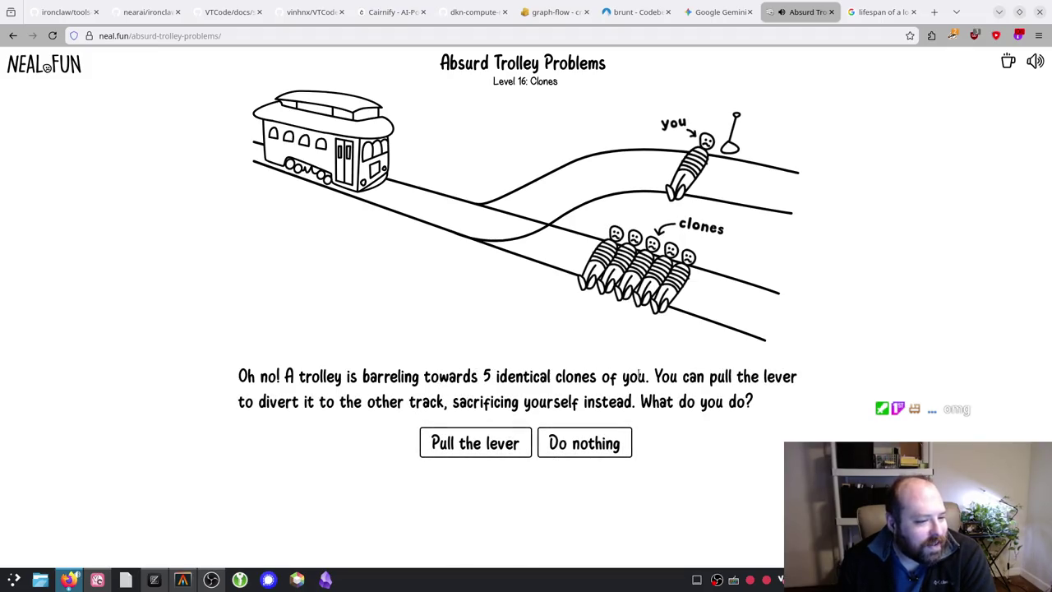
Step: Read the Clones question, do nothing so the five clones are hit, note 89% agreement, and advance
left_click_drag(660, 377, 630, 378)
left_click_drag(430, 395, 777, 404)
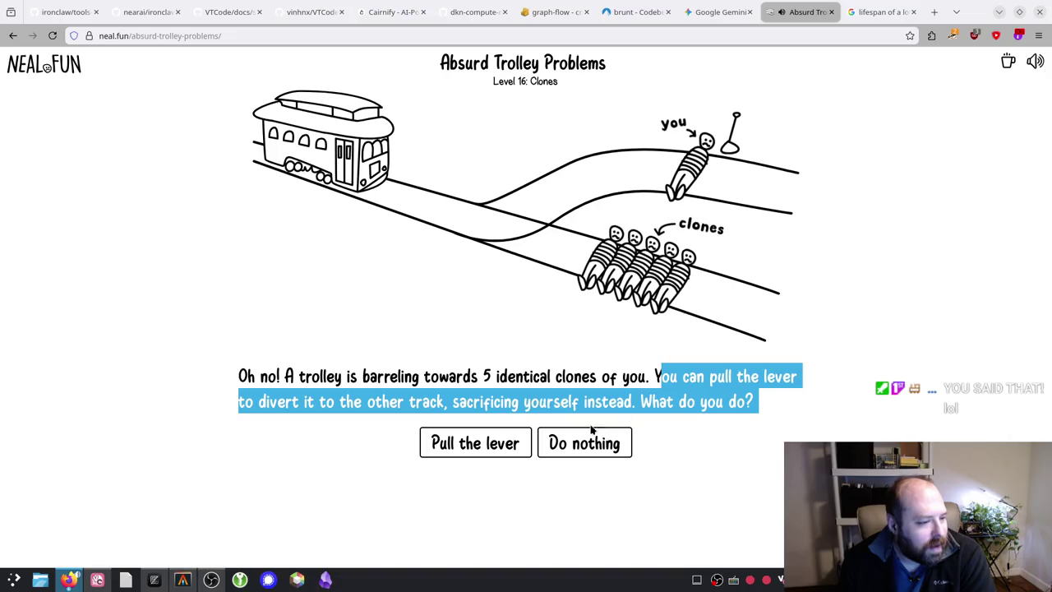
left_click(662, 458)
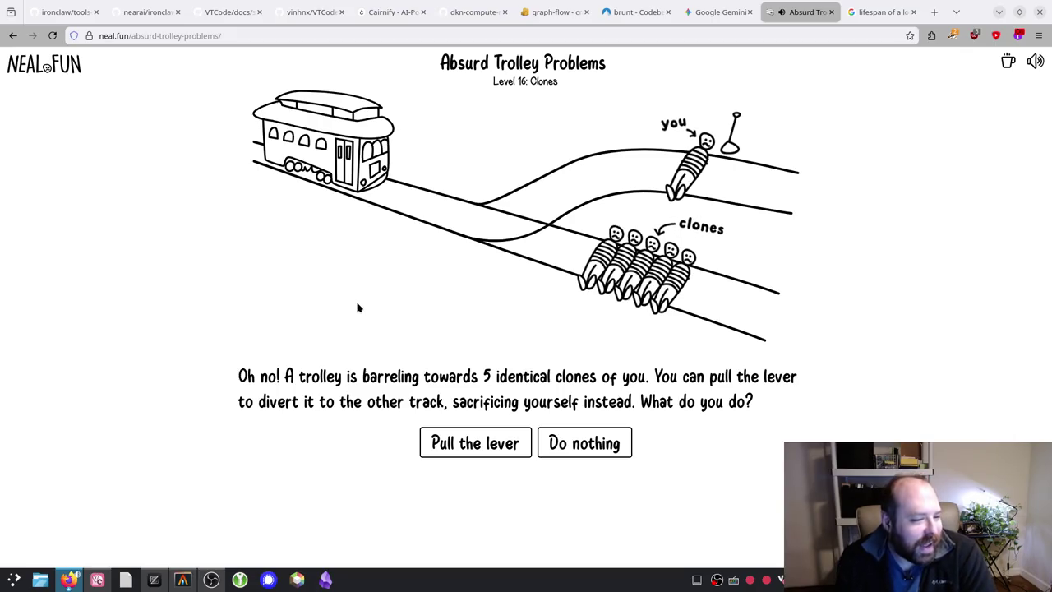
left_click(577, 444)
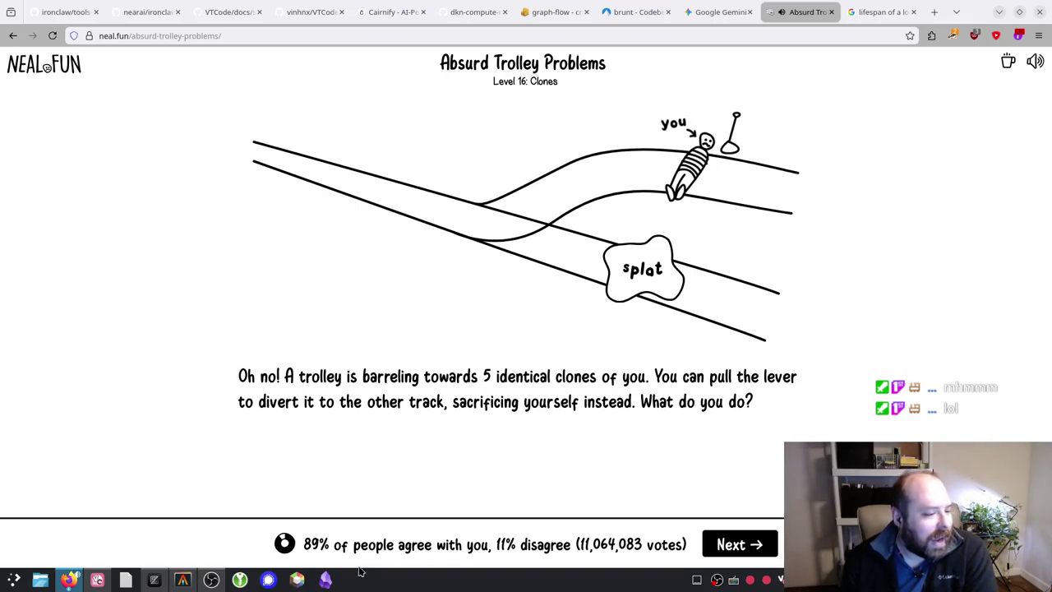
left_click_drag(312, 544, 514, 546)
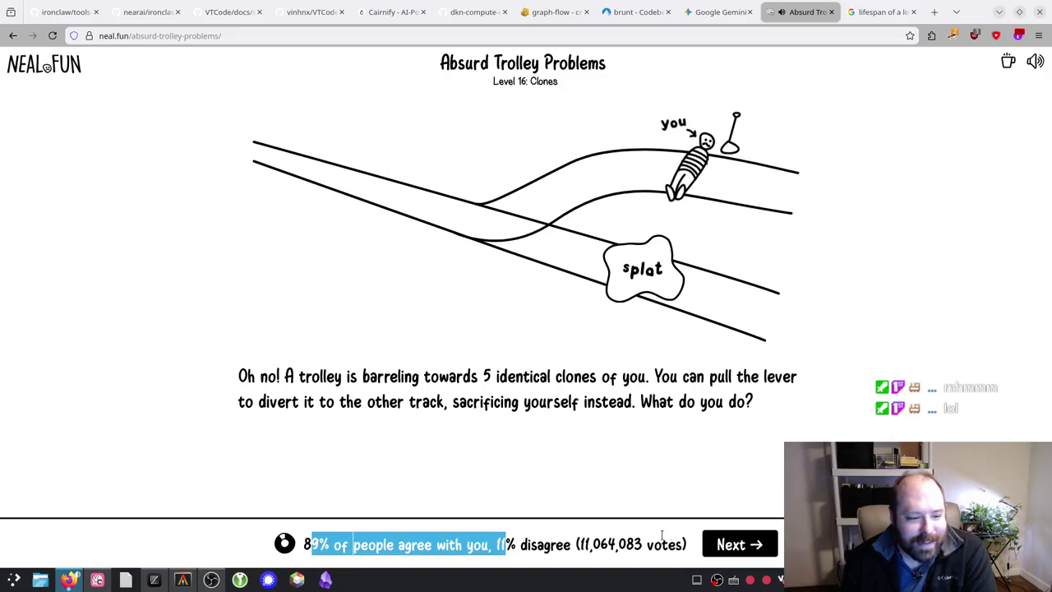
left_click(728, 547)
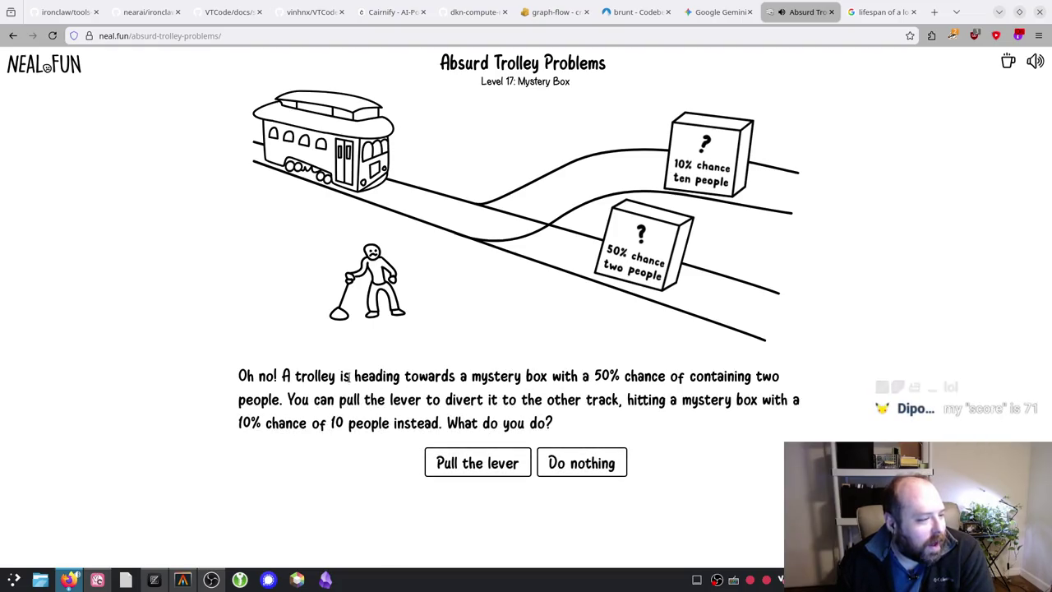
Step: Read the Mystery Box question, pull the lever toward the 10% chance box, see 59% agree, advance
mouse_move(289, 376)
left_mouse_down()
mouse_move(775, 375)
mouse_move(254, 400)
mouse_move(757, 399)
mouse_move(276, 423)
mouse_move(565, 423)
left_mouse_up()
left_click(572, 425)
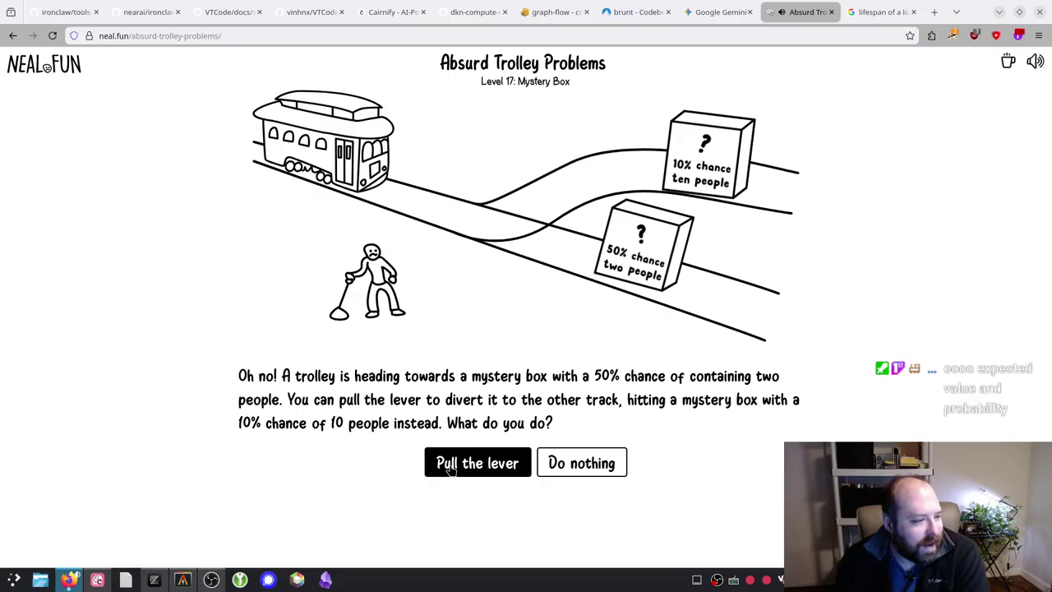
left_click(450, 465)
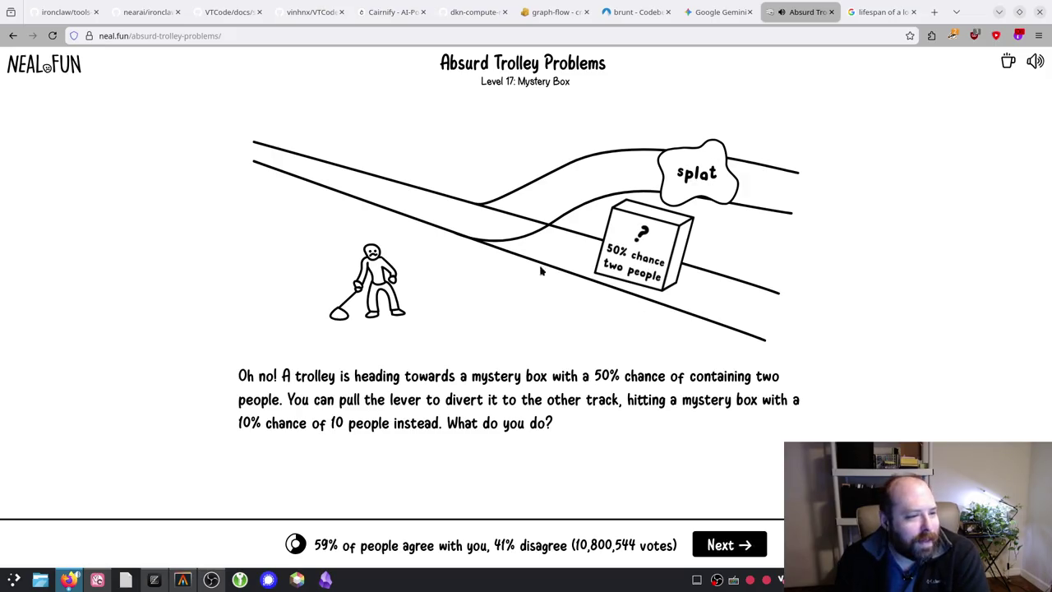
left_click(730, 550)
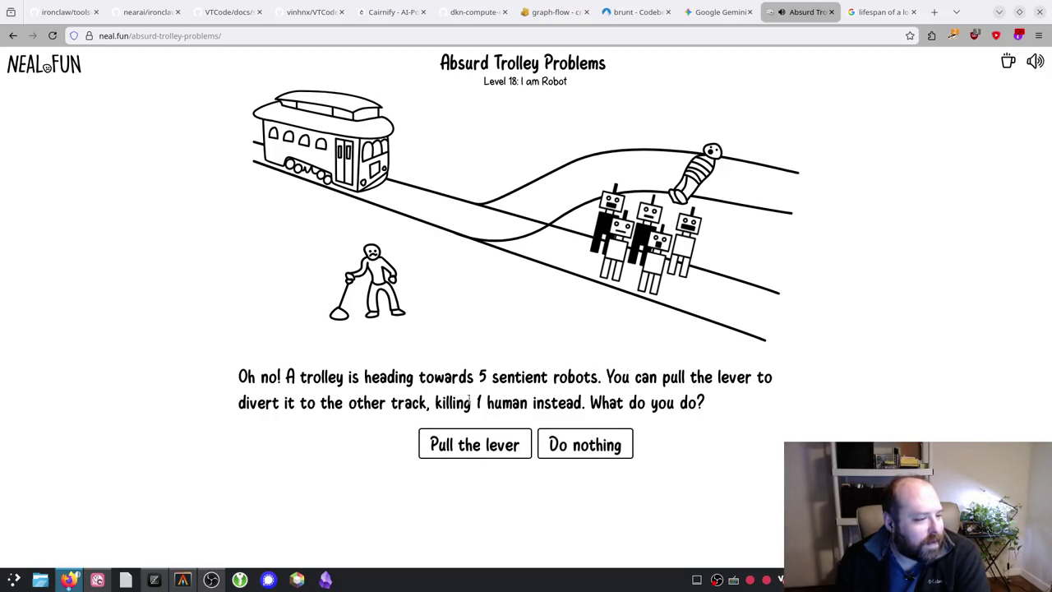
Step: Do nothing on Level 18, letting the robots be hit, then divert onto the $300,000 trolley on Level 19
left_click(584, 444)
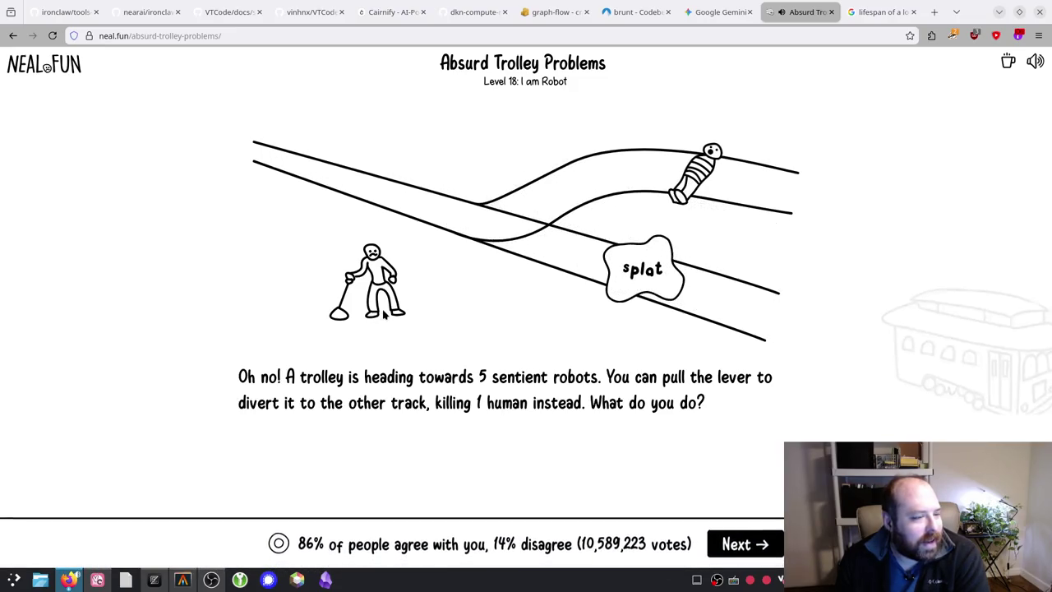
left_click(761, 544)
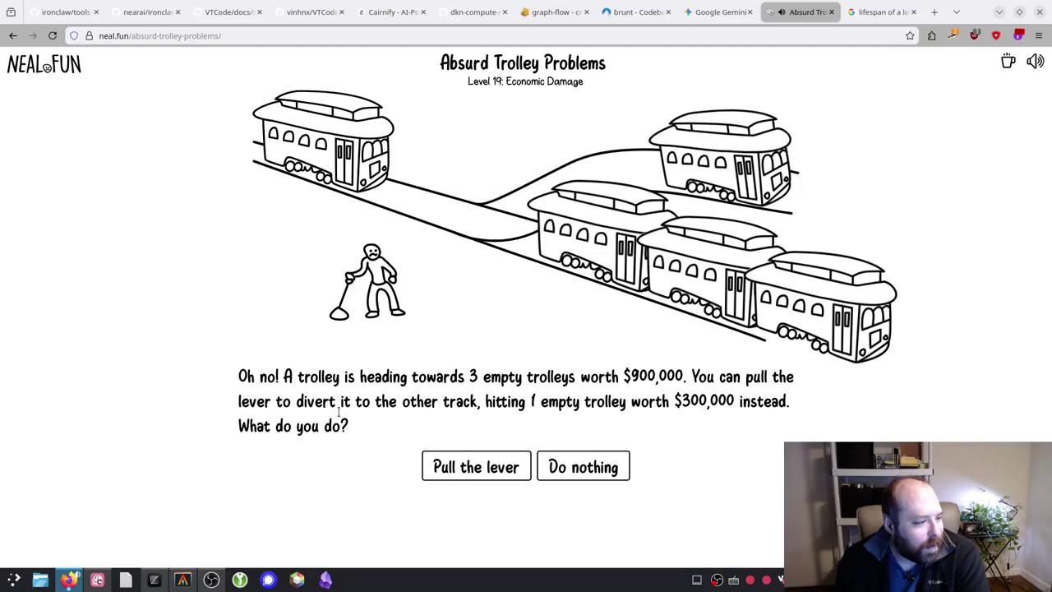
mouse_move(526, 401)
left_mouse_down()
mouse_move(794, 401)
mouse_move(785, 401)
left_mouse_up()
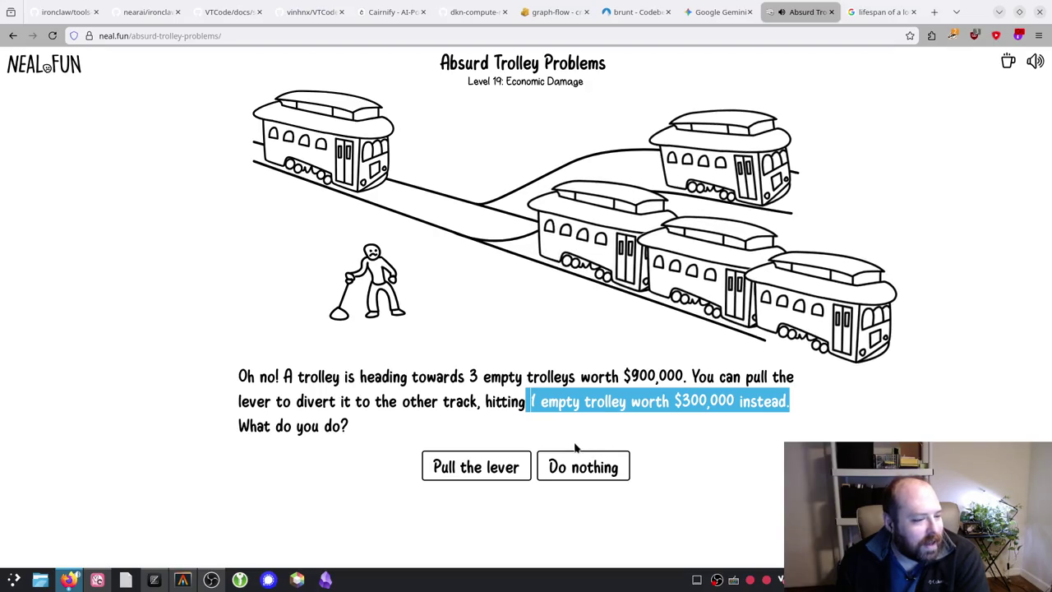
left_click(503, 468)
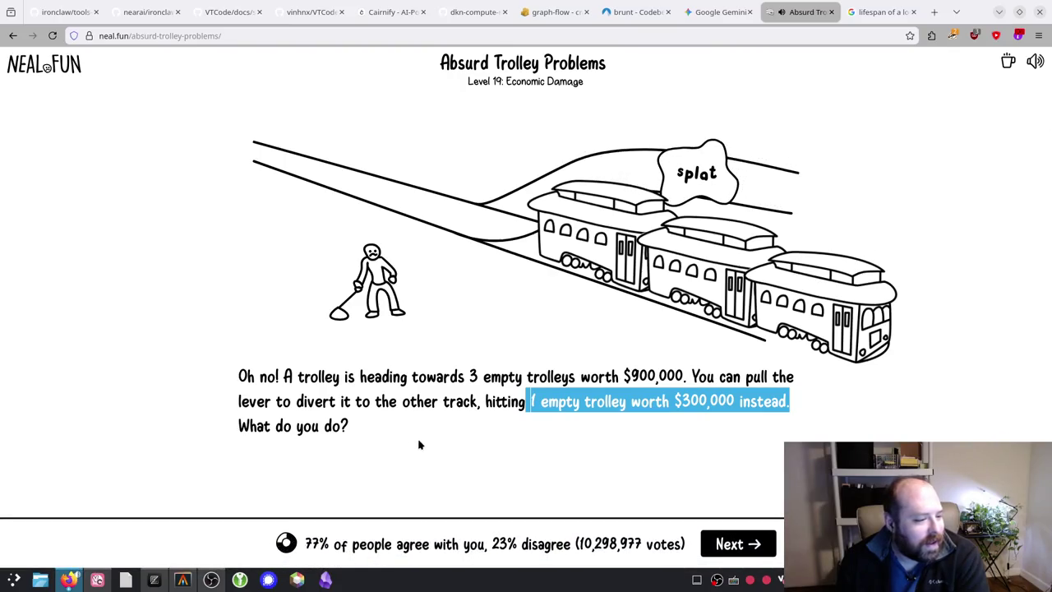
left_click(734, 544)
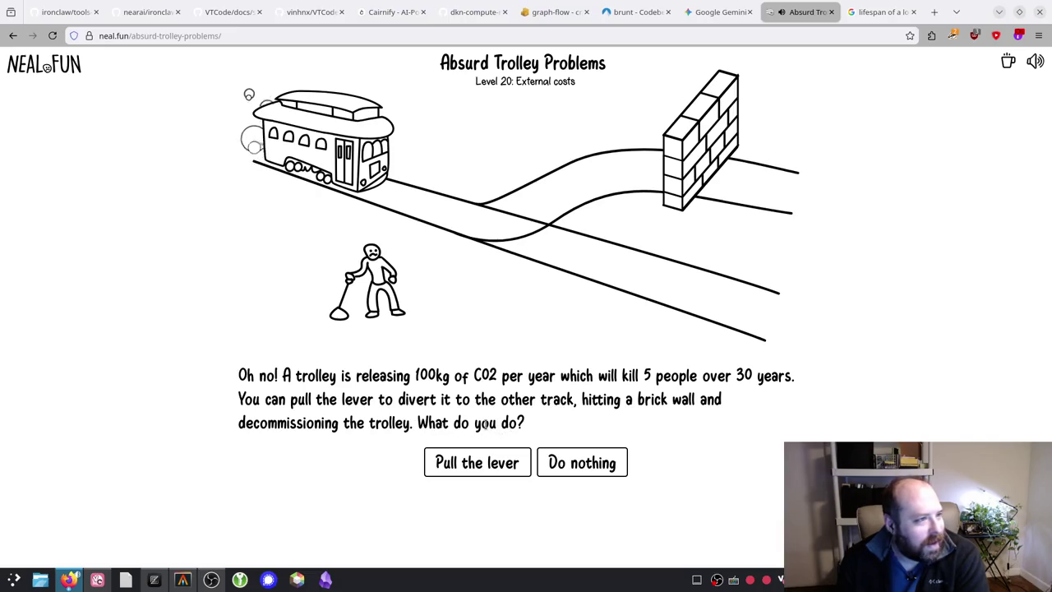
Step: Pull the lever on Level 20 to crash the polluting trolley into the brick wall (62% agree)
left_click_drag(475, 81, 514, 82)
left_click(576, 84)
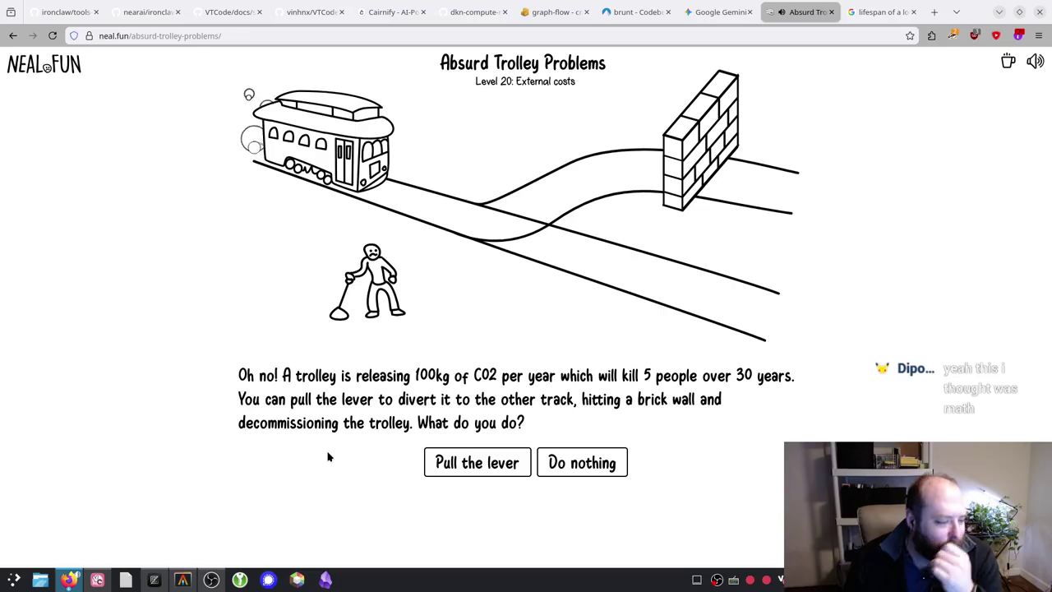
left_click(448, 460)
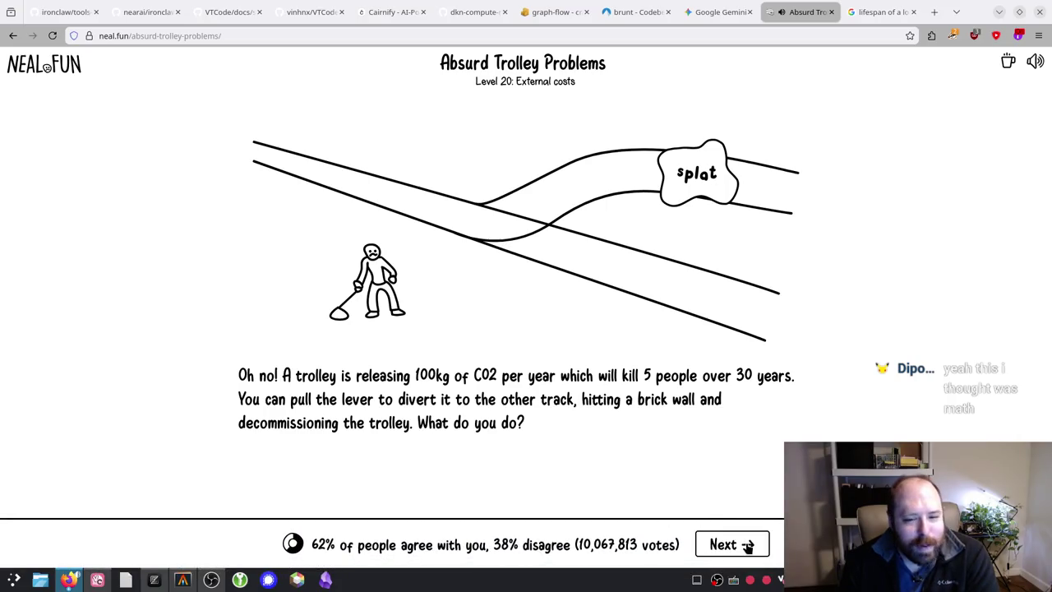
left_click(748, 544)
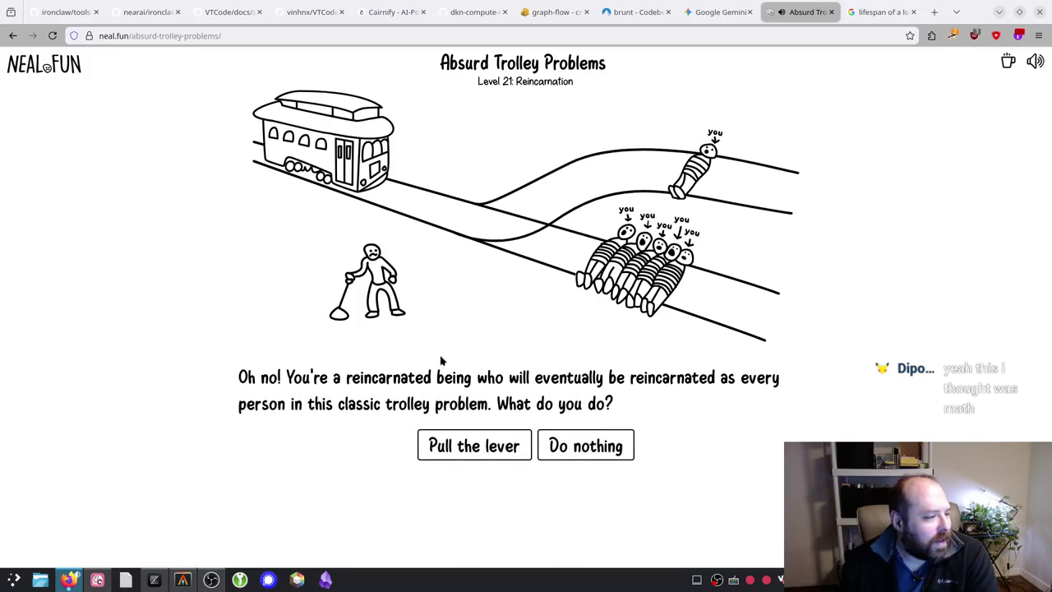
Step: Pull the lever on Level 21 Reincarnation onto the single person, review the 49% vote, and advance
mouse_move(453, 381)
left_mouse_down()
mouse_move(720, 377)
mouse_move(480, 402)
mouse_move(321, 403)
mouse_move(496, 411)
mouse_move(693, 397)
mouse_move(667, 412)
left_mouse_up()
left_click(666, 412)
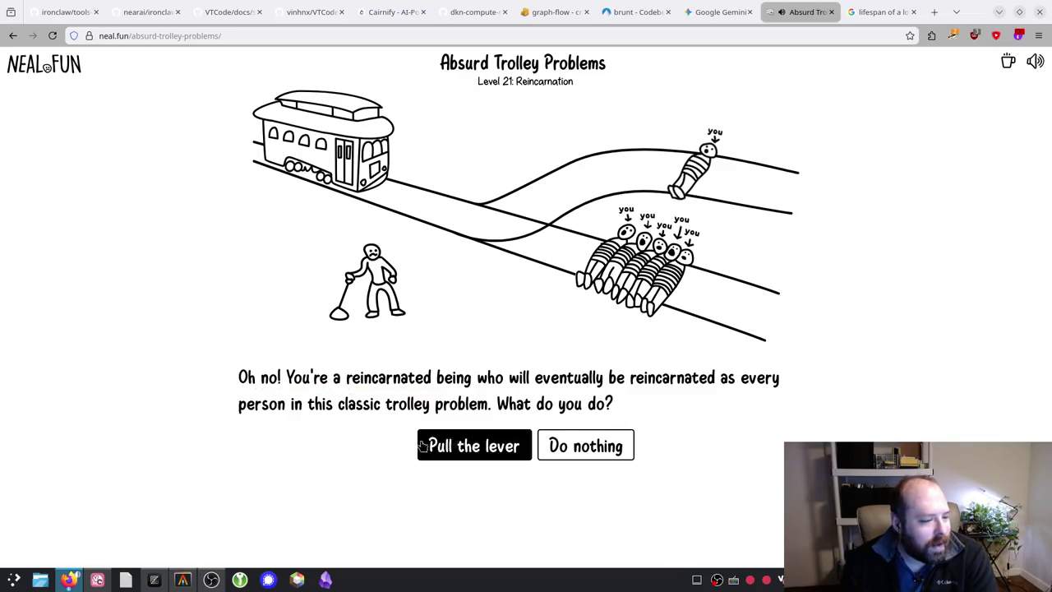
left_click(477, 456)
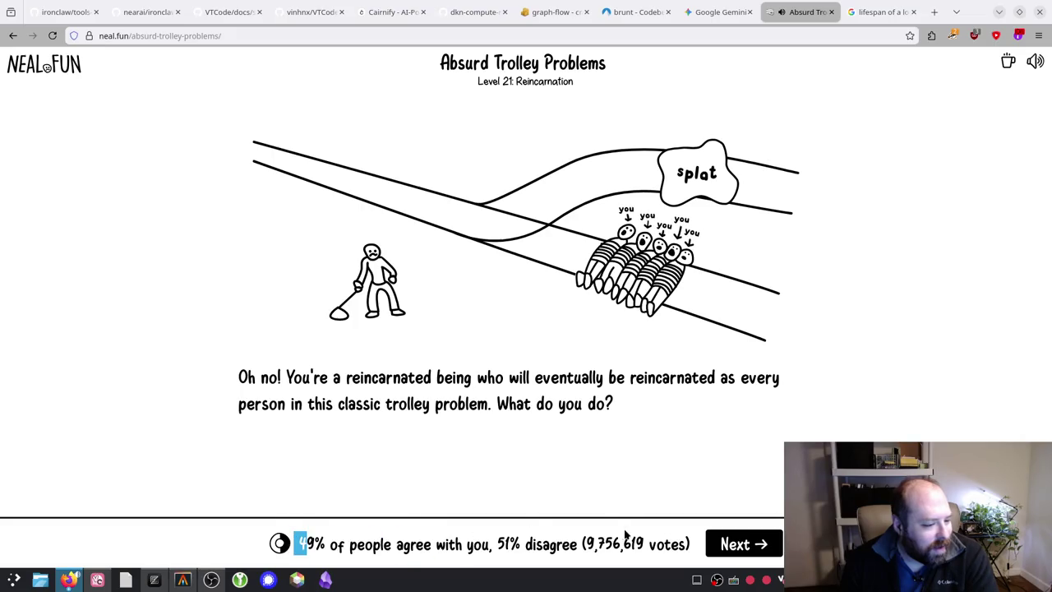
left_click_drag(626, 534, 653, 567)
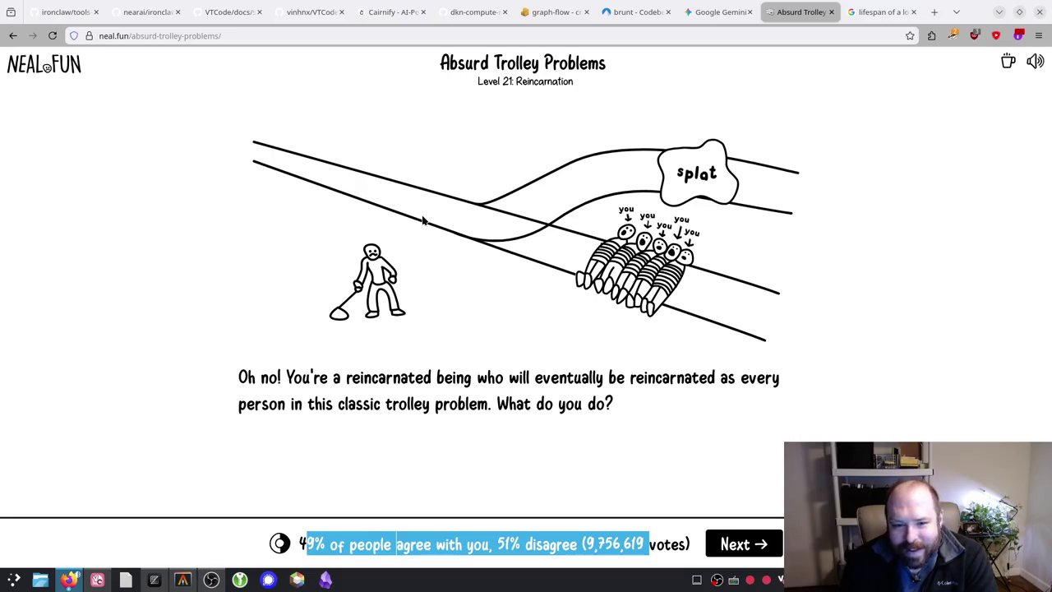
left_click_drag(280, 193, 729, 471)
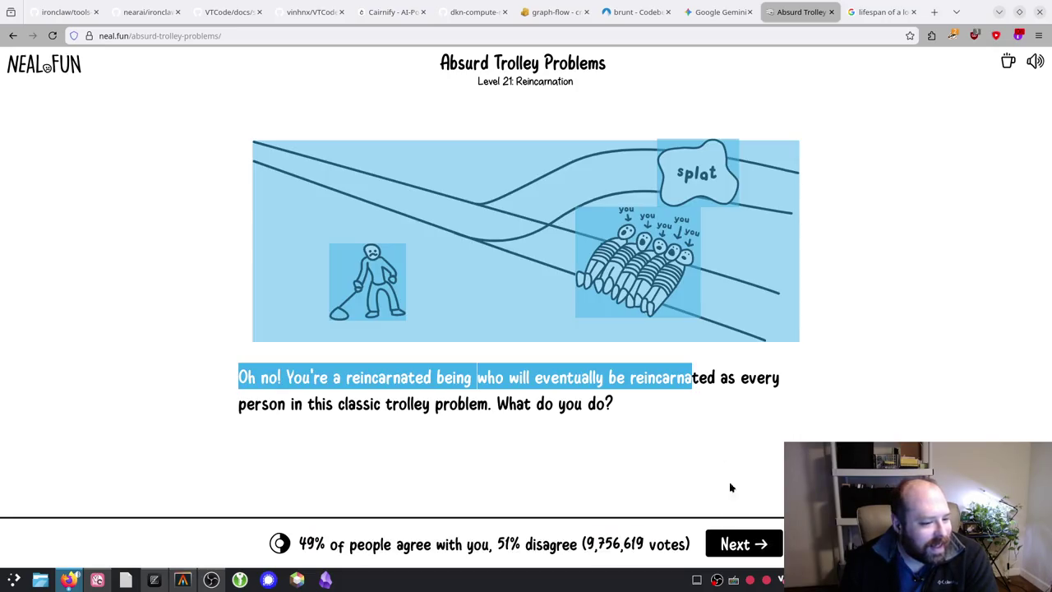
left_click(746, 545)
left_click(170, 371)
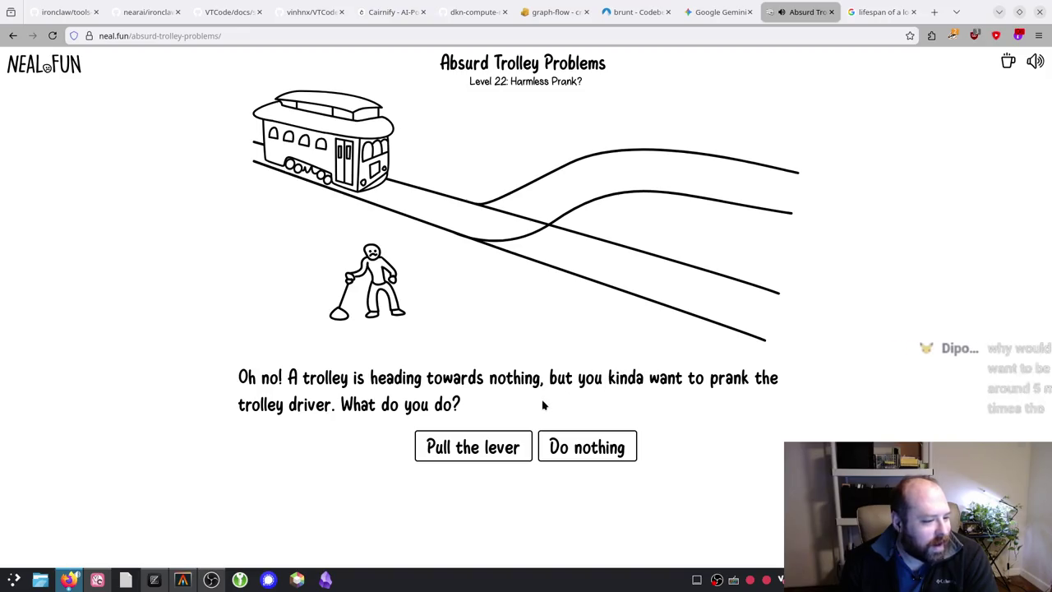
Step: Pull the lever to prank the driver on Level 22, then divert onto the litterer on Level 23 (82% agree)
left_click(490, 448)
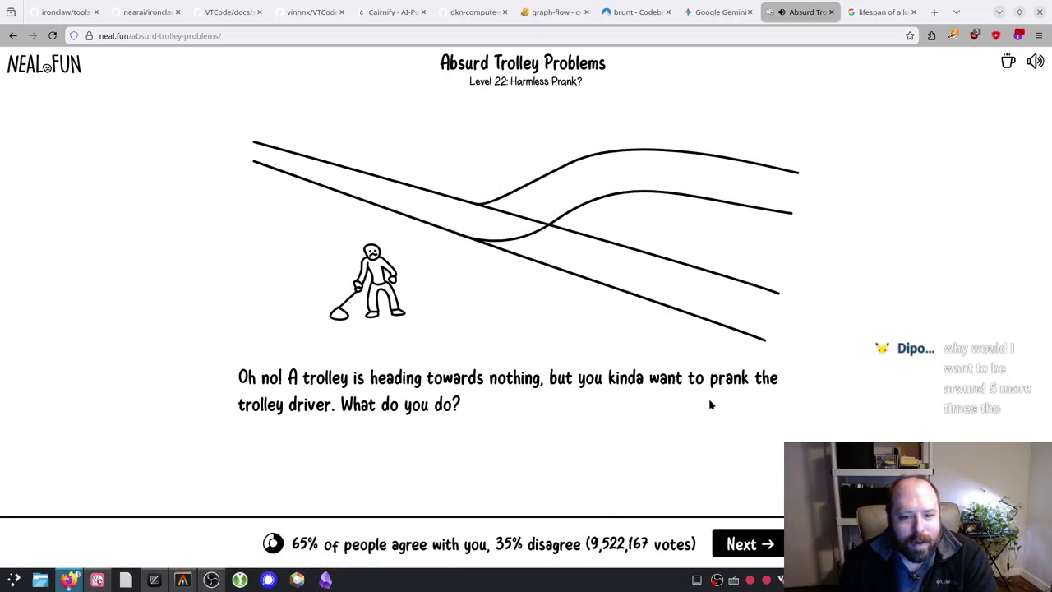
left_click(755, 546)
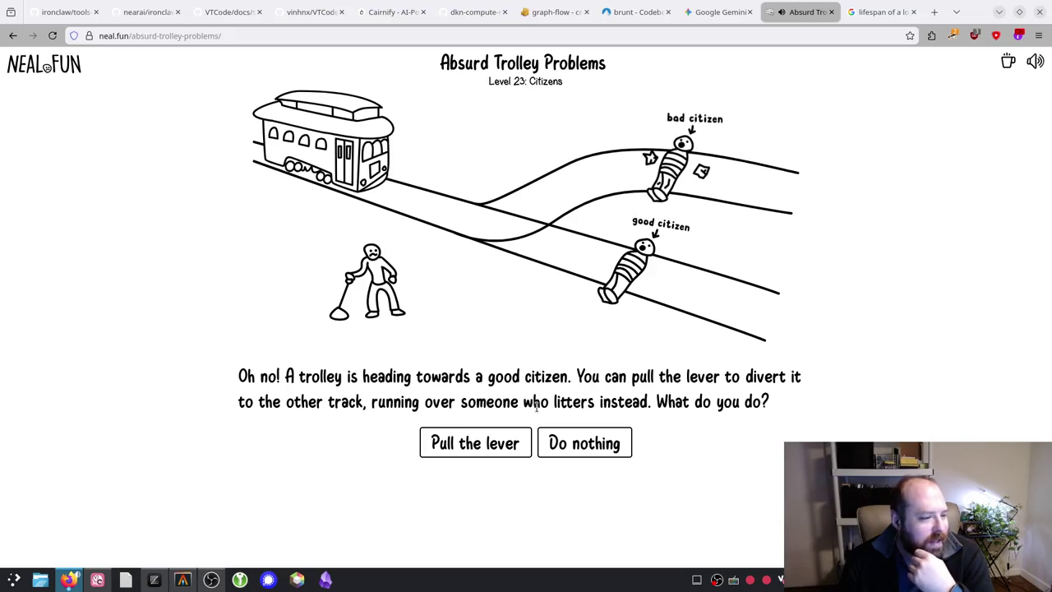
left_click(497, 446)
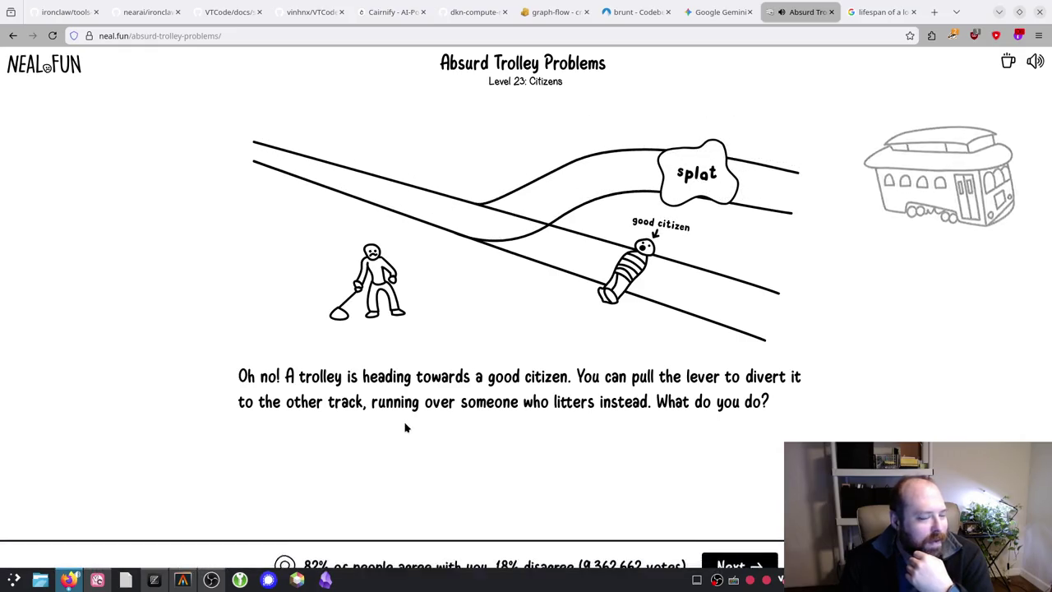
left_click_drag(294, 550, 667, 546)
left_click(738, 548)
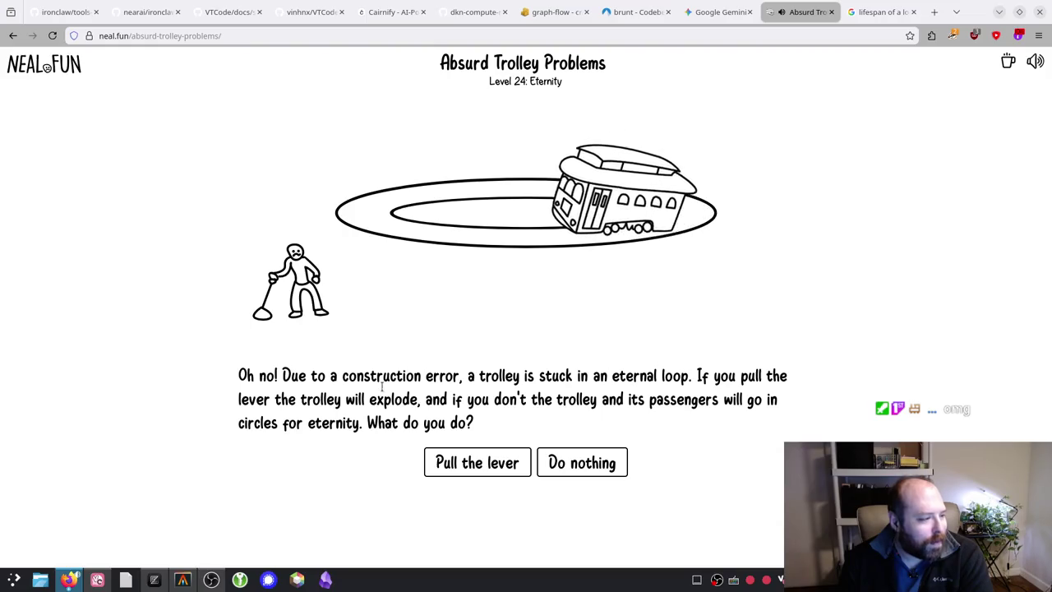
Step: Read the Level 24 Eternity question about a trolley circling an endless loop forever
mouse_move(520, 399)
left_mouse_down()
mouse_move(689, 394)
mouse_move(480, 424)
mouse_move(378, 424)
mouse_move(477, 424)
left_mouse_up()
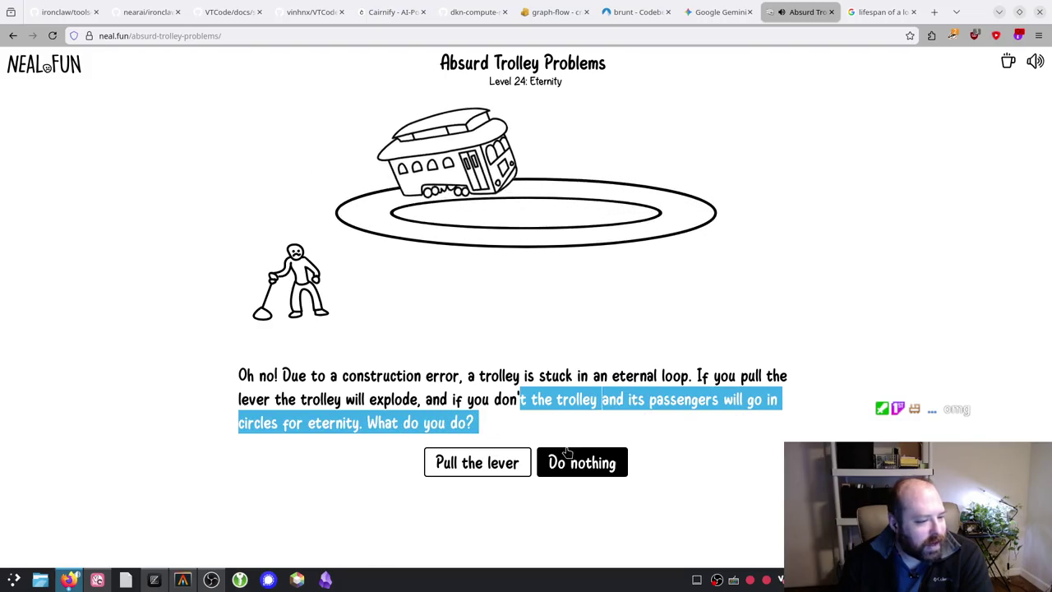
left_click(585, 429)
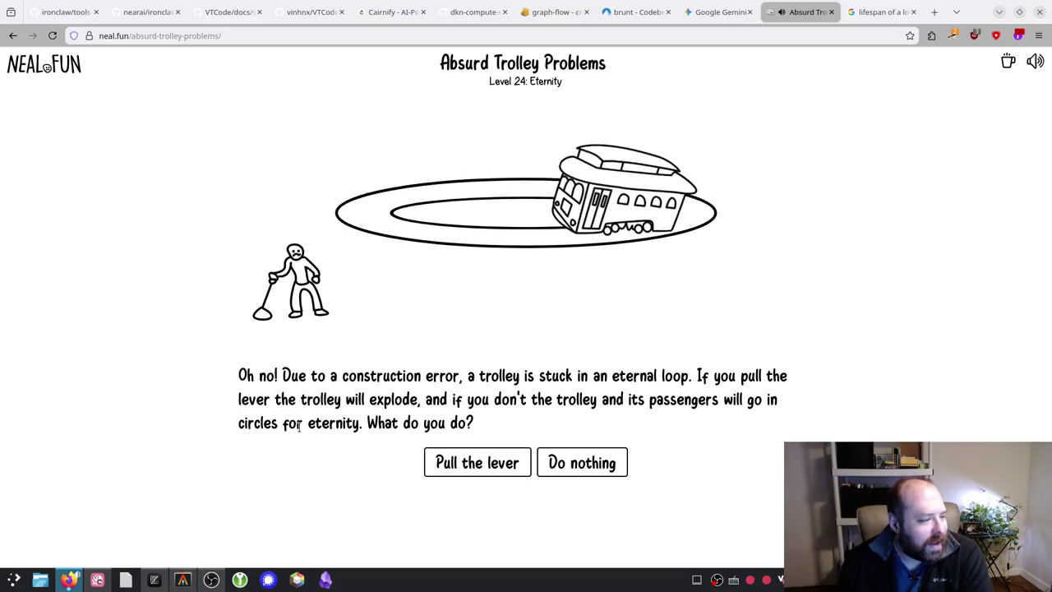
mouse_move(225, 425)
left_mouse_down()
mouse_move(453, 437)
mouse_move(363, 422)
left_mouse_up()
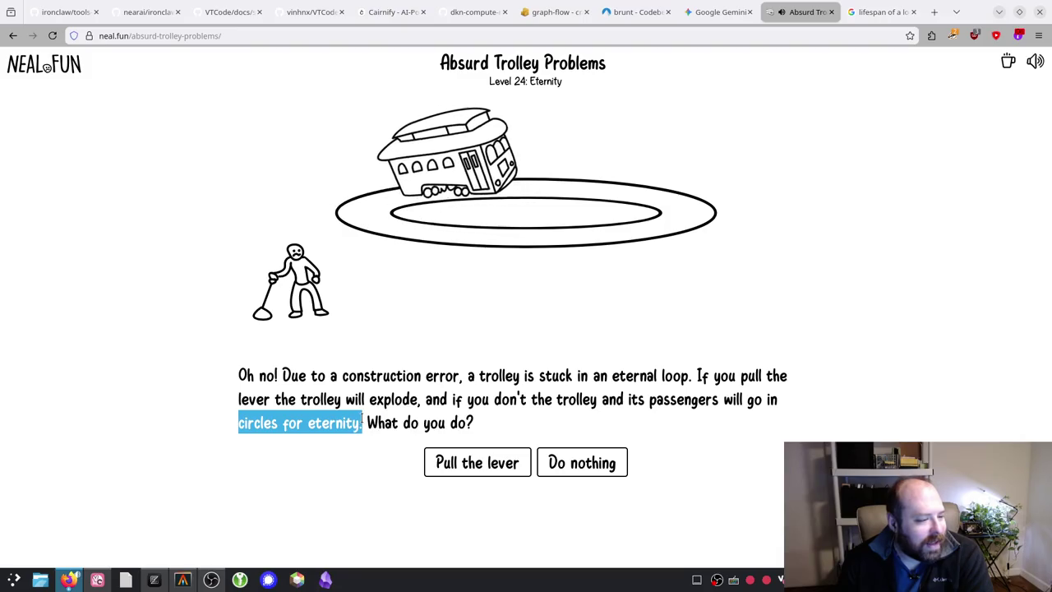
Step: Choose Do nothing on Eternity, leaving the trolley looping, see 38% agree, and advance to Level 25
left_click(487, 422)
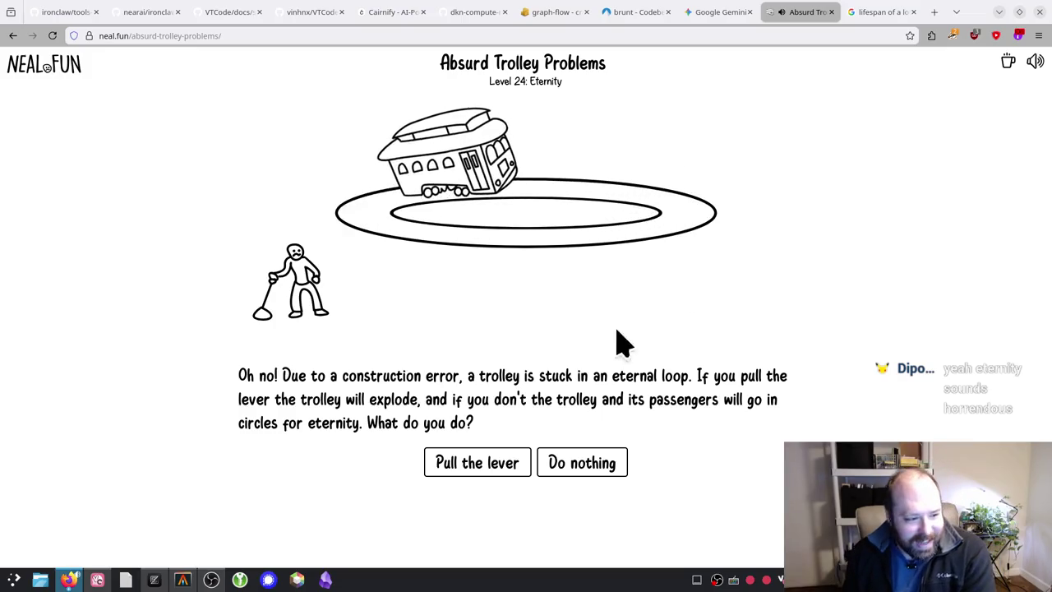
left_click(581, 462)
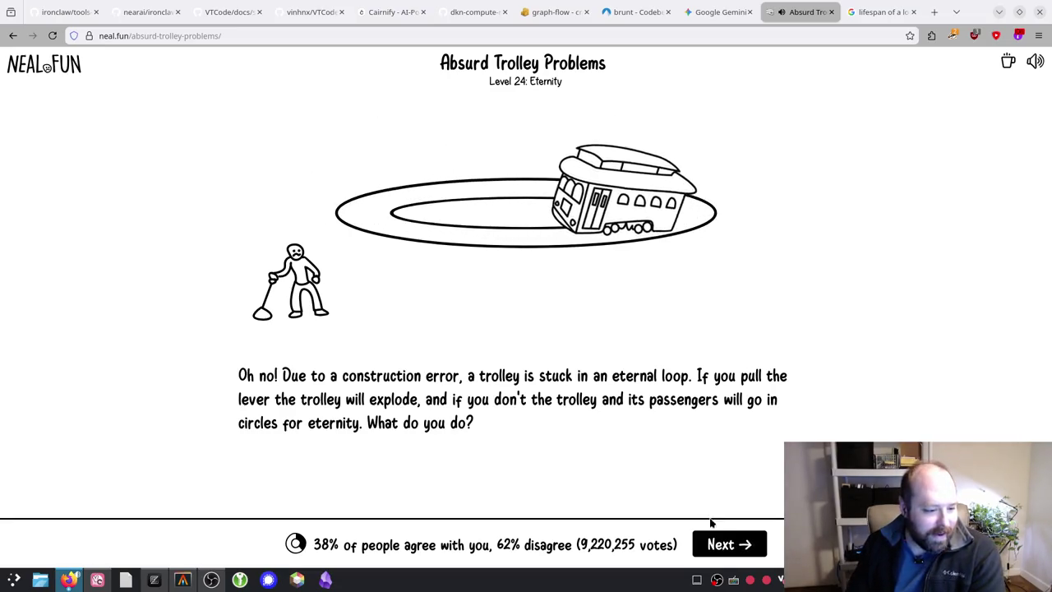
left_click(713, 544)
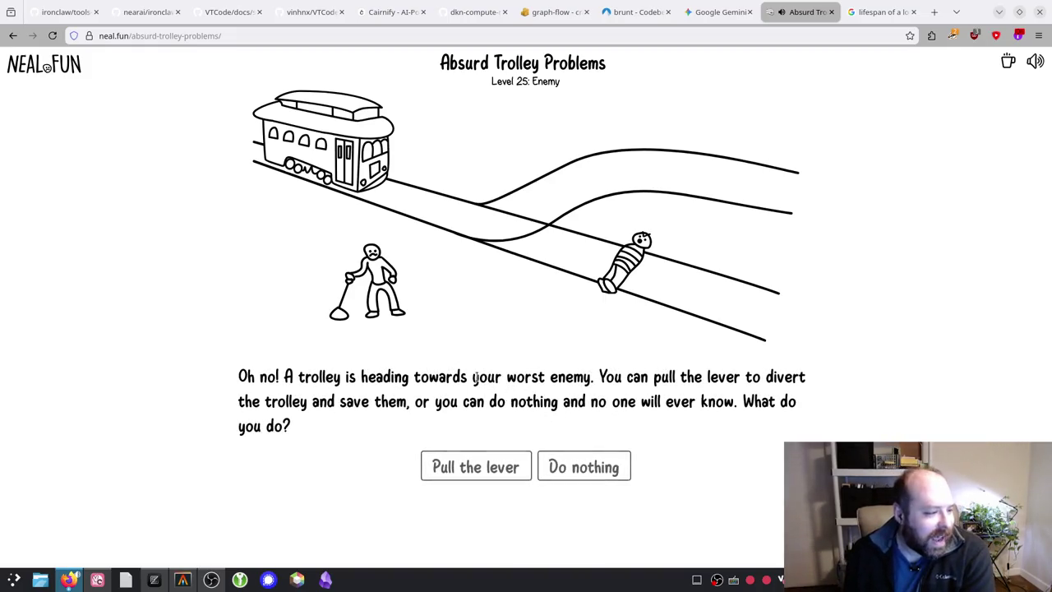
Step: Read the Level 25 Enemy question, pull the lever to save your worst enemy (48% agree), then advance
mouse_move(615, 375)
left_mouse_down()
mouse_move(679, 378)
mouse_move(417, 401)
mouse_move(493, 400)
left_mouse_up()
left_click_drag(608, 402, 737, 406)
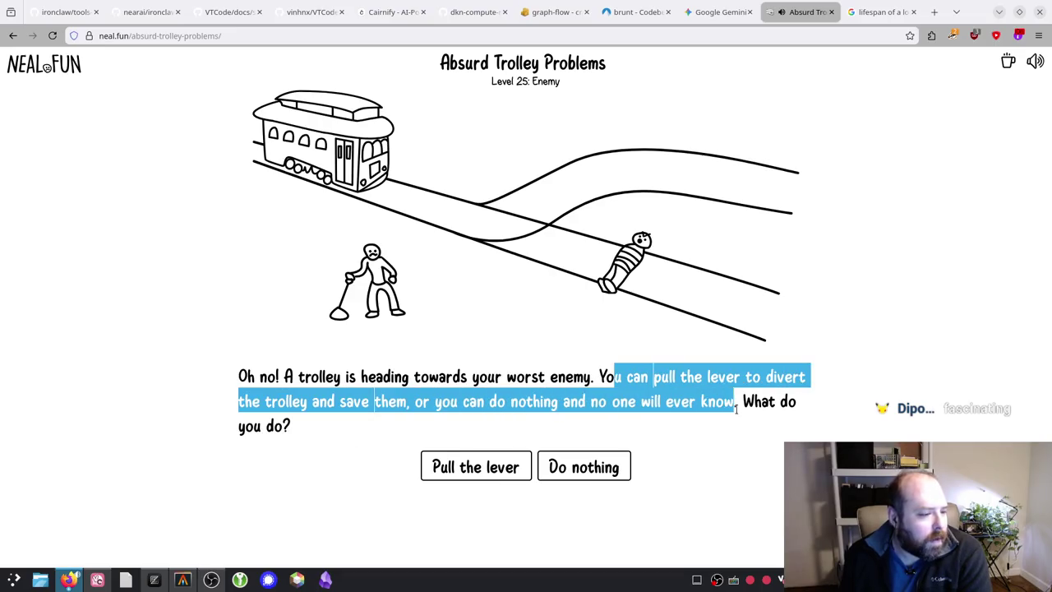
left_click_drag(776, 390, 757, 413)
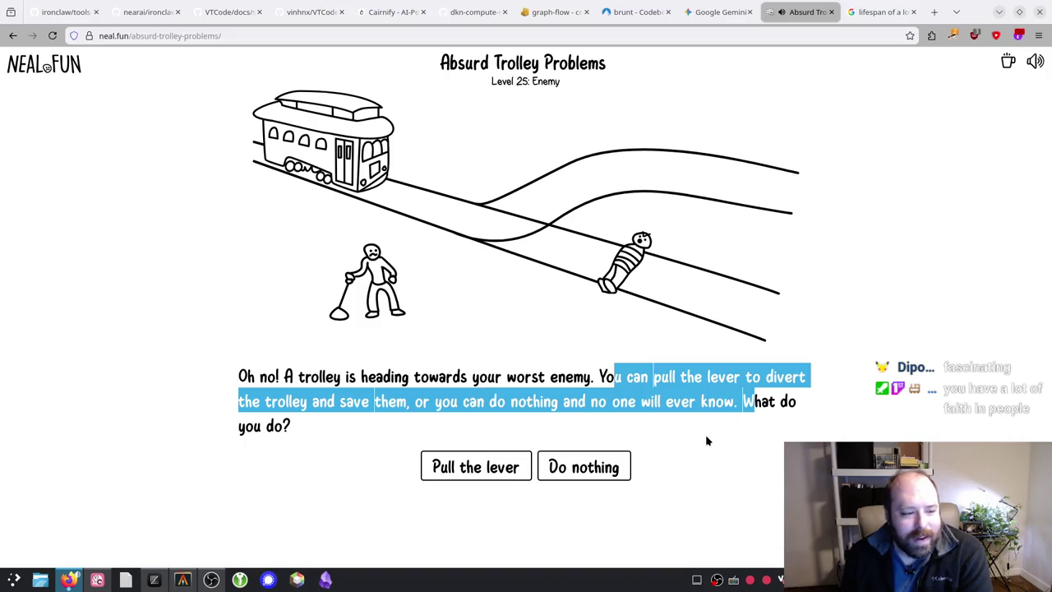
left_click(761, 422)
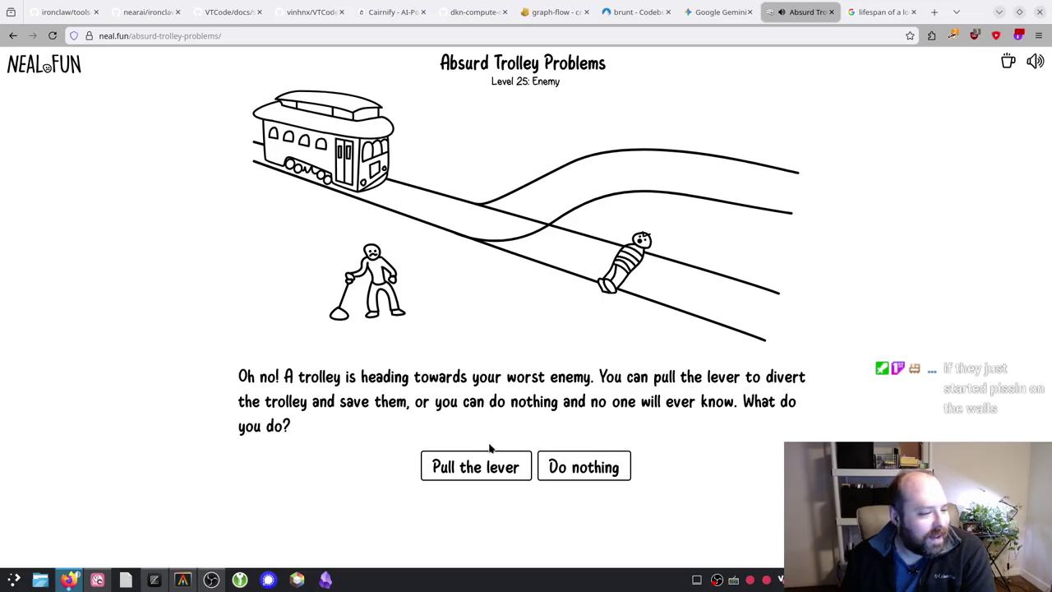
left_click(475, 466)
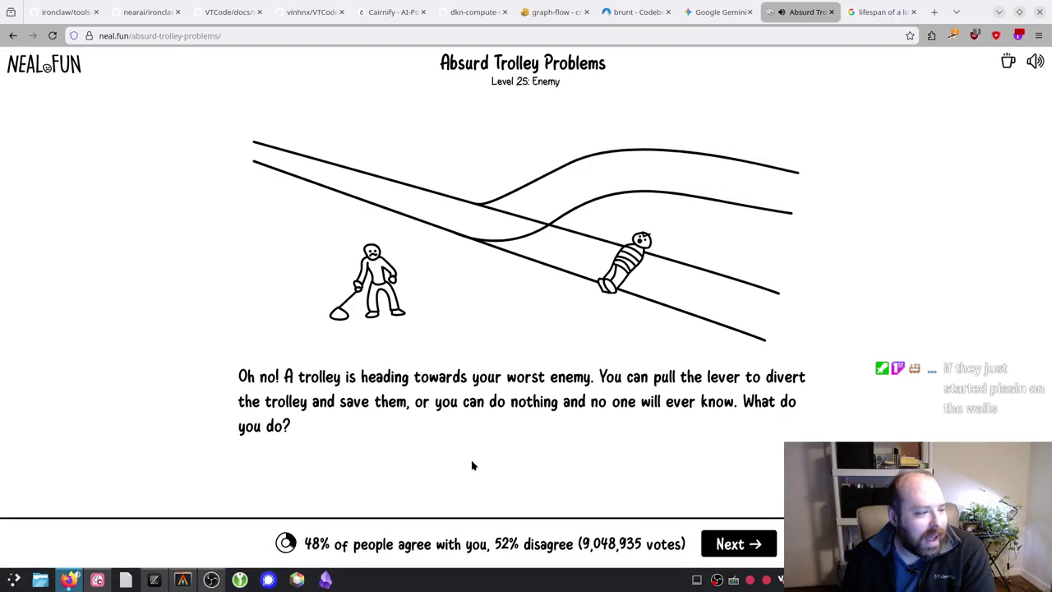
left_click(734, 544)
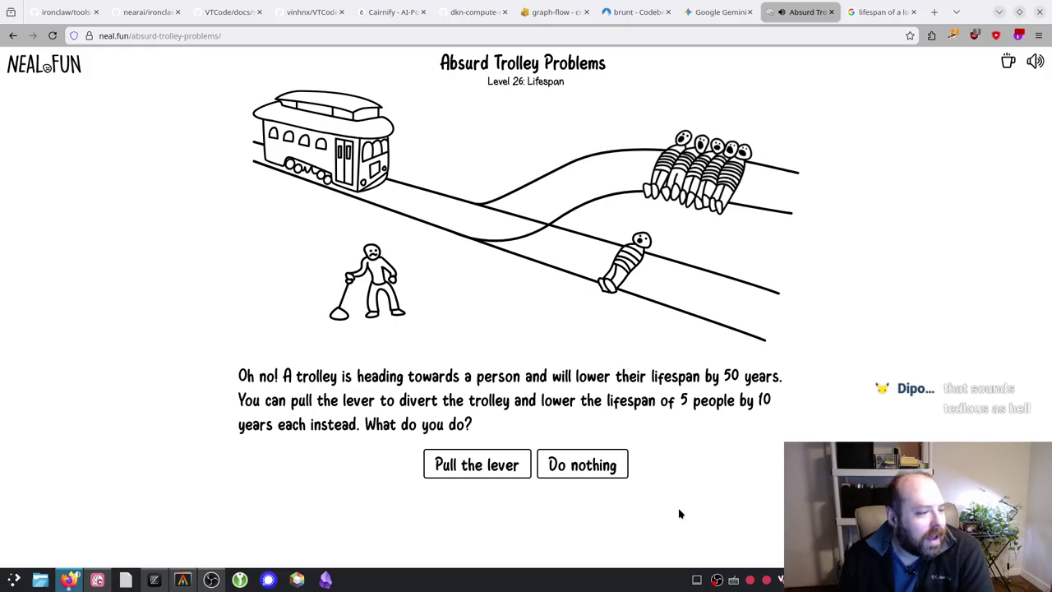
Step: On Level 26 (Lifespan), pull the lever toward the five people (62% agree), then go to Level 27
mouse_move(562, 376)
left_mouse_down()
mouse_move(781, 376)
mouse_move(721, 400)
mouse_move(258, 375)
mouse_move(339, 399)
mouse_move(720, 401)
mouse_move(478, 435)
mouse_move(492, 427)
left_mouse_up()
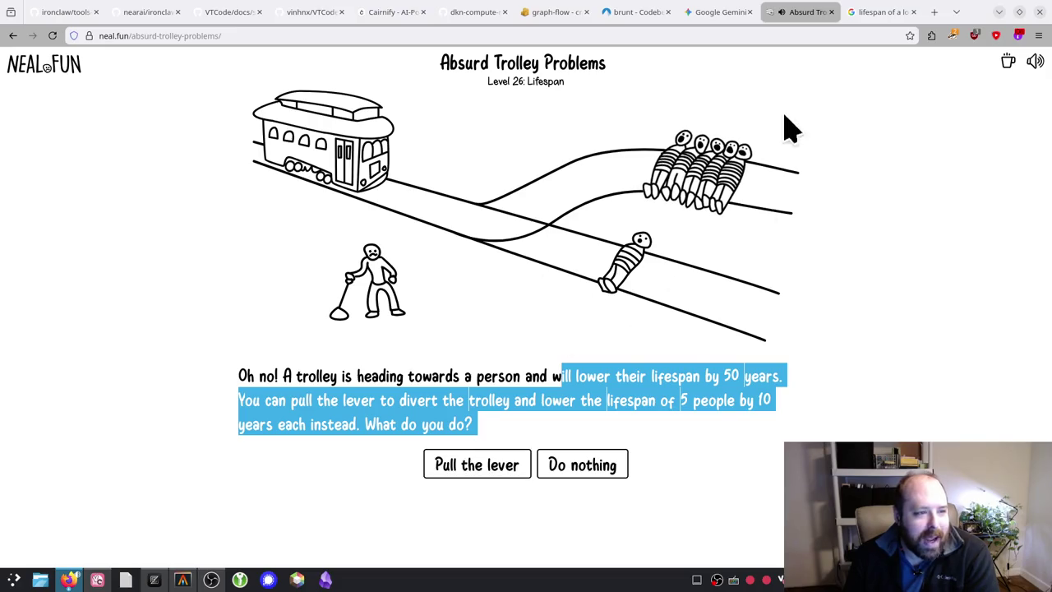
left_click(462, 467)
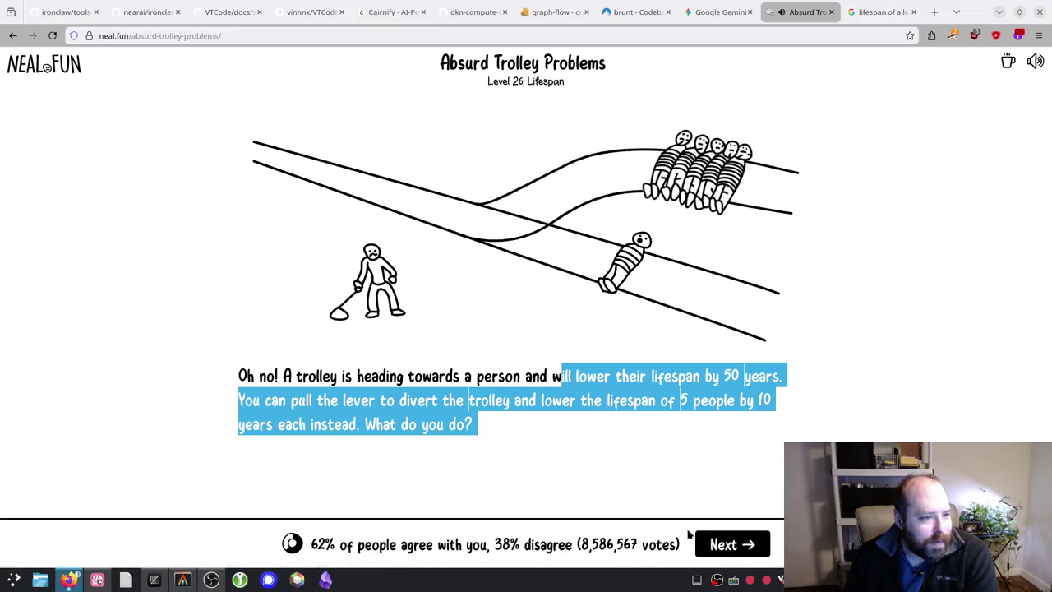
left_click(751, 551)
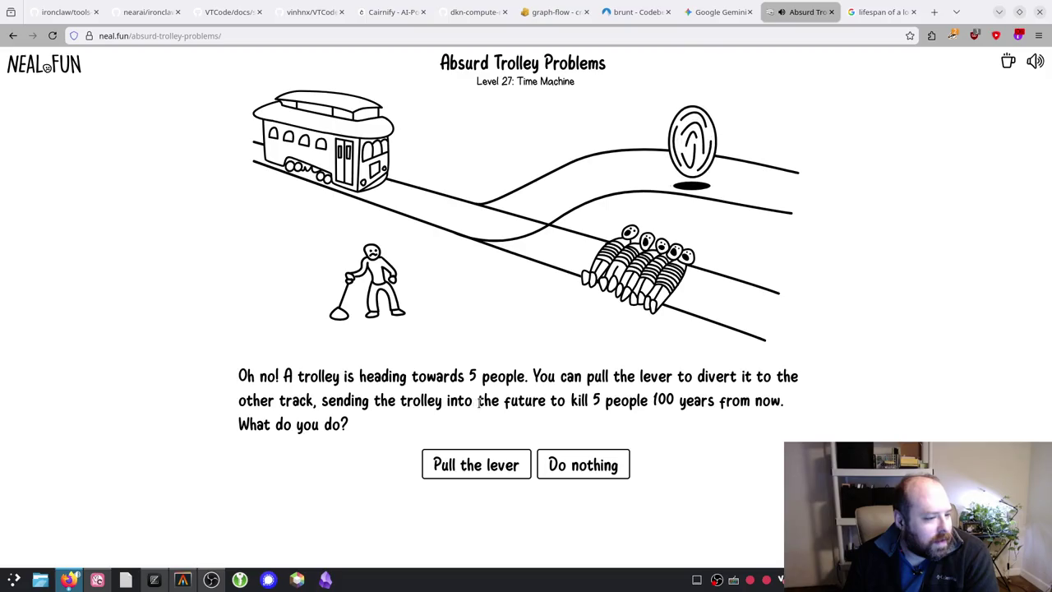
Step: Pull the lever on Level 27 to send the trolley 100 years ahead, then advance to Free Will
left_click_drag(388, 376, 719, 377)
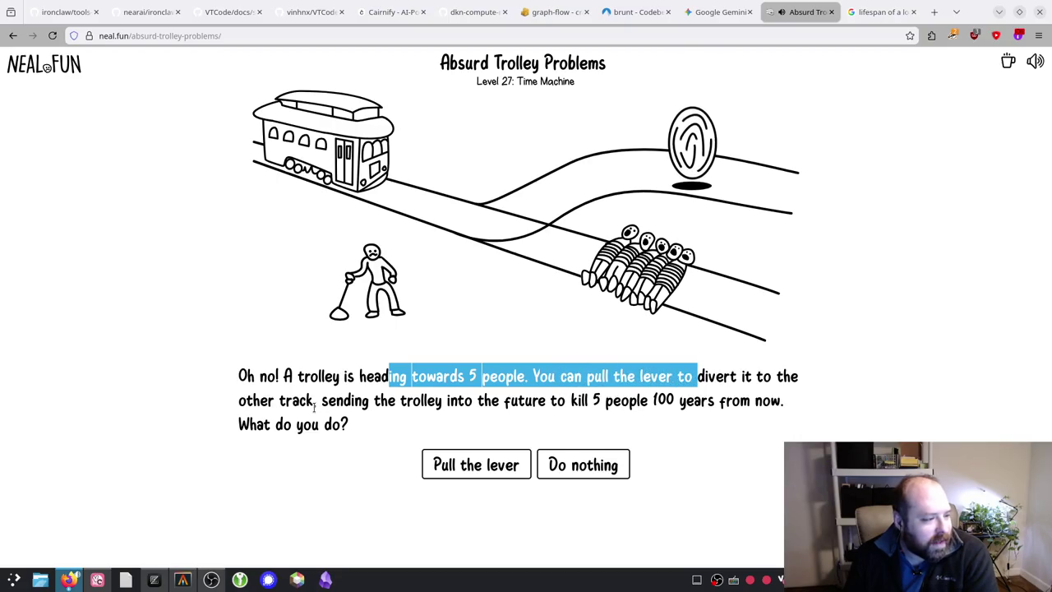
mouse_move(544, 400)
left_mouse_down()
mouse_move(697, 401)
mouse_move(614, 399)
left_mouse_up()
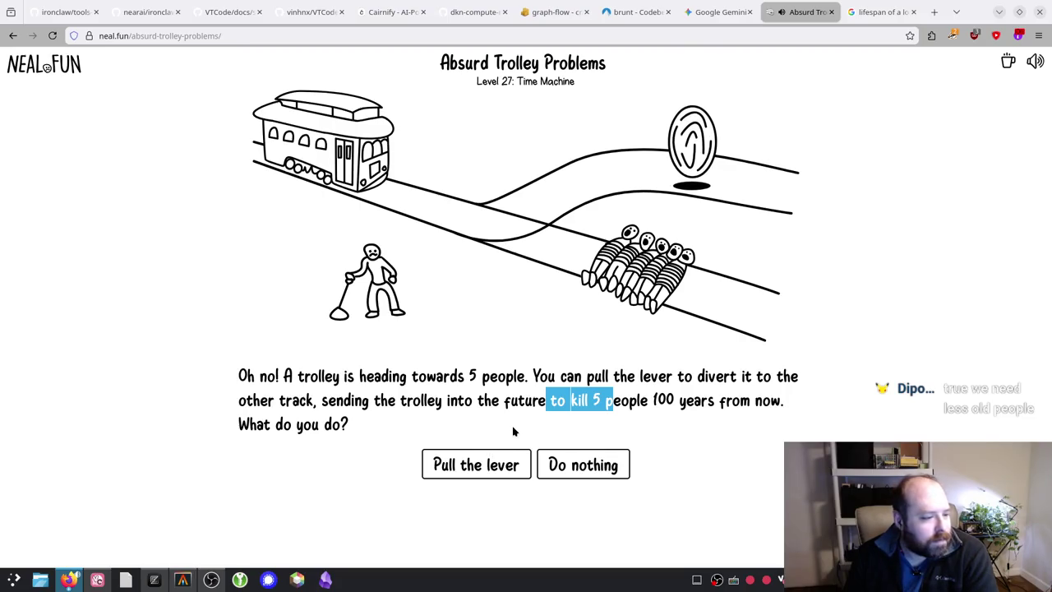
left_click(489, 463)
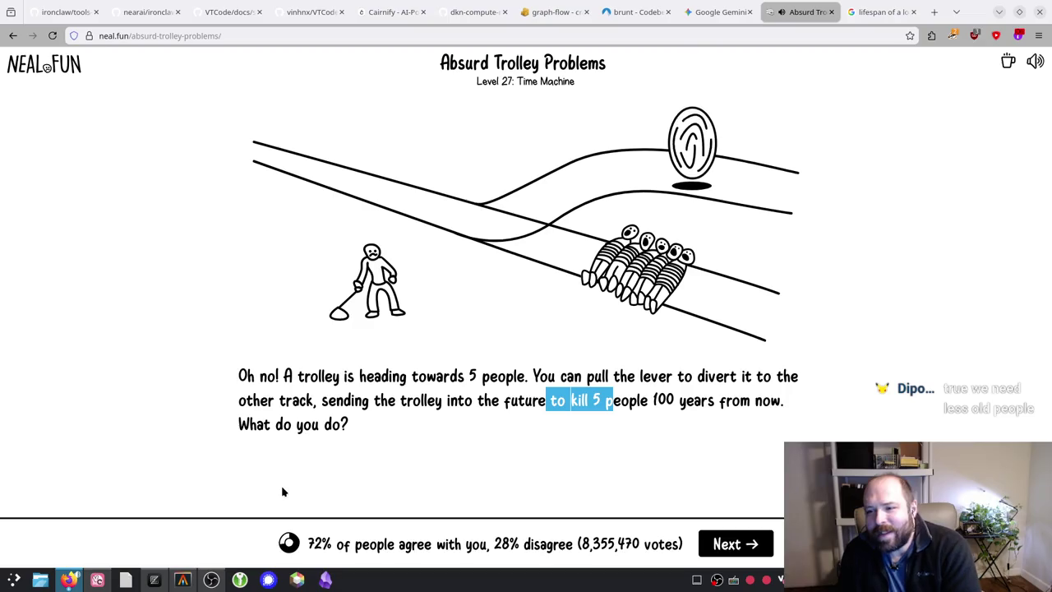
left_click(400, 475)
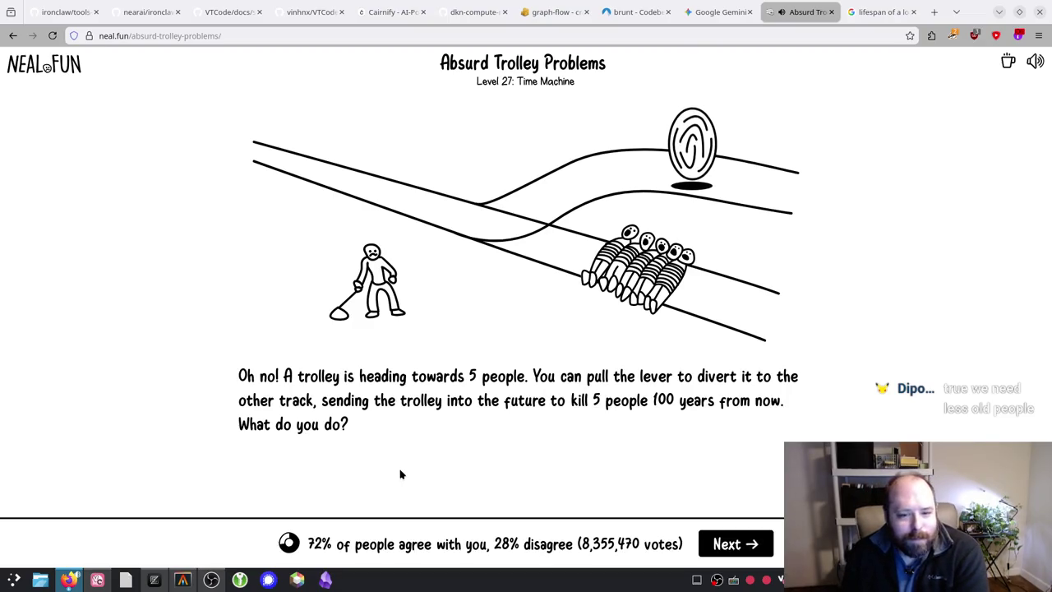
left_click(736, 543)
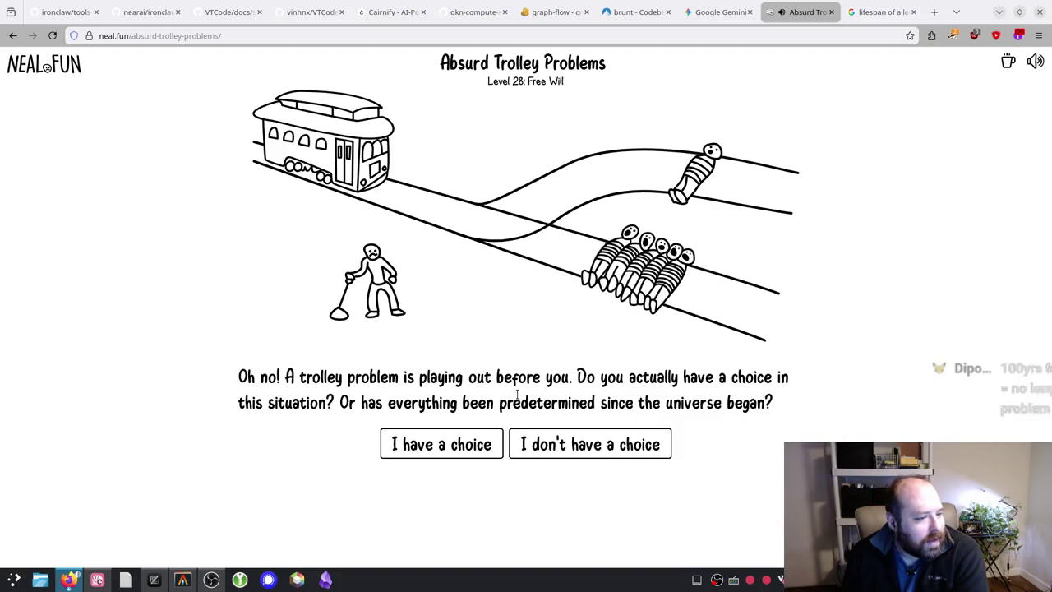
Step: Answer the Free Will question to reach 'You have solved philosophy' with 53 kills
mouse_move(586, 377)
left_mouse_down()
mouse_move(486, 402)
mouse_move(377, 402)
mouse_move(590, 402)
mouse_move(629, 376)
mouse_move(782, 403)
left_mouse_up()
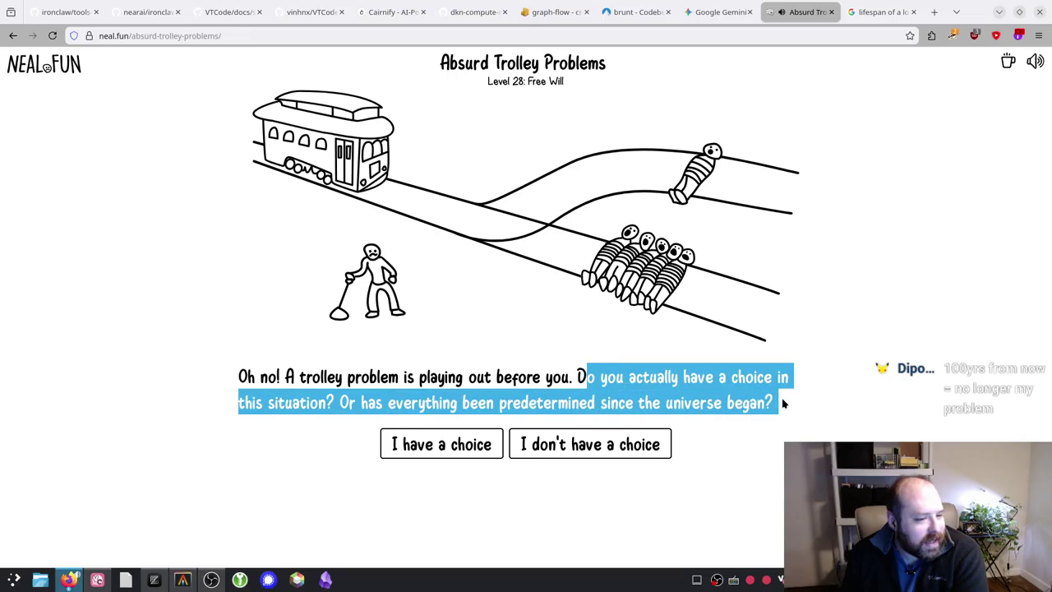
left_click(781, 403)
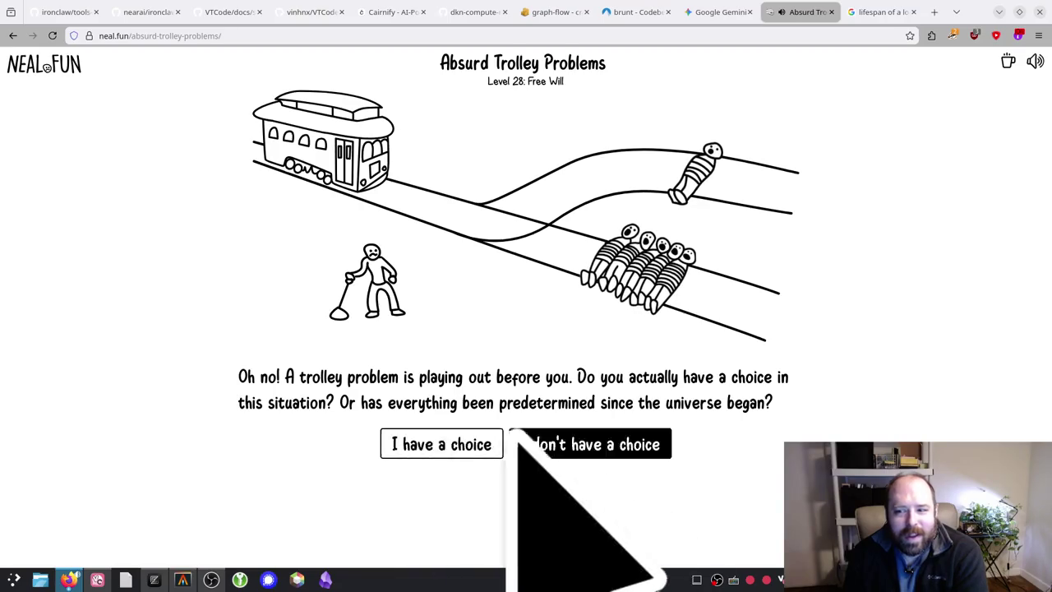
left_click(473, 442)
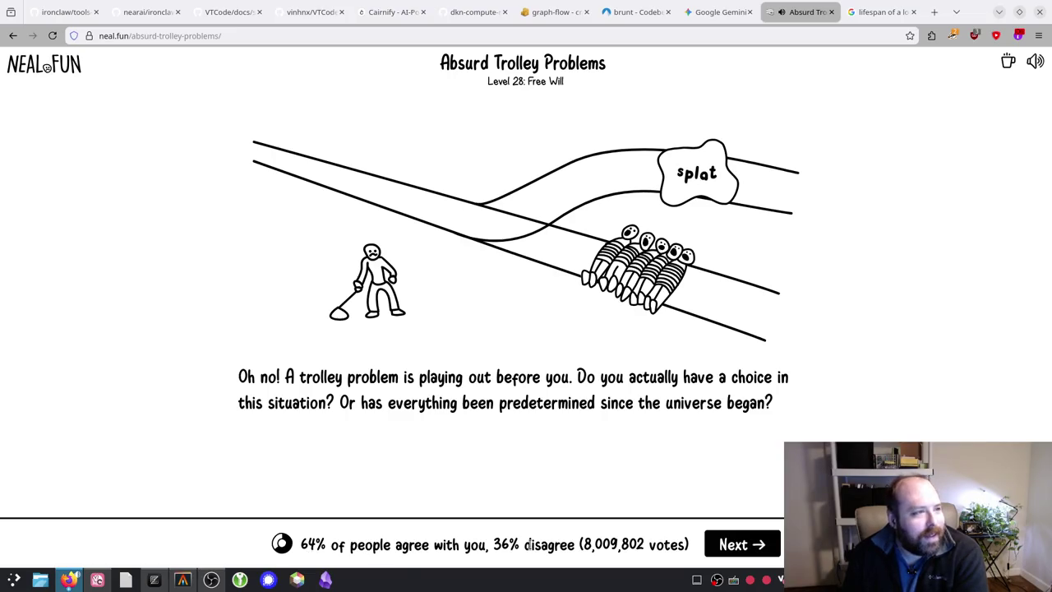
left_click(757, 552)
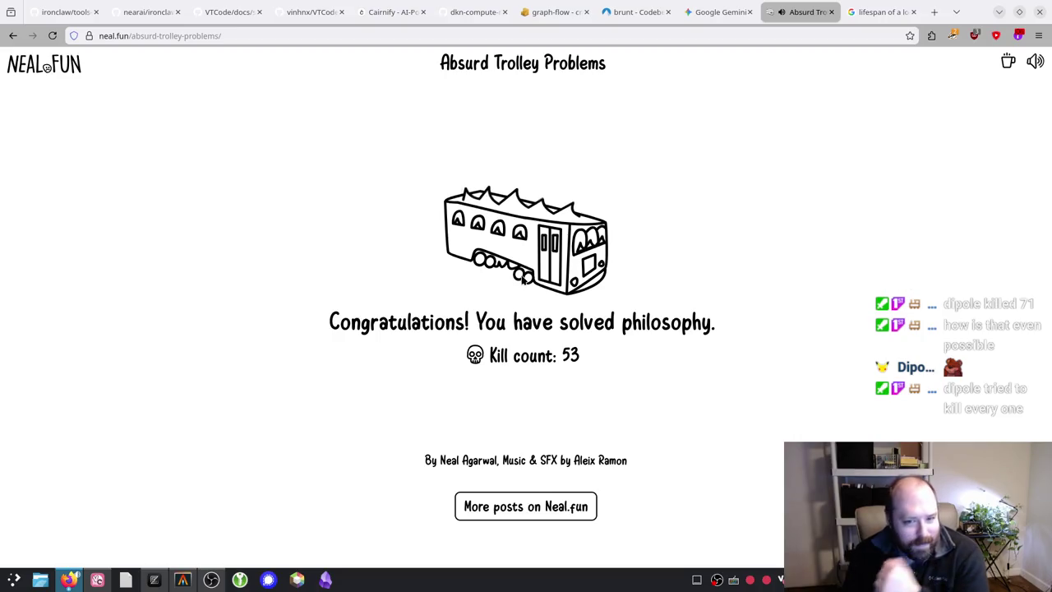
Step: Open Internet Roadtrip from the neal.fun home page and vote to drive forward
left_click(516, 507)
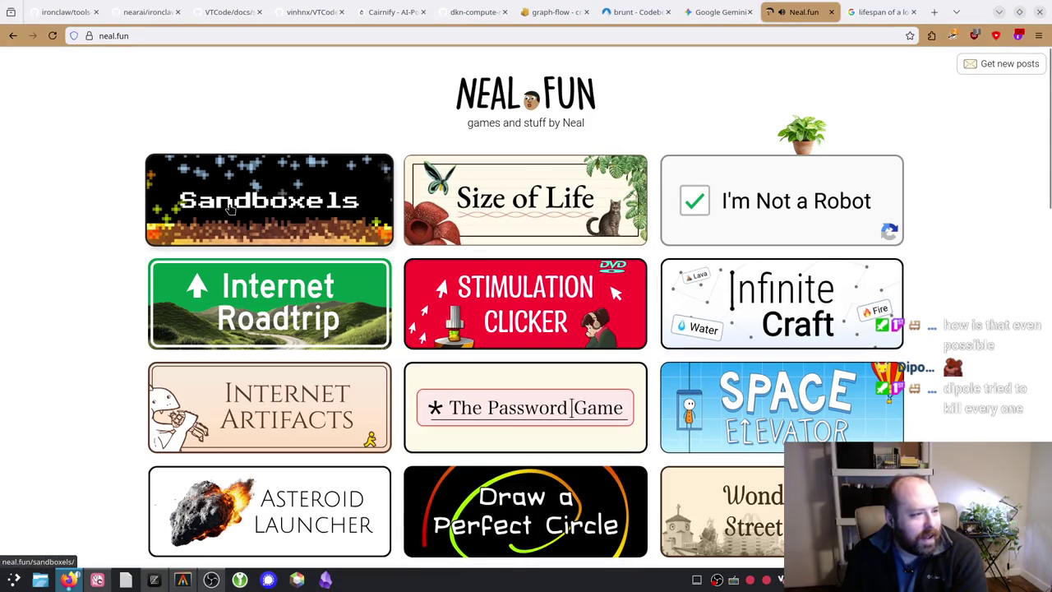
scroll(100, 192, "down", 2)
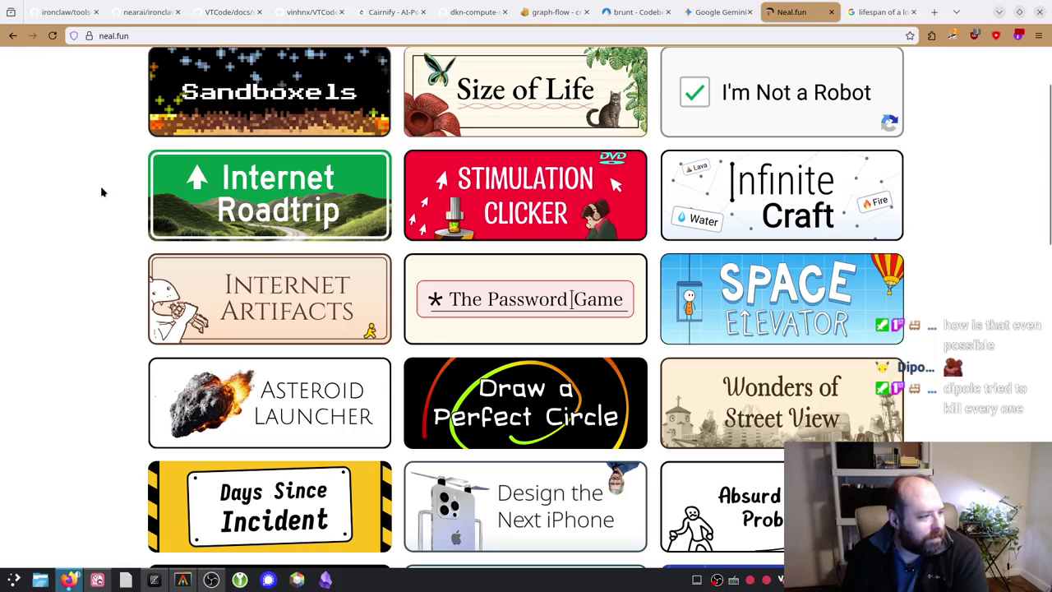
left_click(237, 194)
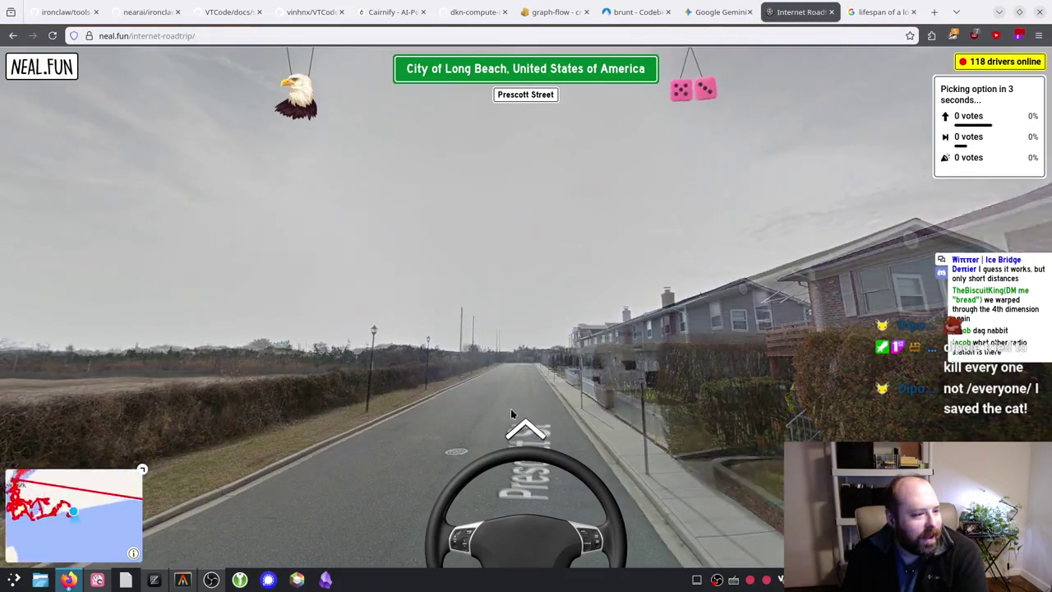
left_click(513, 419)
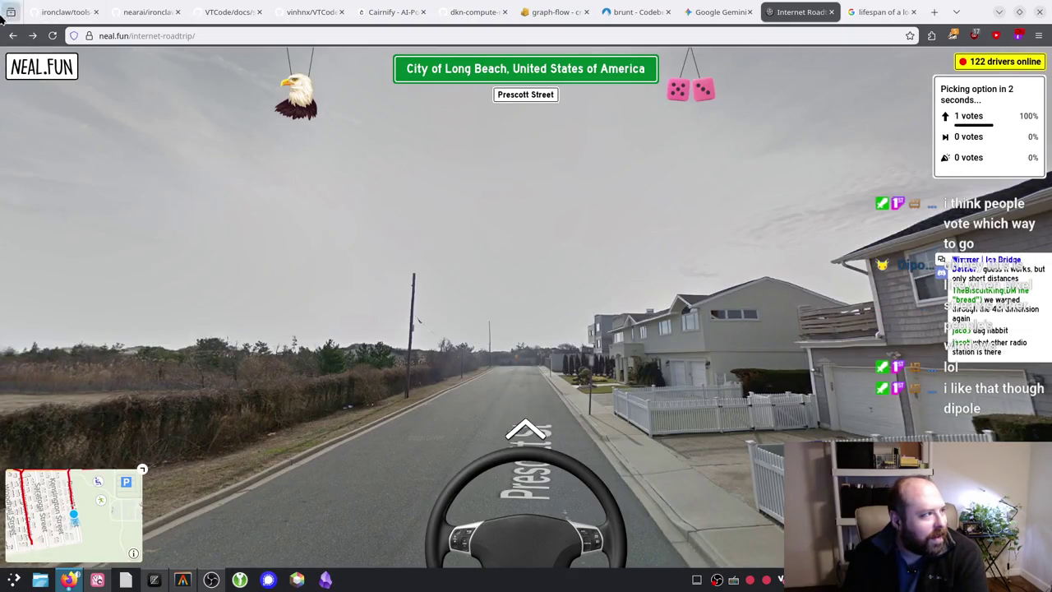
Step: Return to the neal.fun home page and open Draw a Perfect Circle
left_click(9, 36)
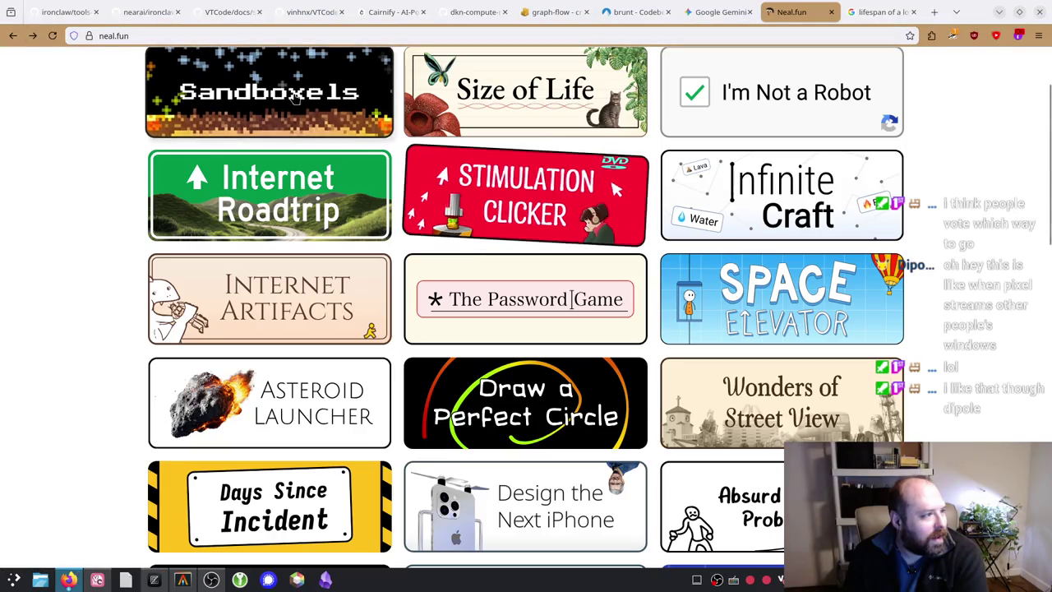
scroll(278, 212, "up", 2)
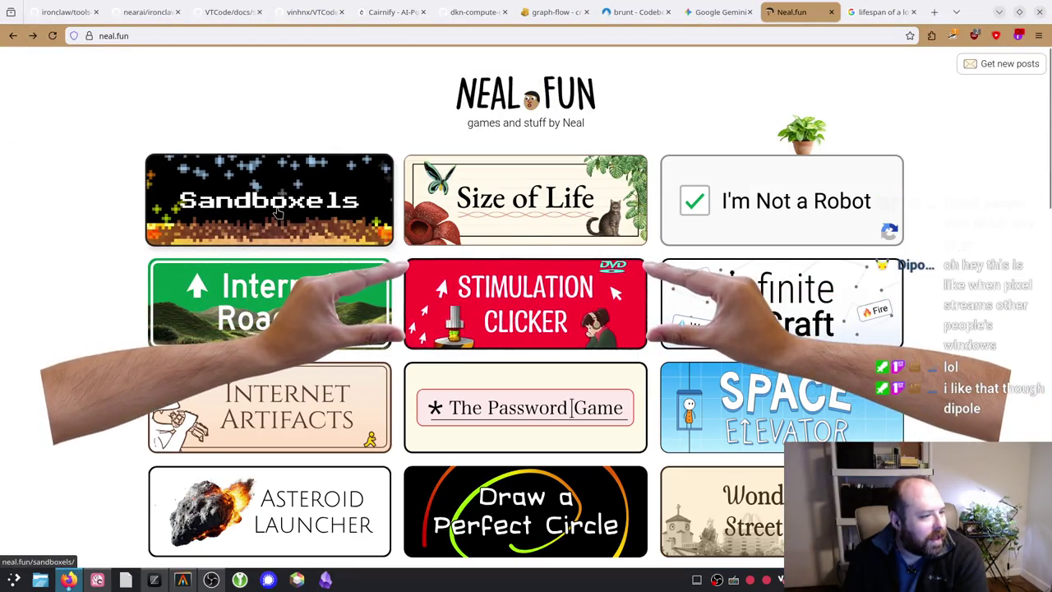
scroll(278, 212, "down", 4)
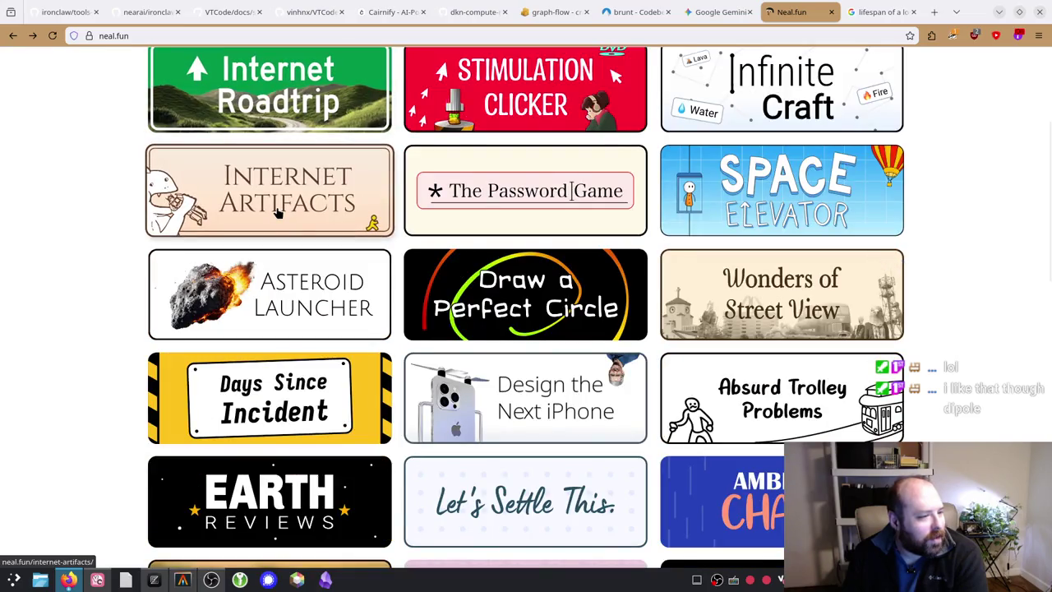
left_click(549, 322)
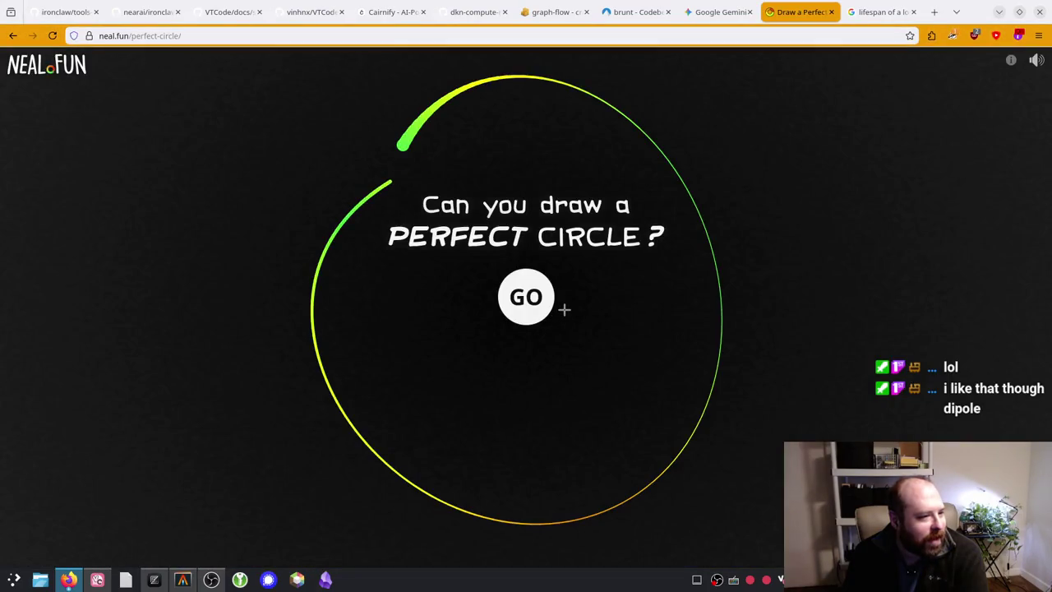
Step: Draw a circle scoring a new best of 89.0%, copy the result, and dismiss it
left_click(522, 294)
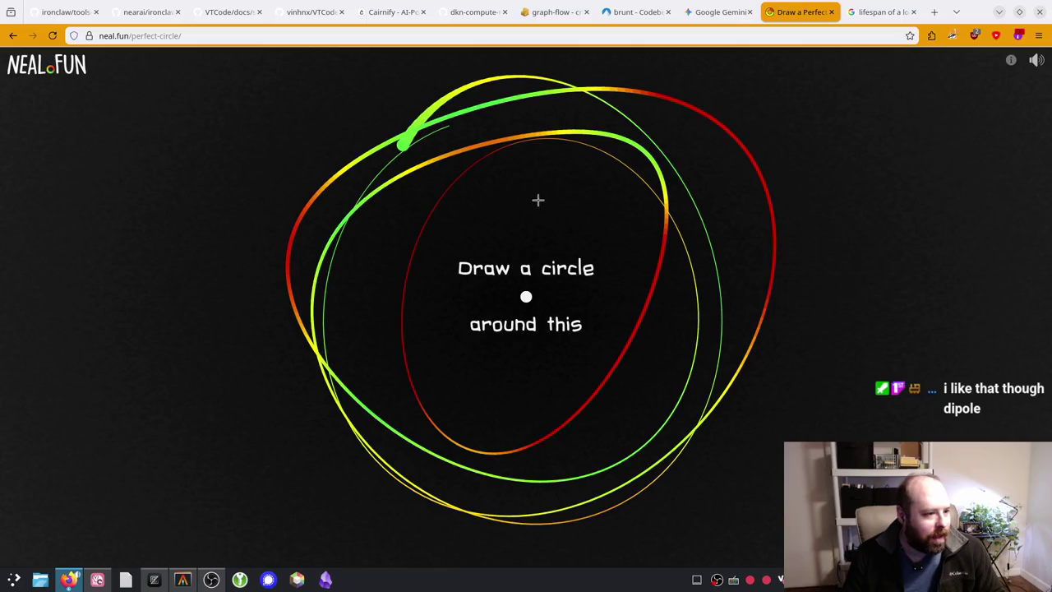
mouse_move(530, 199)
left_mouse_down()
mouse_move(631, 240)
mouse_move(650, 301)
mouse_move(608, 364)
mouse_move(502, 375)
mouse_move(430, 320)
mouse_move(467, 235)
left_mouse_up()
left_click_drag(518, 211, 532, 208)
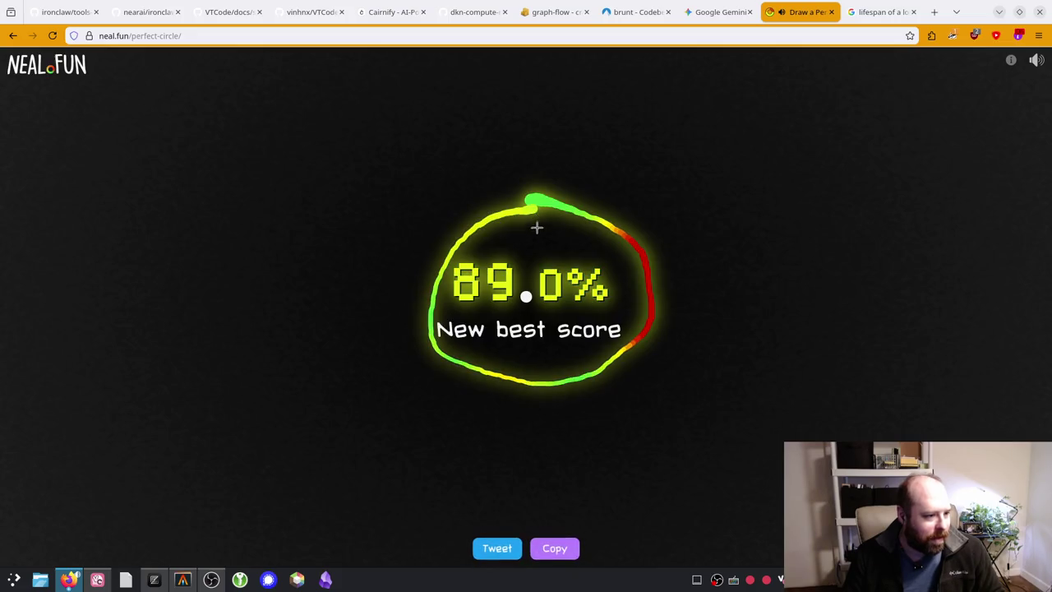
left_click(555, 553)
left_click(554, 425)
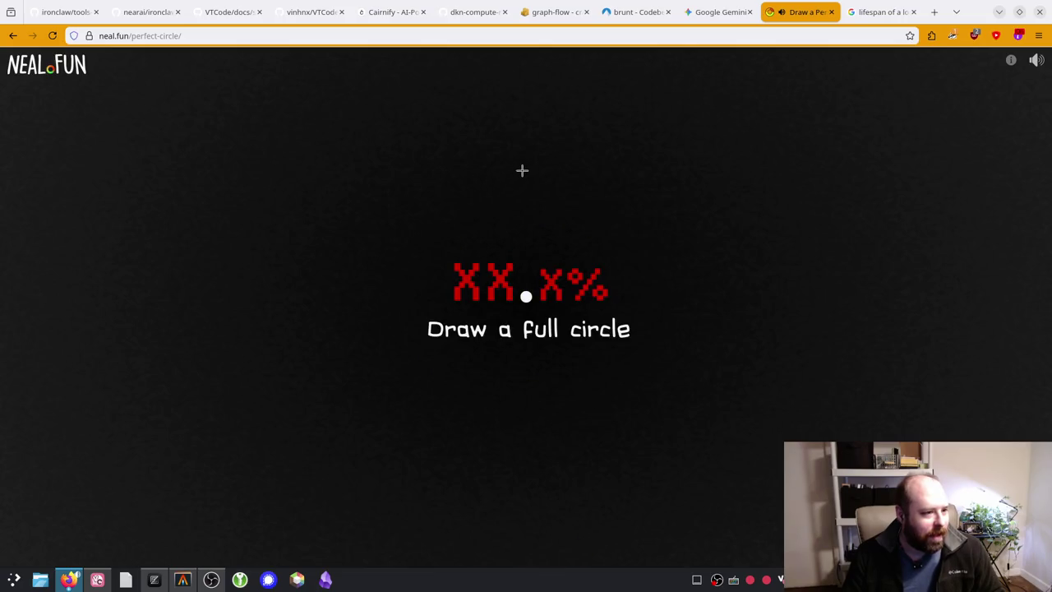
Step: Draw another circle and briefly check the lobster lifespan search tab before returning
mouse_move(522, 170)
left_mouse_down()
mouse_move(578, 174)
mouse_move(626, 196)
mouse_move(669, 266)
mouse_move(667, 340)
mouse_move(610, 395)
left_mouse_up()
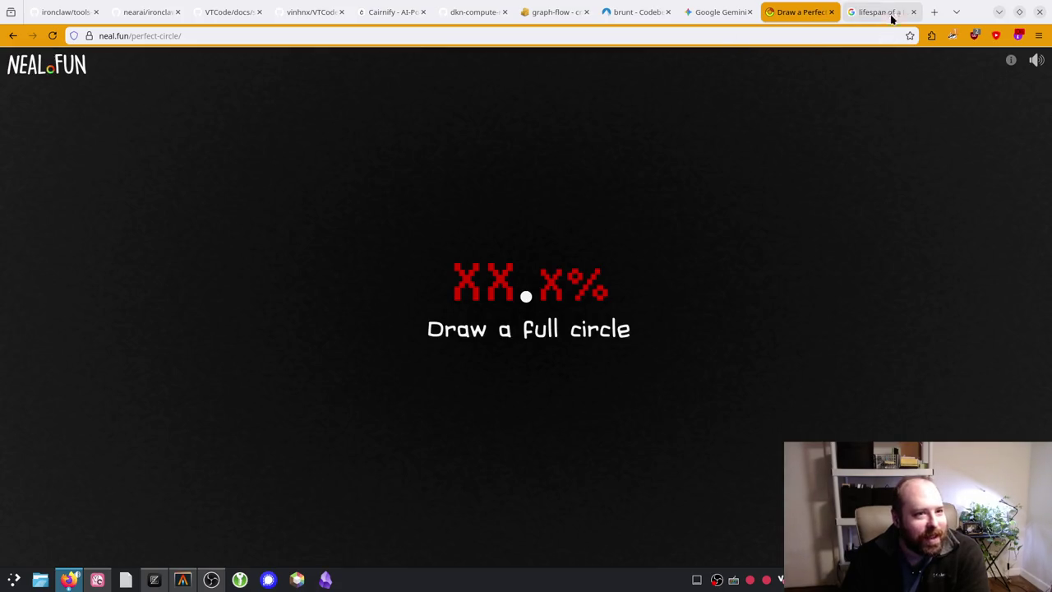
left_click(880, 12)
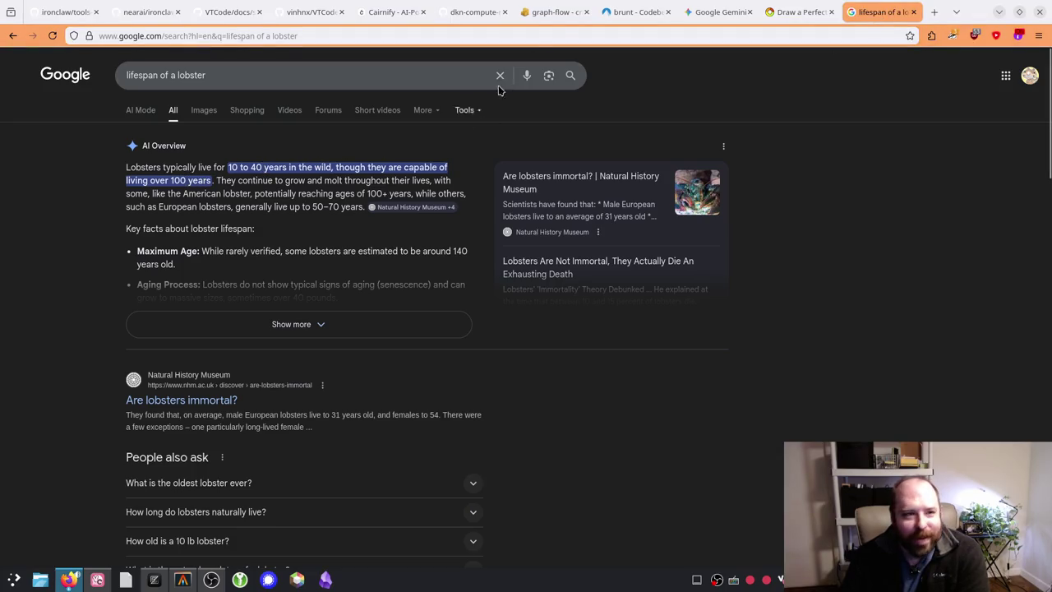
left_click(796, 12)
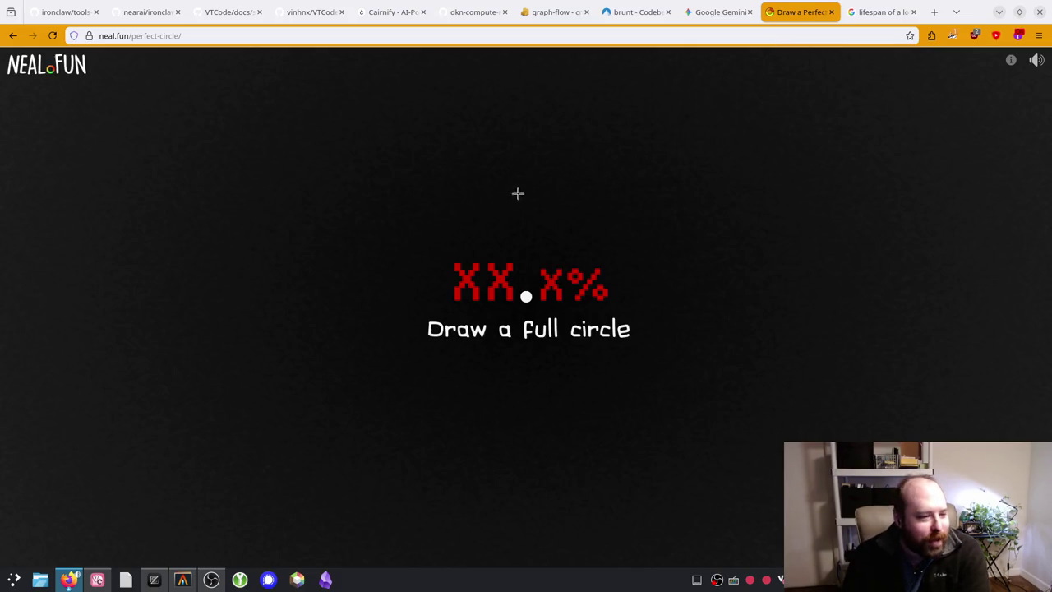
Step: Draw repeated freehand circles around the centre dot until a 92.2% best score appears
mouse_move(526, 215)
left_mouse_down()
mouse_move(641, 301)
mouse_move(488, 417)
left_mouse_up()
mouse_move(530, 222)
left_mouse_down()
mouse_move(567, 232)
mouse_move(587, 334)
mouse_move(475, 327)
mouse_move(526, 220)
left_mouse_up()
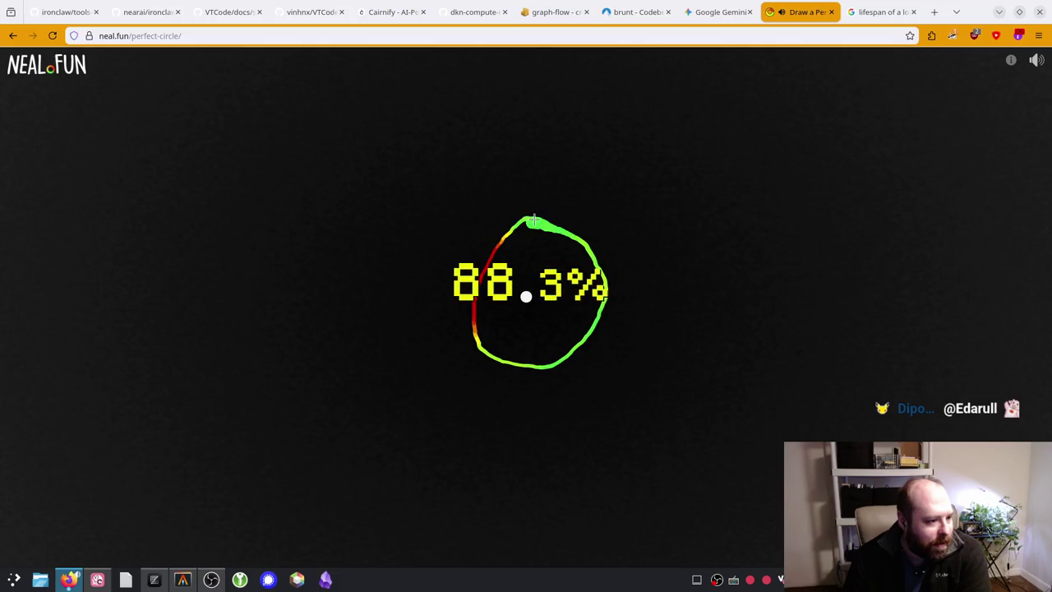
left_click(591, 233)
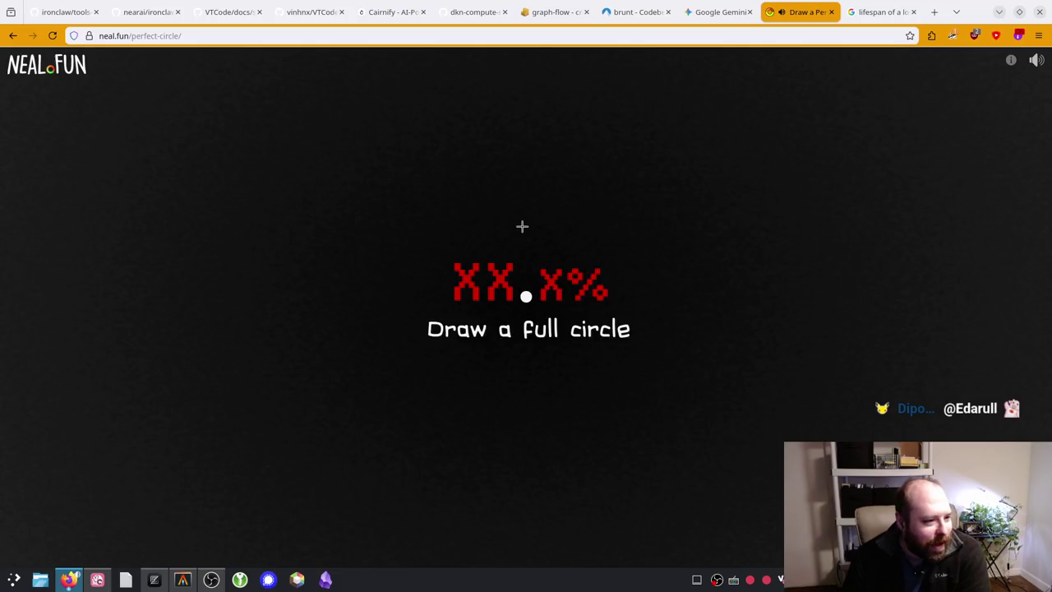
mouse_move(521, 224)
left_mouse_down()
mouse_move(570, 239)
mouse_move(613, 321)
mouse_move(547, 381)
left_mouse_up()
mouse_move(529, 223)
left_mouse_down()
mouse_move(570, 237)
mouse_move(599, 281)
left_mouse_up()
mouse_move(530, 223)
left_mouse_down()
mouse_move(577, 245)
mouse_move(590, 321)
mouse_move(524, 357)
mouse_move(475, 327)
left_mouse_up()
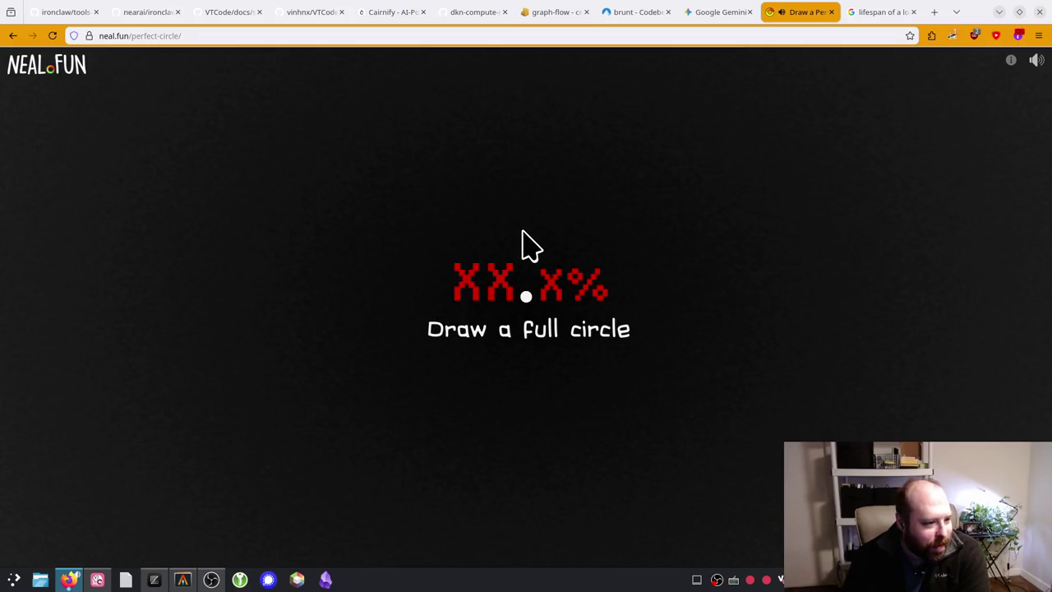
mouse_move(526, 234)
left_mouse_down()
mouse_move(597, 324)
mouse_move(545, 381)
mouse_move(542, 317)
left_mouse_up()
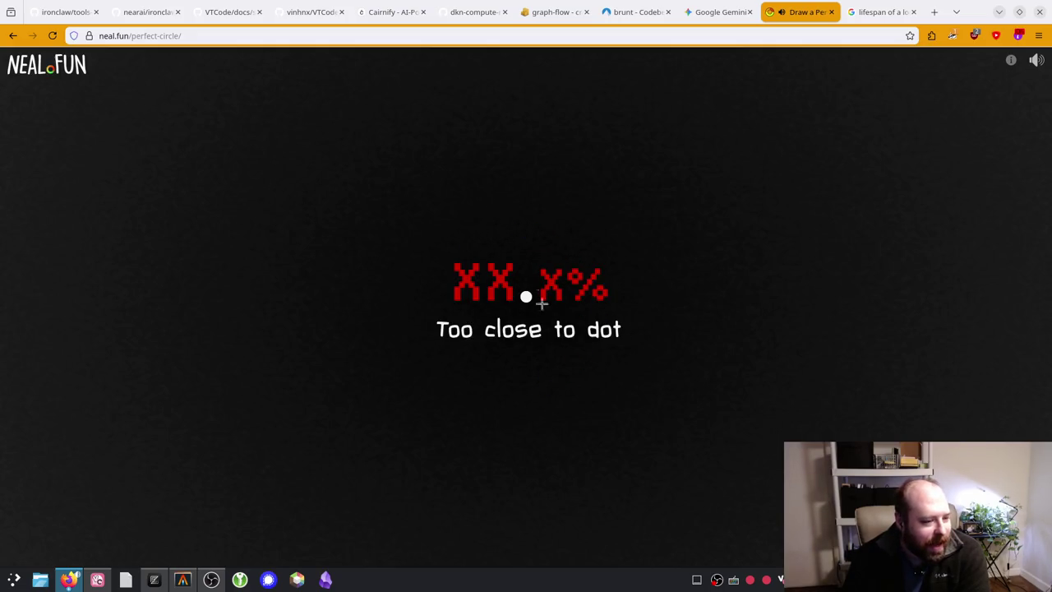
mouse_move(521, 232)
left_mouse_down()
mouse_move(551, 237)
mouse_move(582, 299)
mouse_move(521, 357)
mouse_move(473, 293)
mouse_move(519, 233)
left_mouse_up()
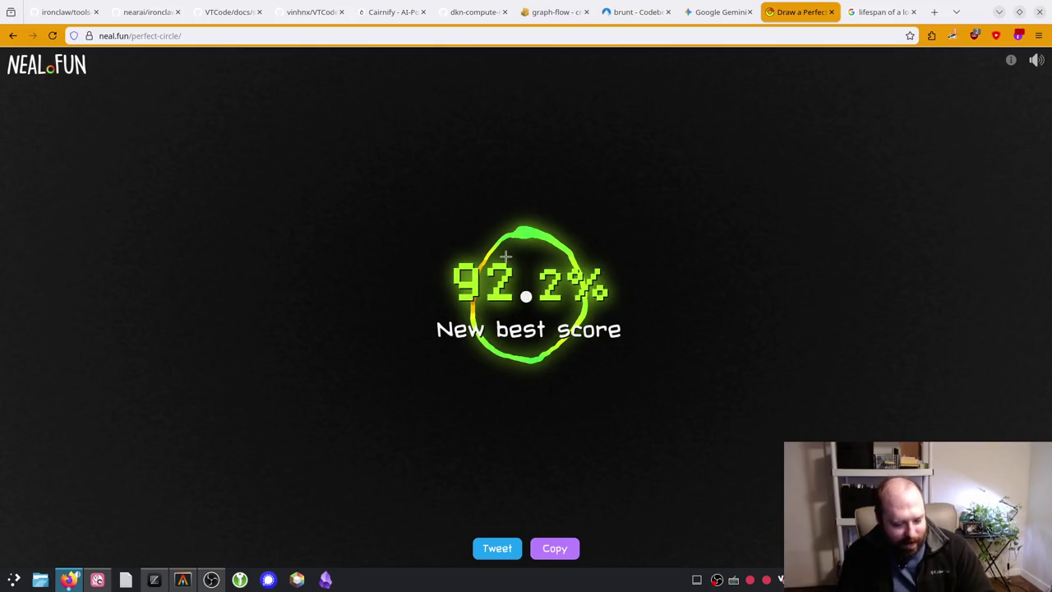
left_click(541, 241)
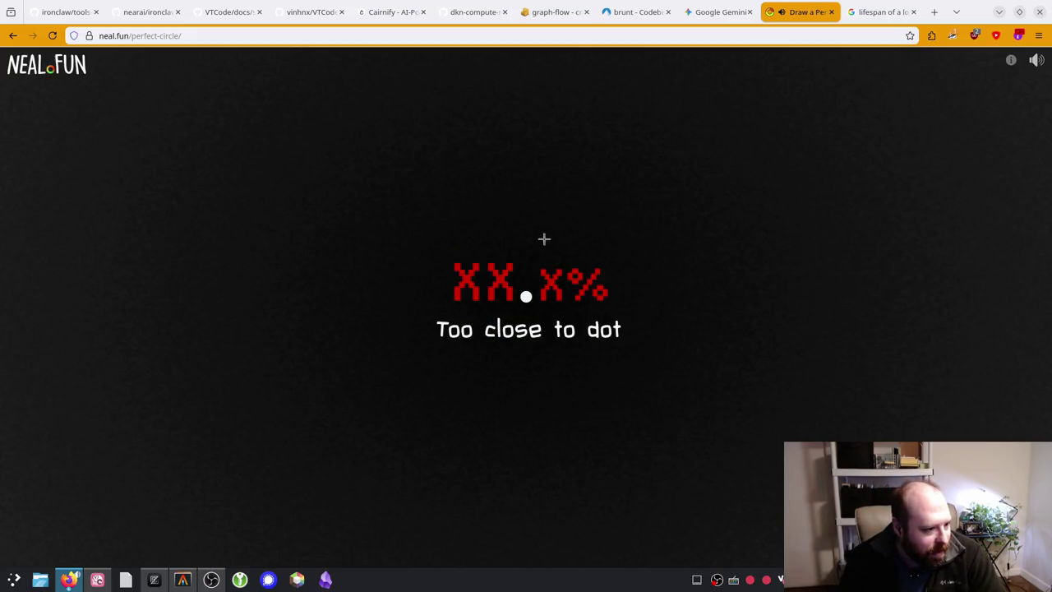
left_click(513, 225)
mouse_move(520, 223)
left_mouse_down()
mouse_move(580, 242)
mouse_move(586, 341)
mouse_move(465, 324)
mouse_move(520, 224)
left_mouse_up()
left_click(582, 232)
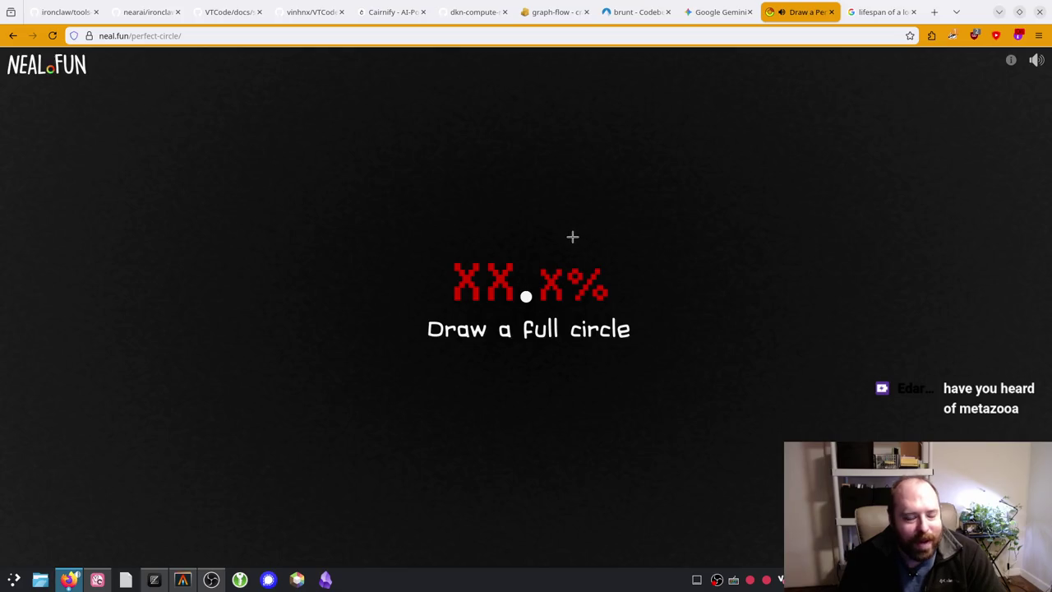
Step: Look up '!w metazoa' in a new tab and scroll through the Wikipedia Animal article
left_click(934, 11)
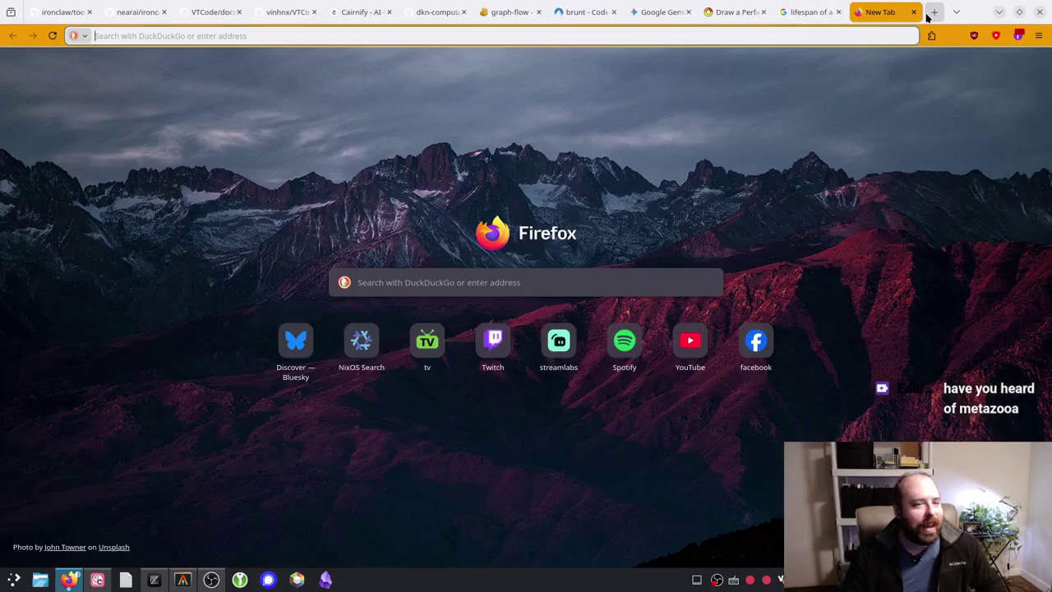
type("lw meta")
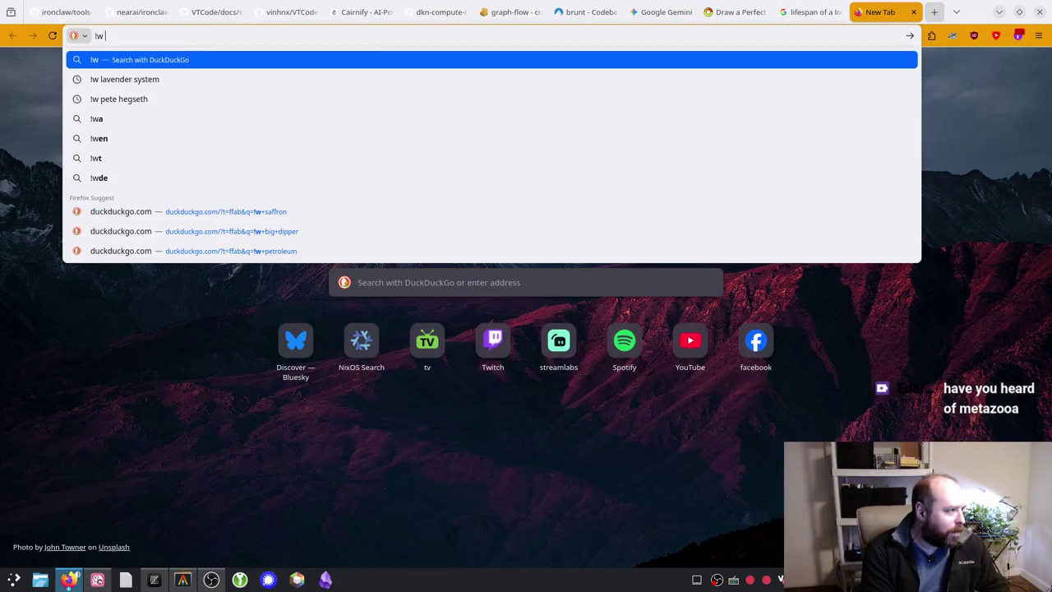
type("zoa")
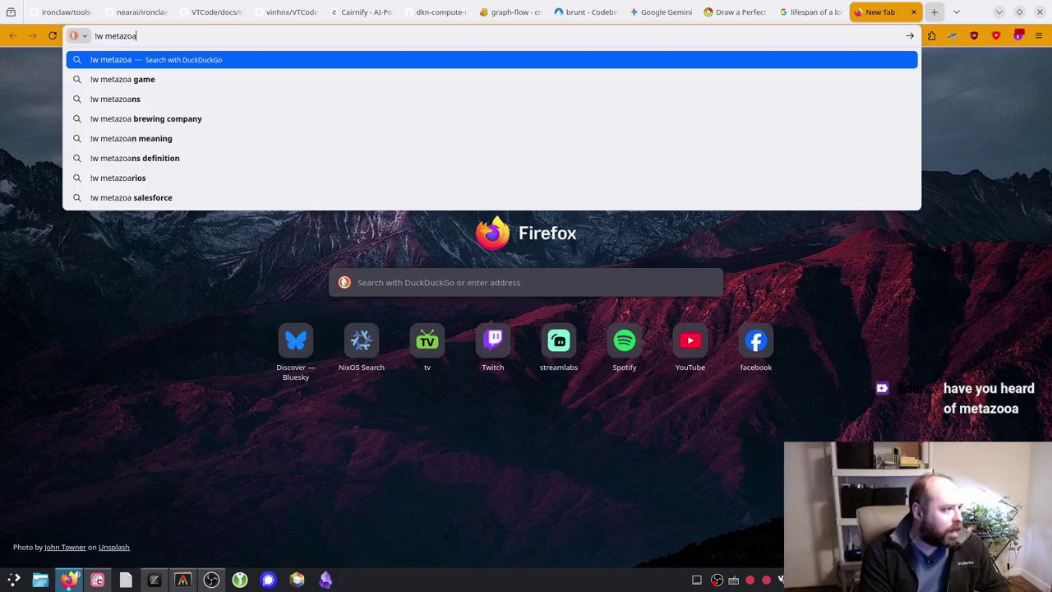
key("Return")
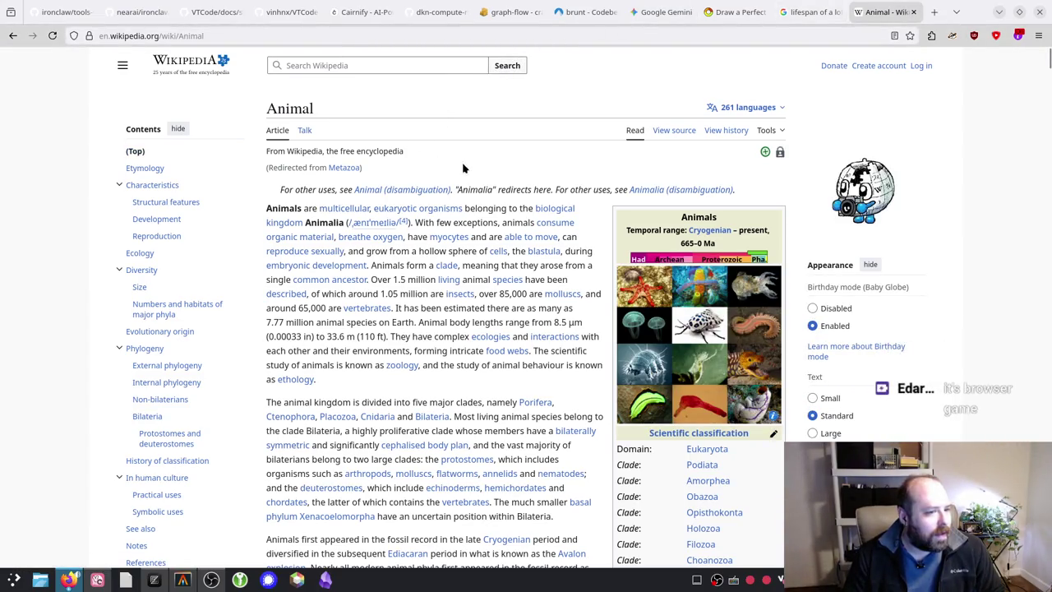
scroll(463, 172, "down", 10)
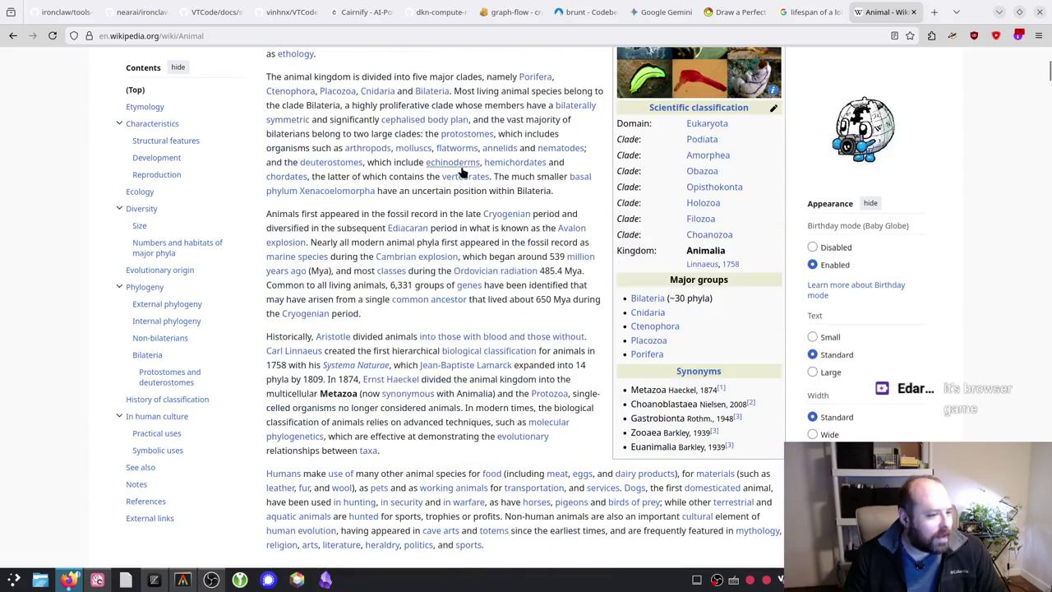
scroll(463, 172, "down", 3)
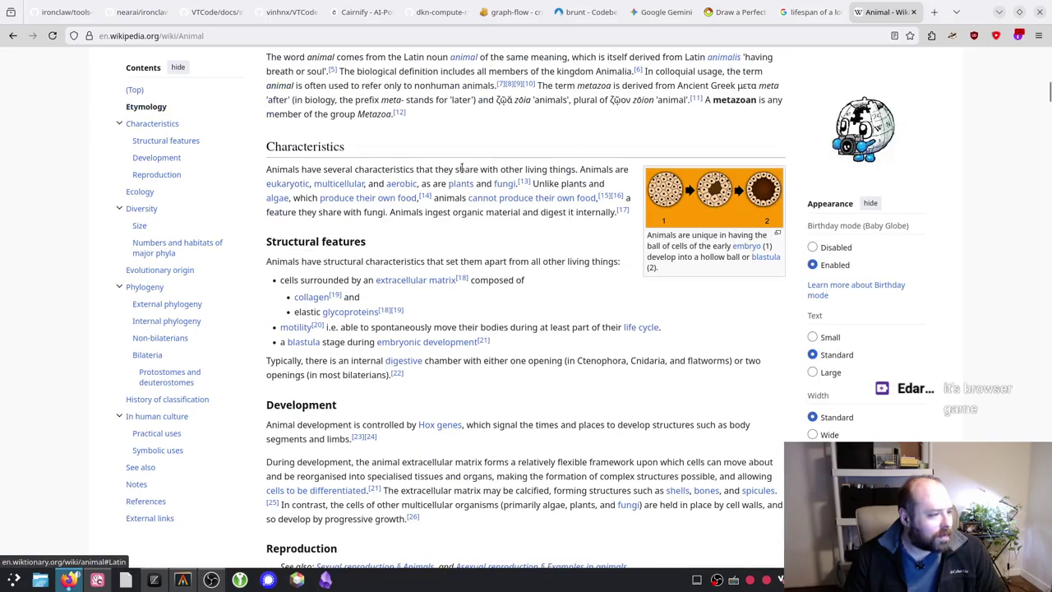
scroll(462, 172, "down", 7)
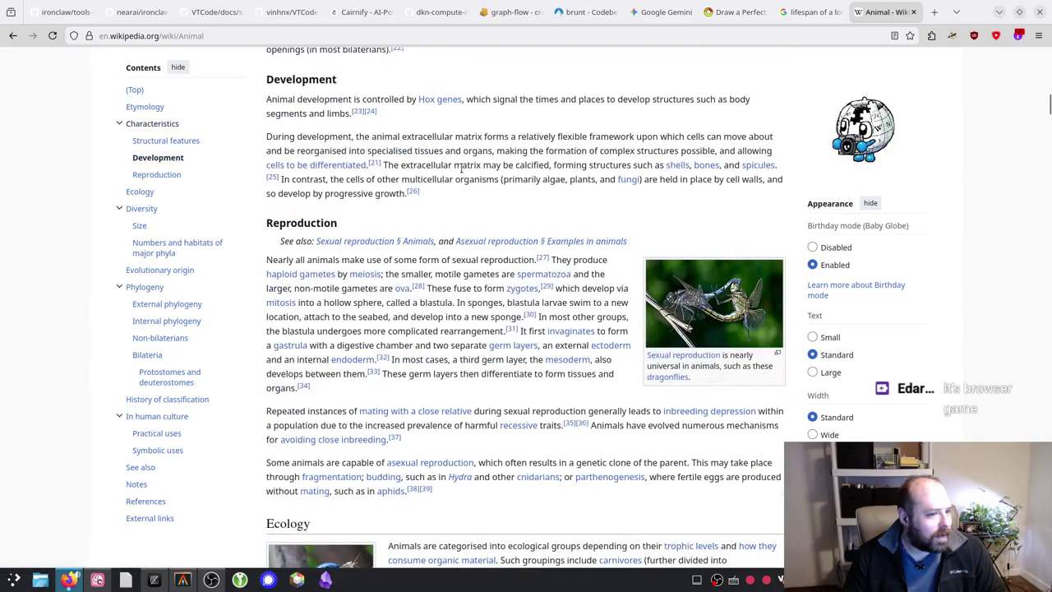
scroll(454, 168, "down", 3)
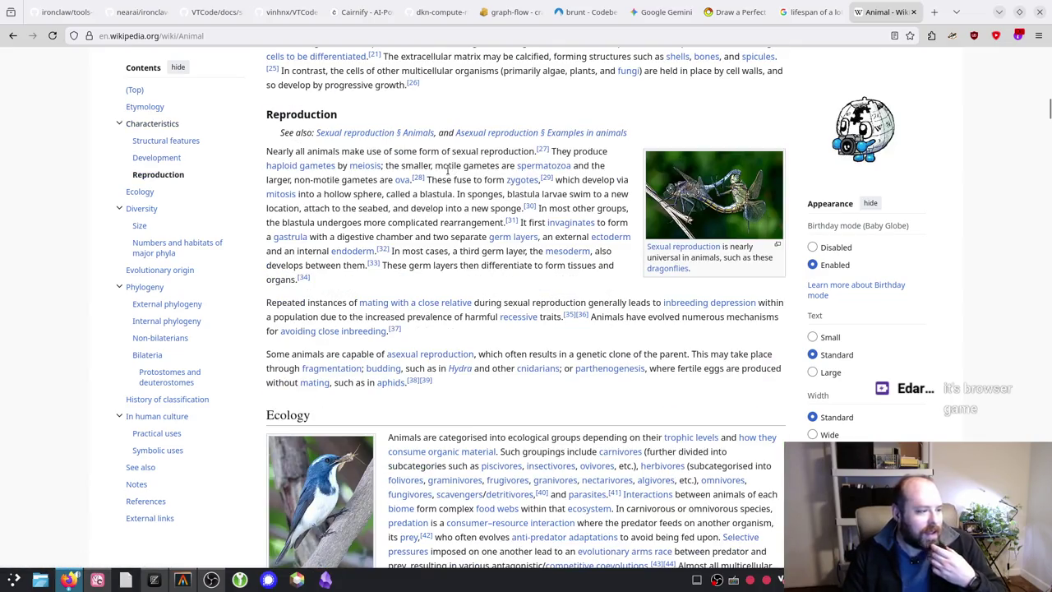
scroll(444, 172, "down", 3)
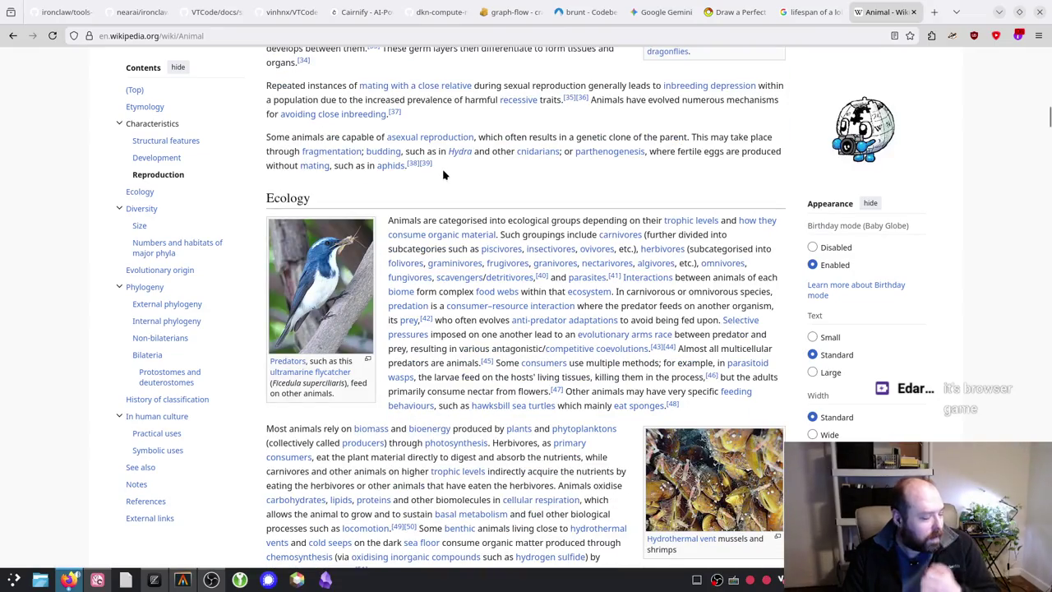
scroll(444, 174, "up", 3)
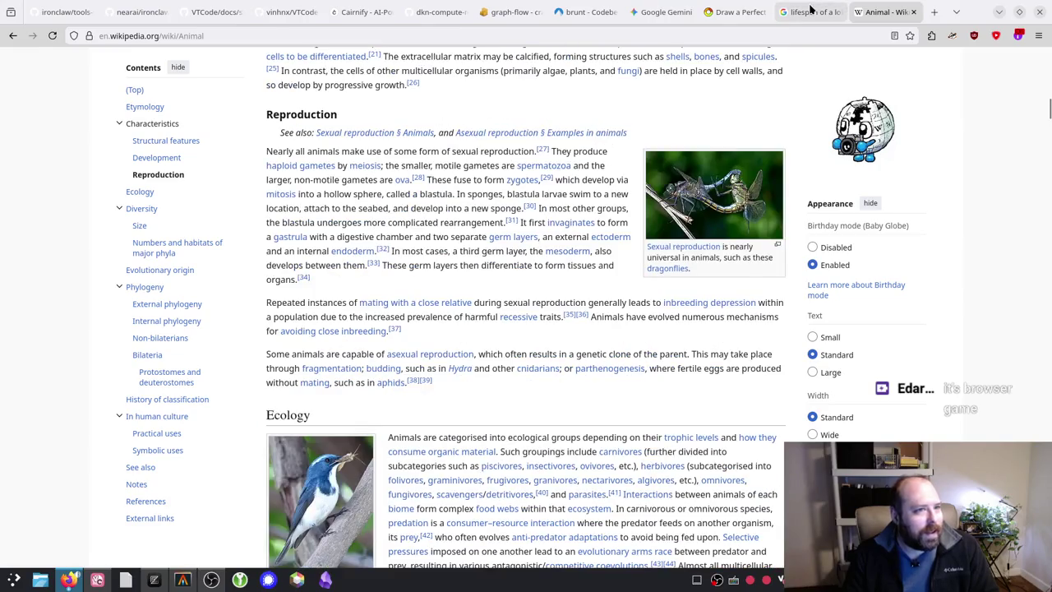
Step: Go from the circle game tab to the neal.fun home page and scroll the games
left_click(735, 11)
left_click(29, 68)
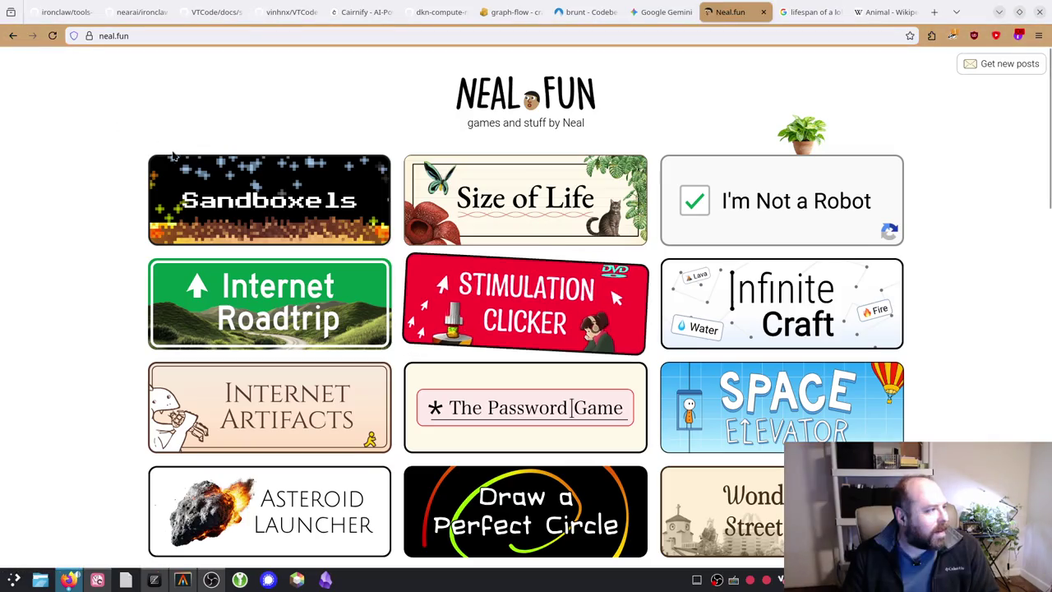
scroll(89, 183, "down", 2)
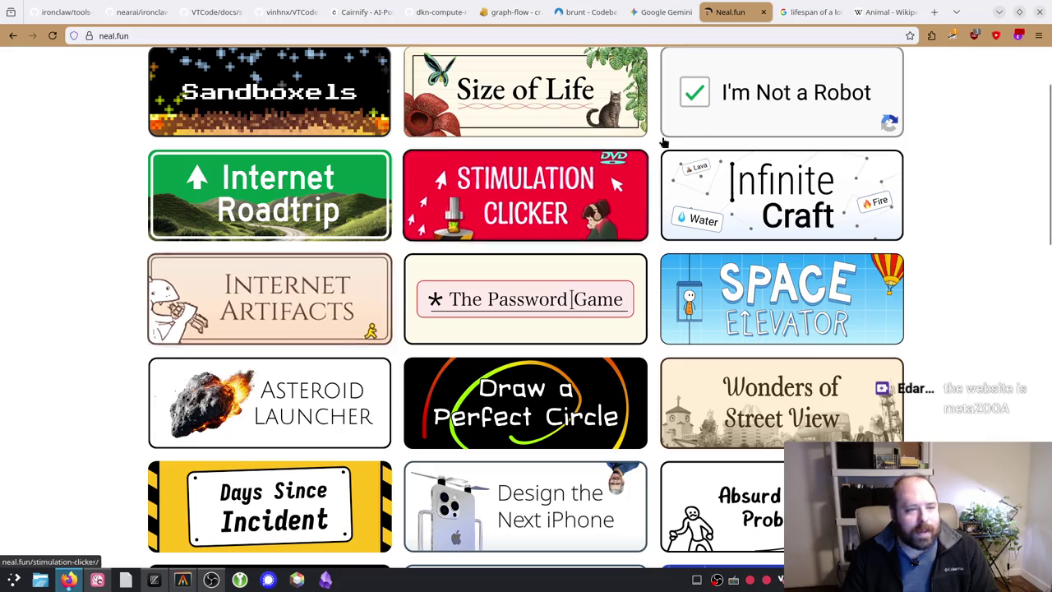
Step: Search for 'metazooa' from the address bar of the Wikipedia Animal tab
left_click(828, 35)
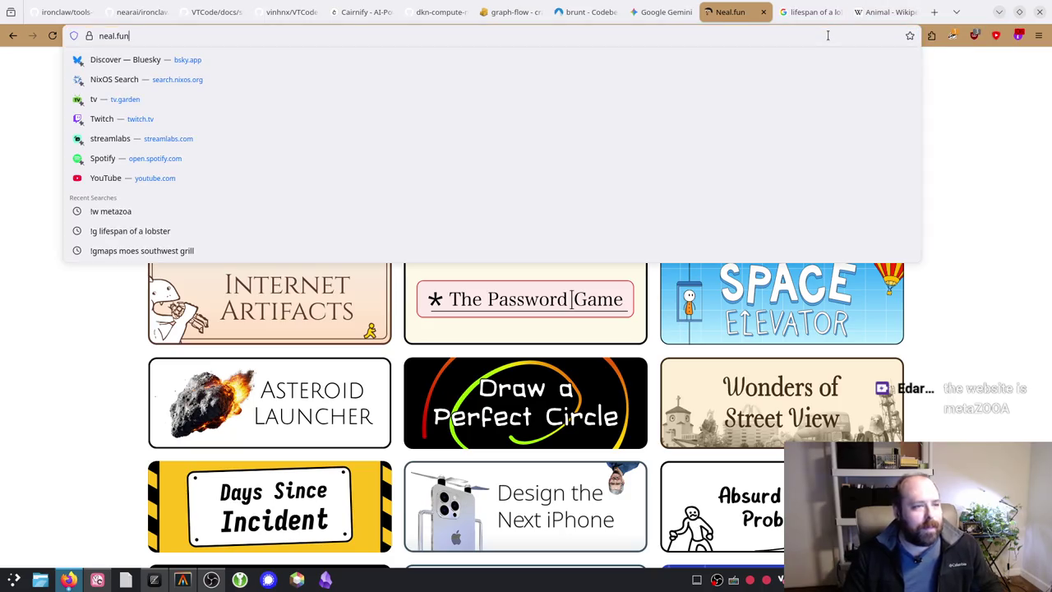
left_click(880, 11)
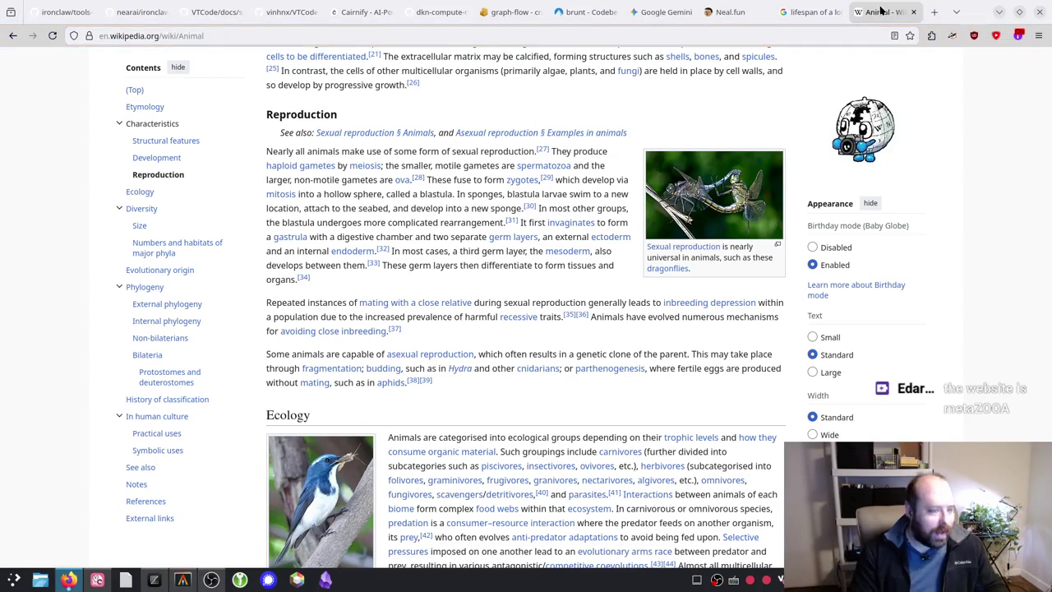
left_click(611, 38)
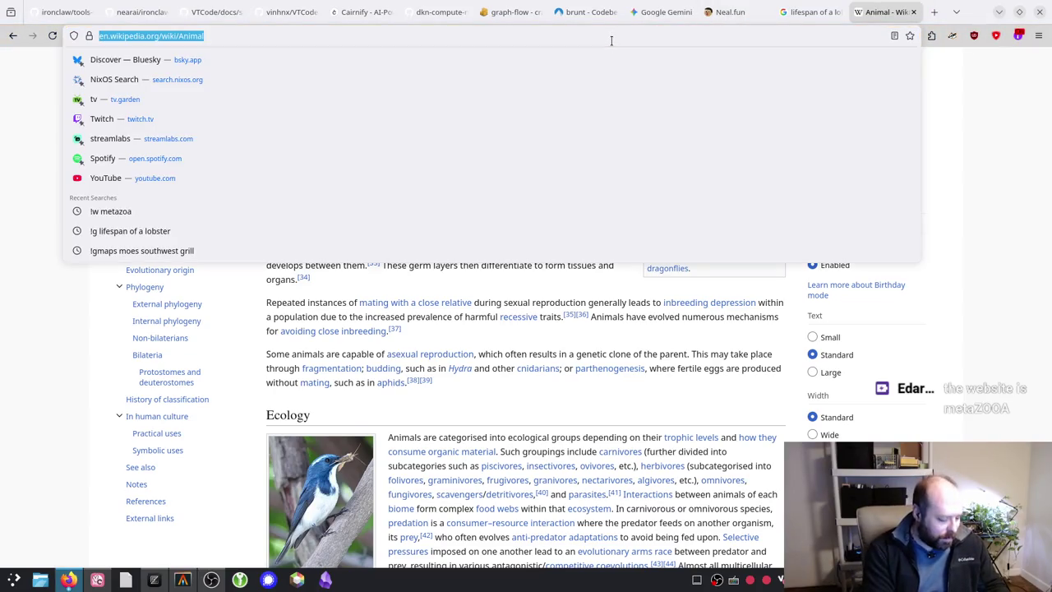
type("metazooa")
key("Return")
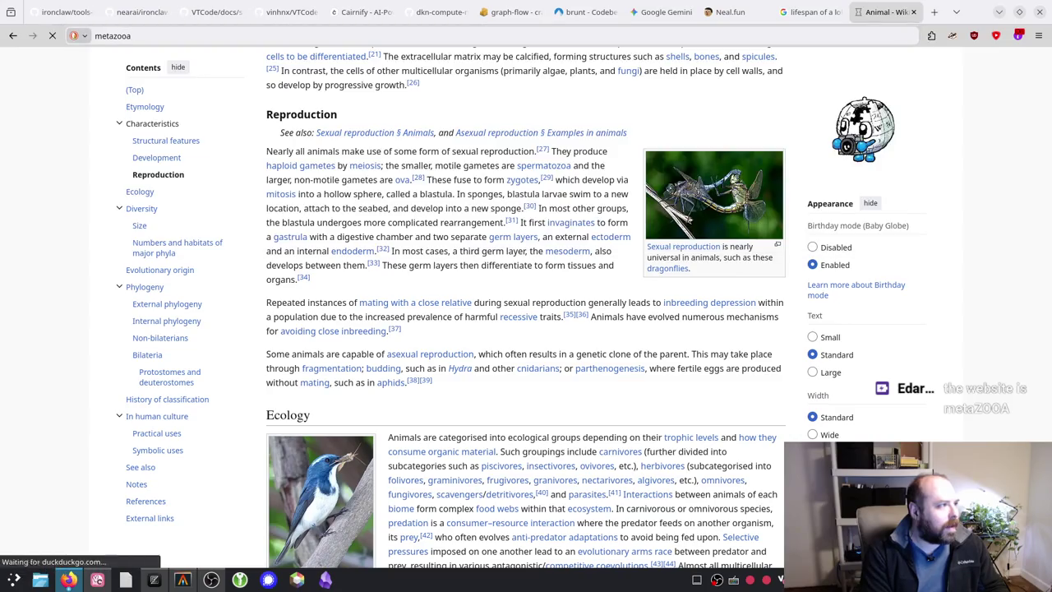
Step: Open metazooa.com, scroll through its intro, and enter the zoo for Animal #946
left_click(104, 166)
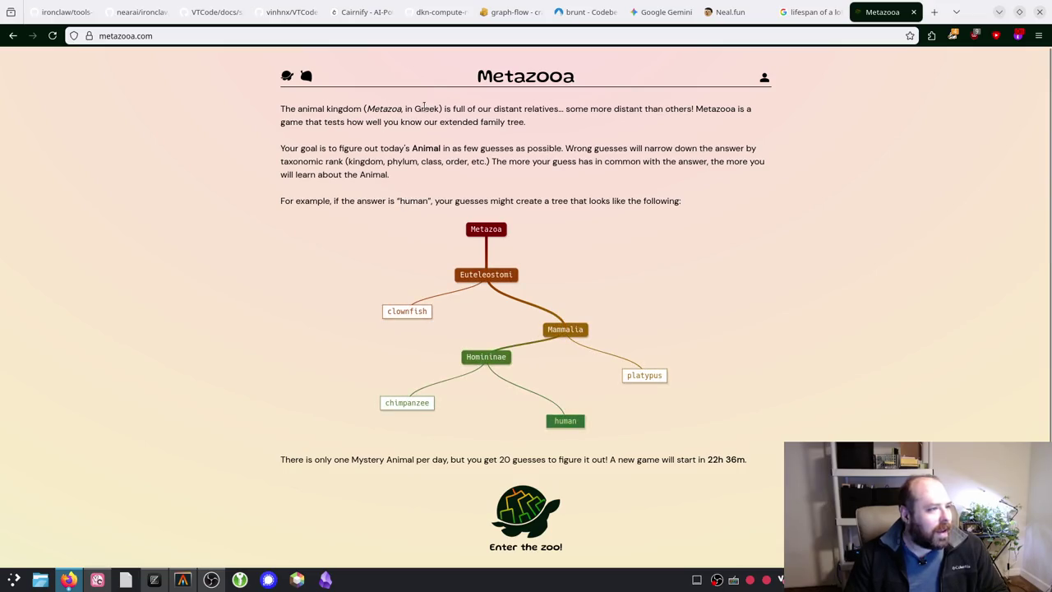
scroll(391, 200, "down", 2)
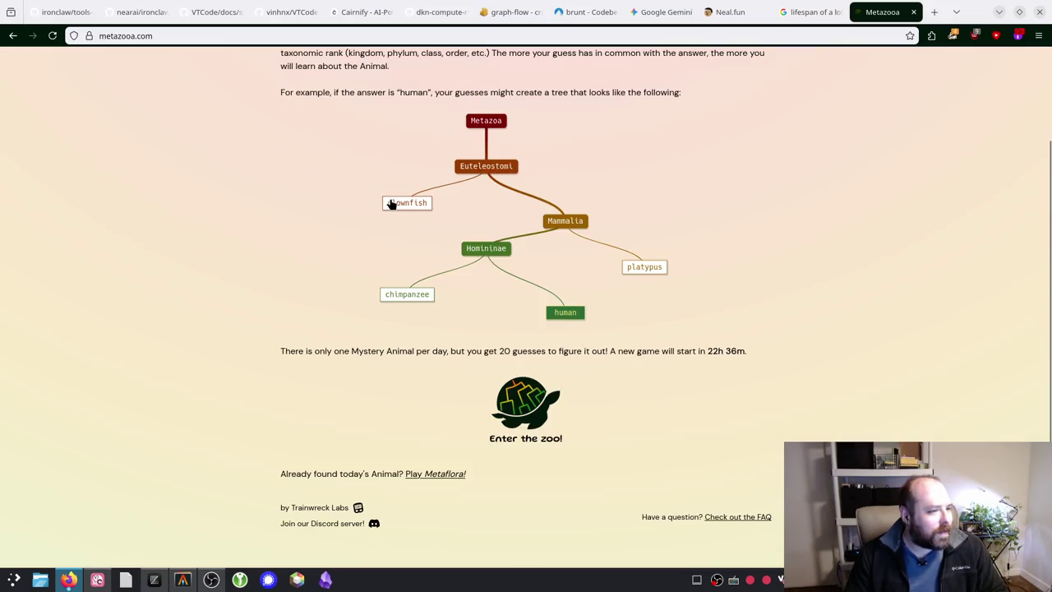
scroll(380, 202, "down", 1)
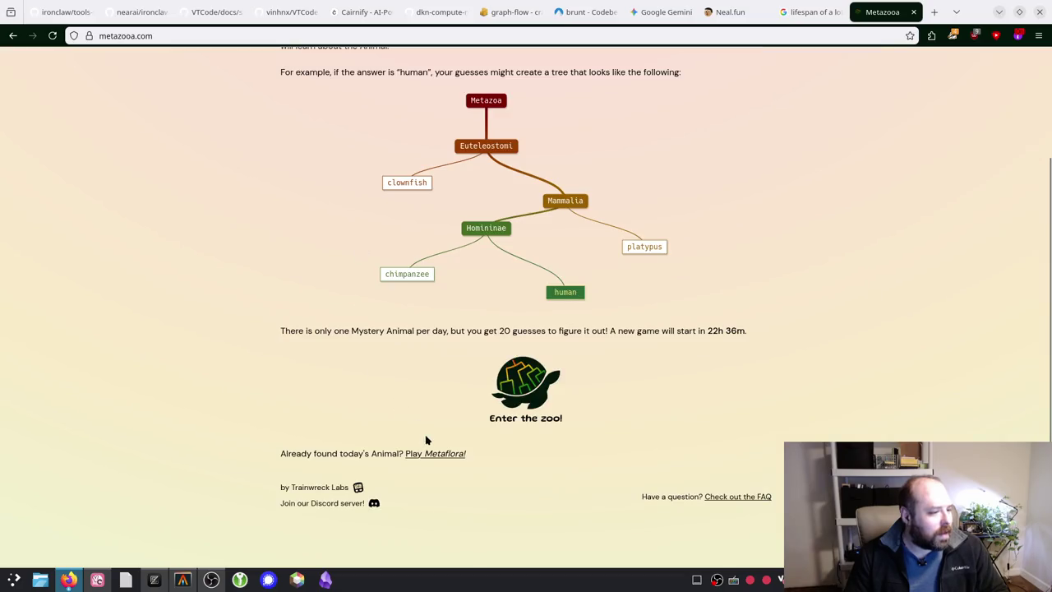
scroll(461, 410, "up", 3)
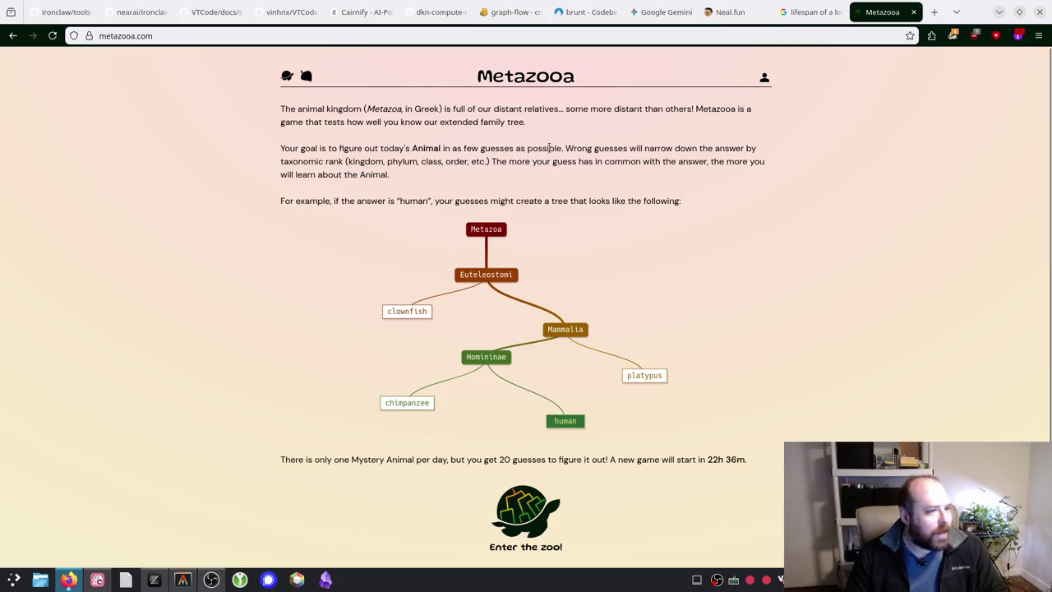
scroll(605, 157, "down", 3)
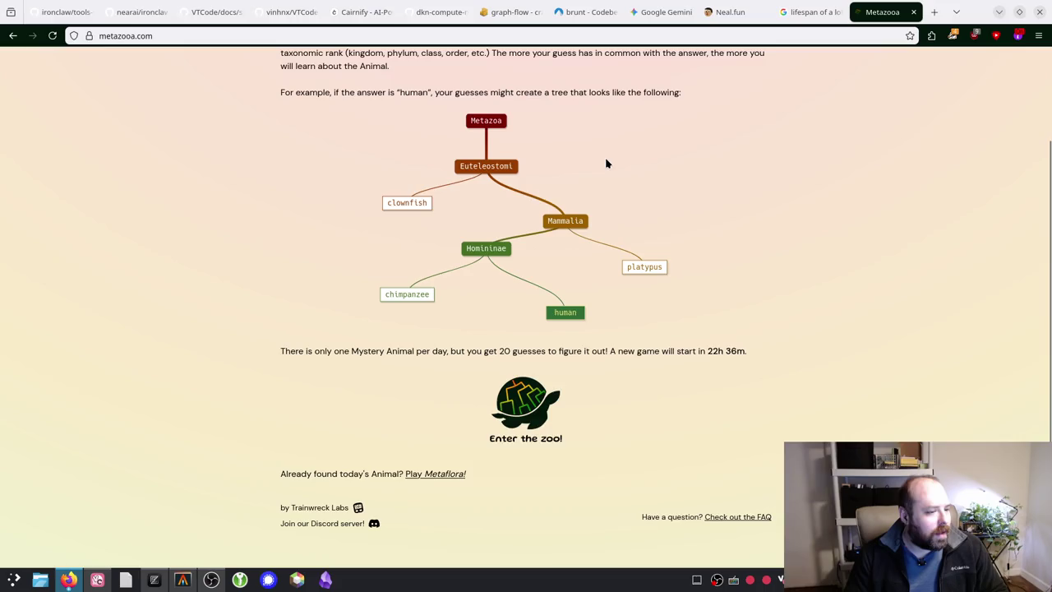
left_click(520, 383)
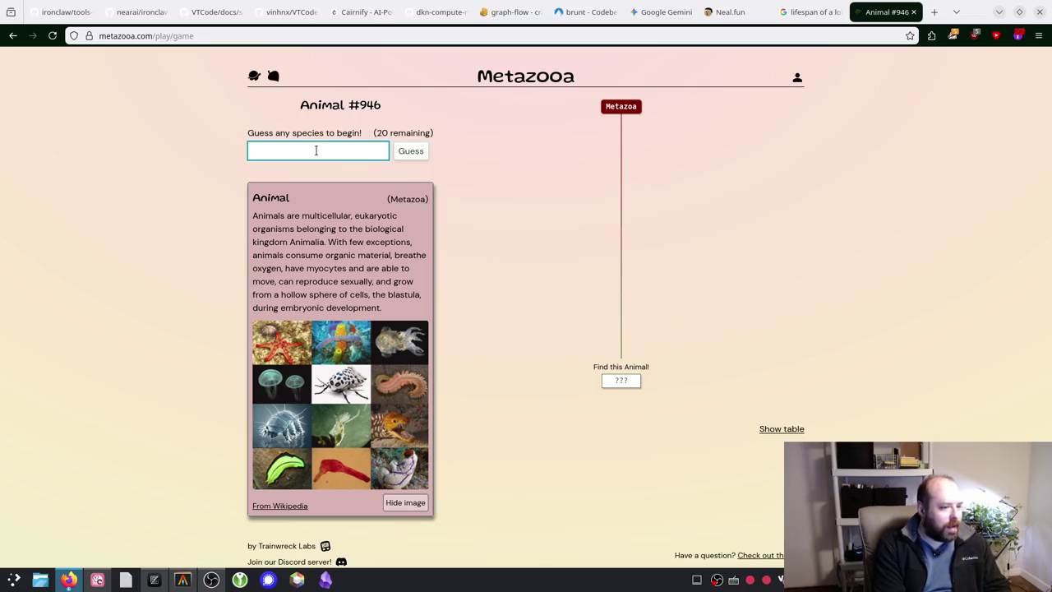
Step: Guess aardvark, revealing the mystery animal shares Amniota with it
type("aardvark")
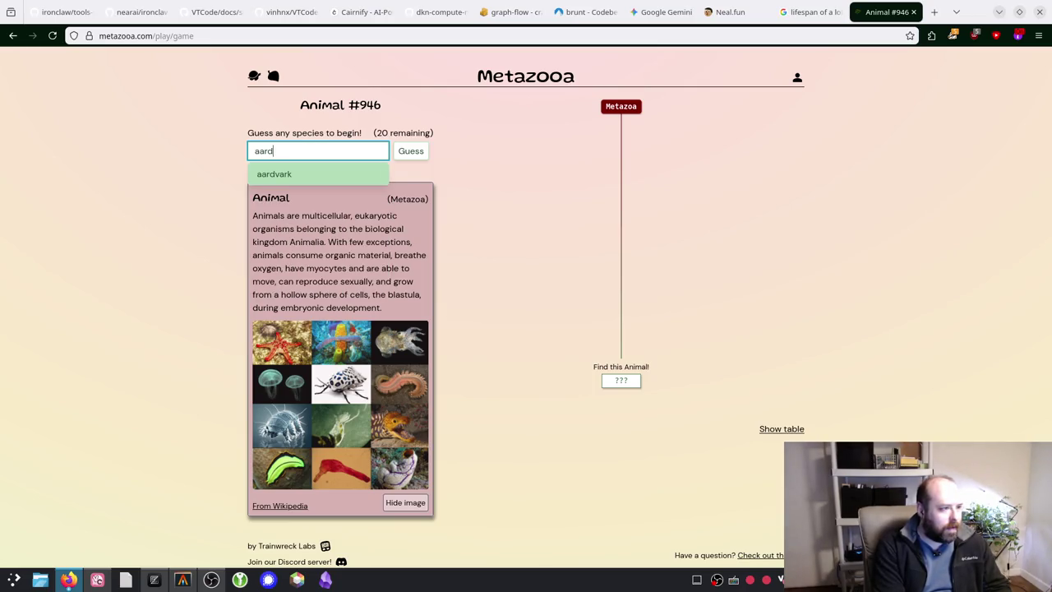
key("Return")
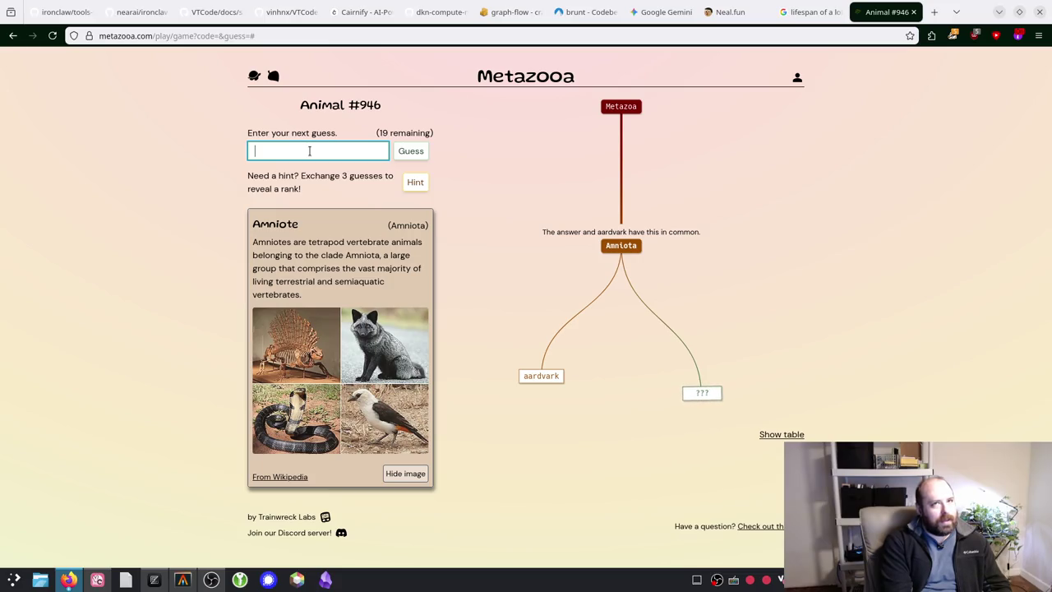
Step: Guess crocodile and iguana to place the answer within Archosauria, then start typing alligator
type("cro")
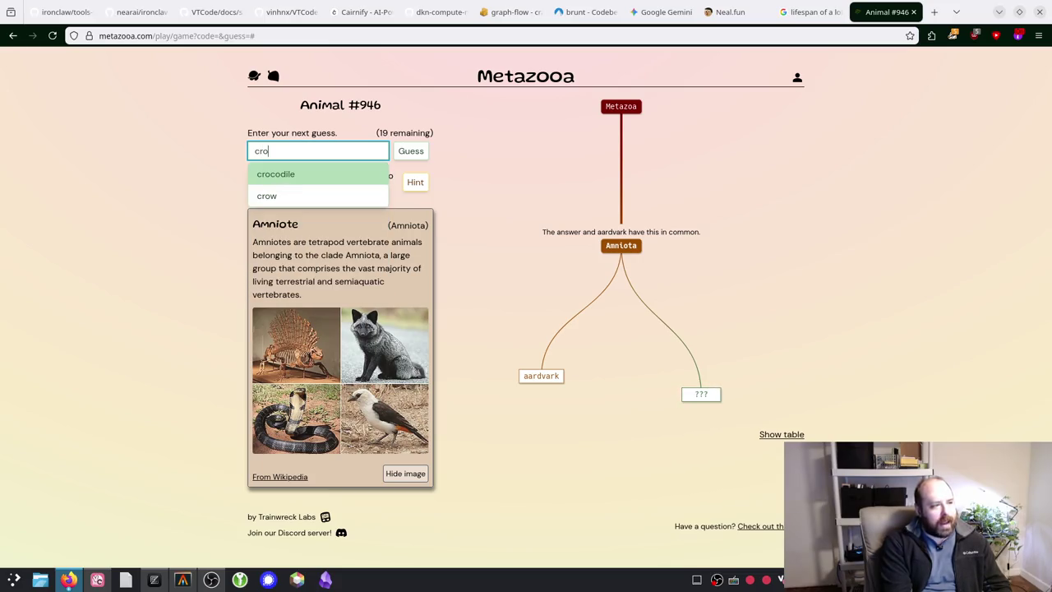
type("codi")
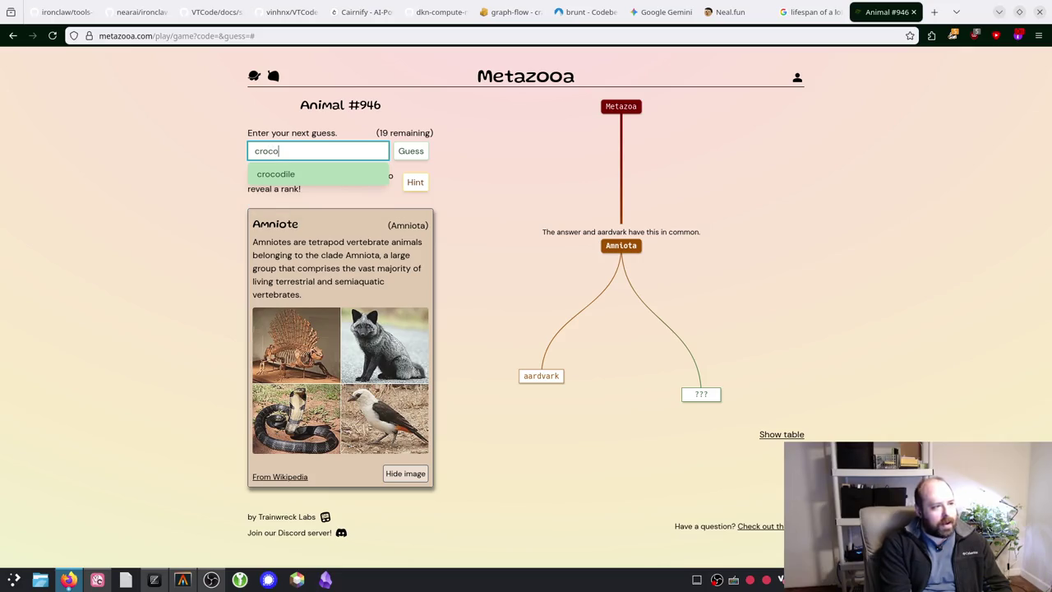
key("Return")
key("Return")
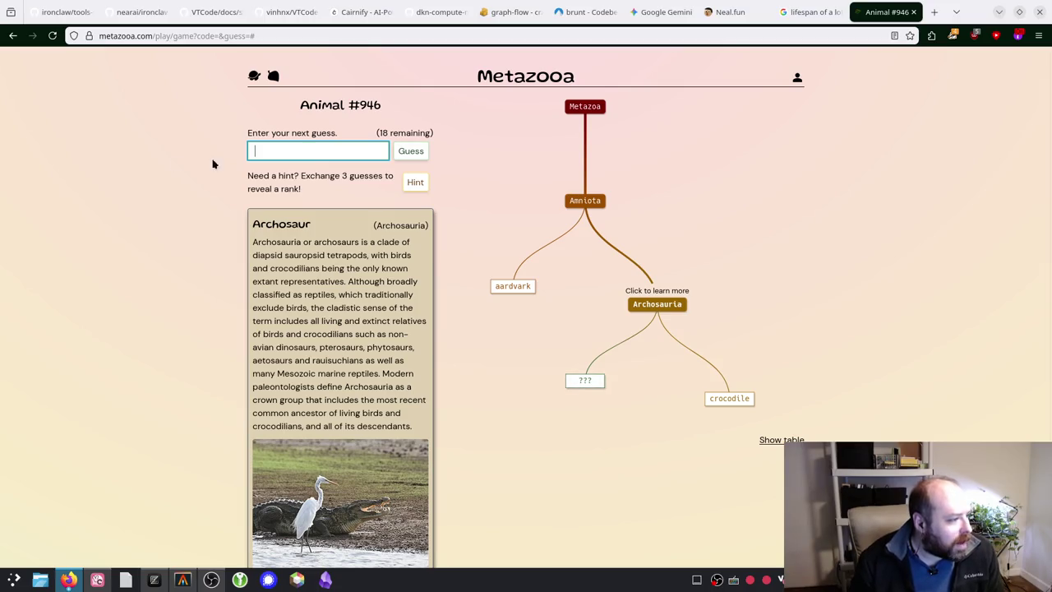
scroll(306, 305, "down", 3)
scroll(309, 306, "up", 3)
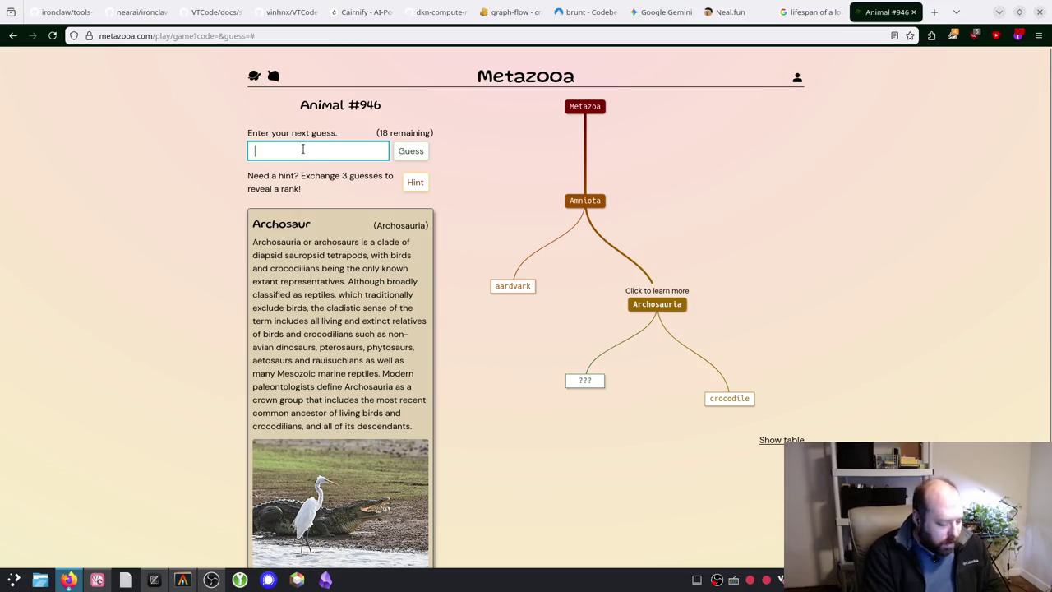
type("igua")
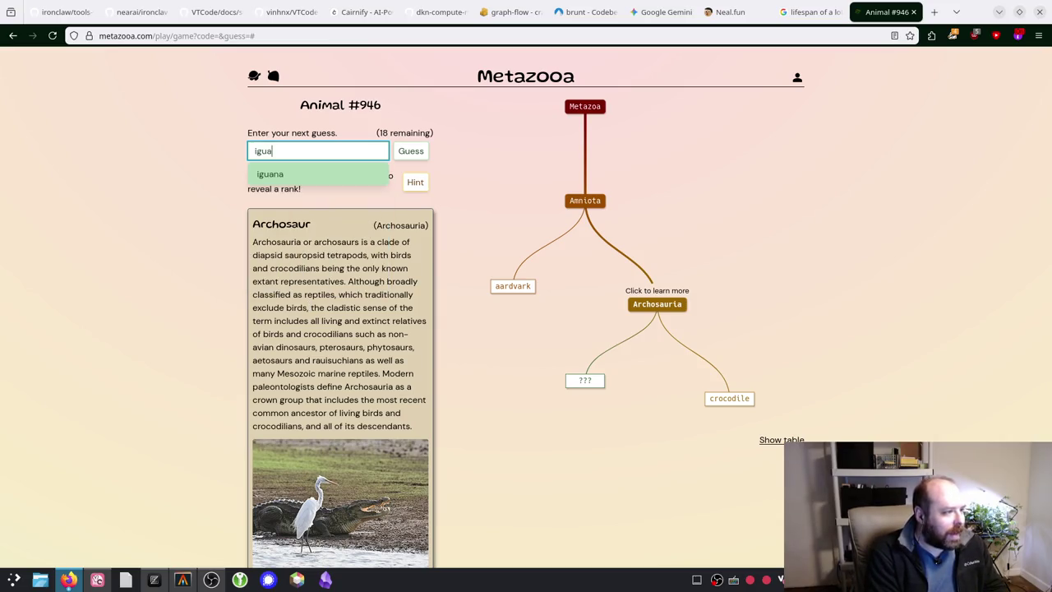
type("na")
key("Return")
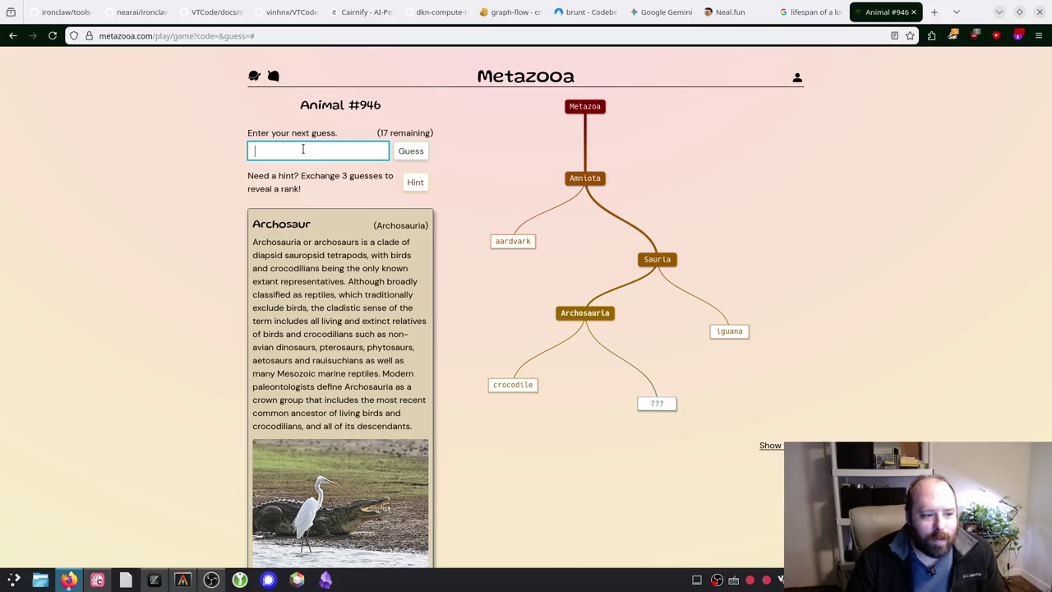
type("a")
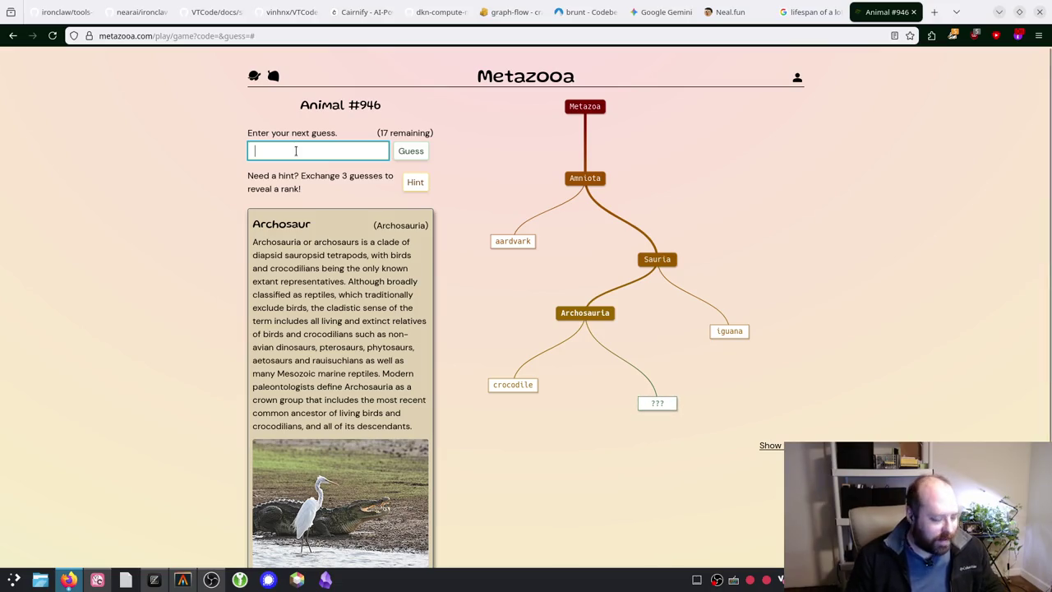
type("ll")
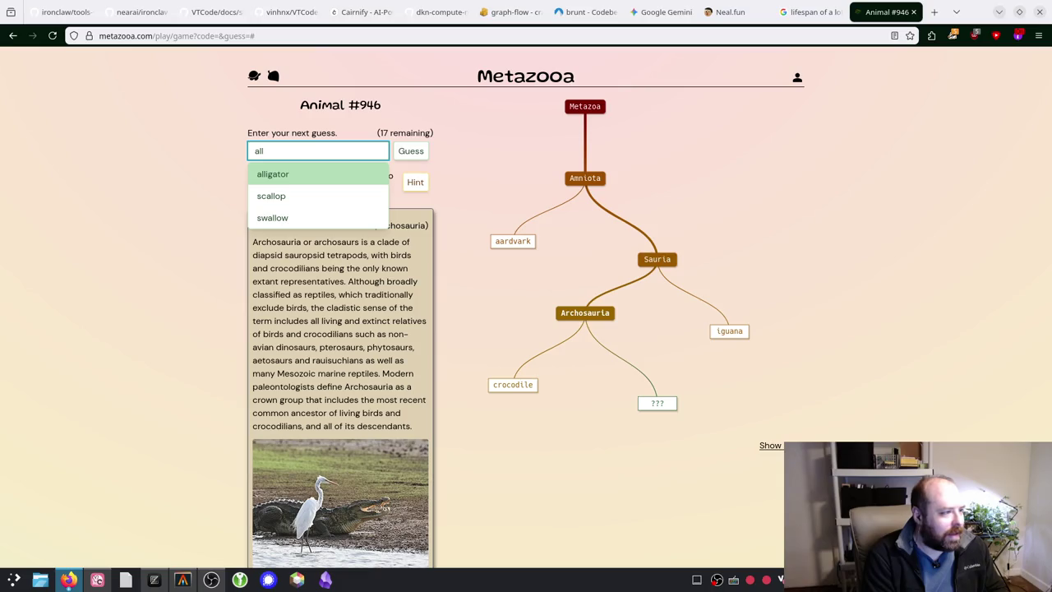
type("iga")
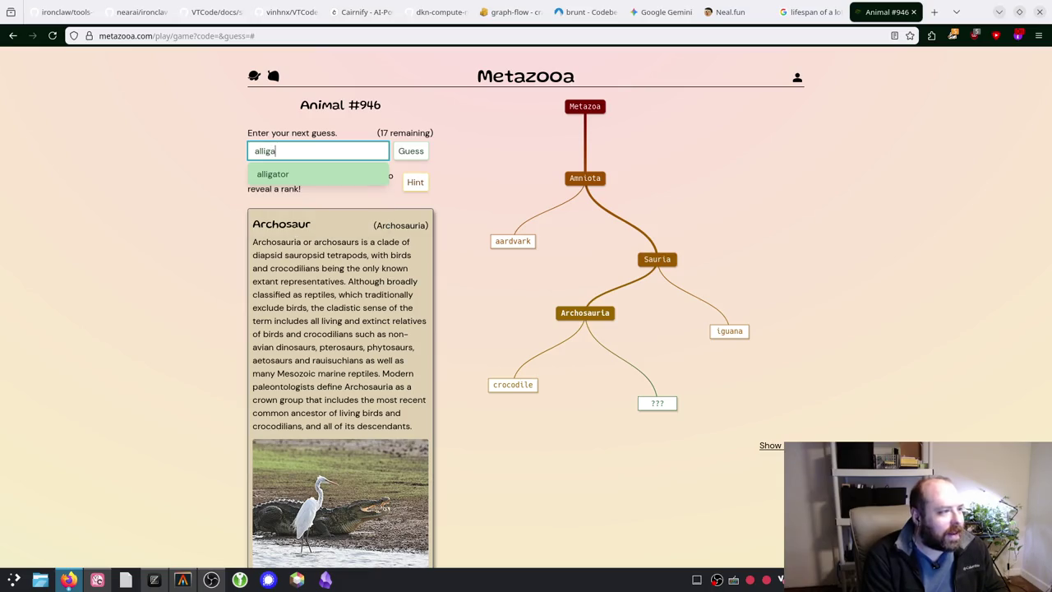
type("tor")
Step: Submit alligator as a guess, then read the Archosaur, Amniota and Archosauria descriptions
key("Return")
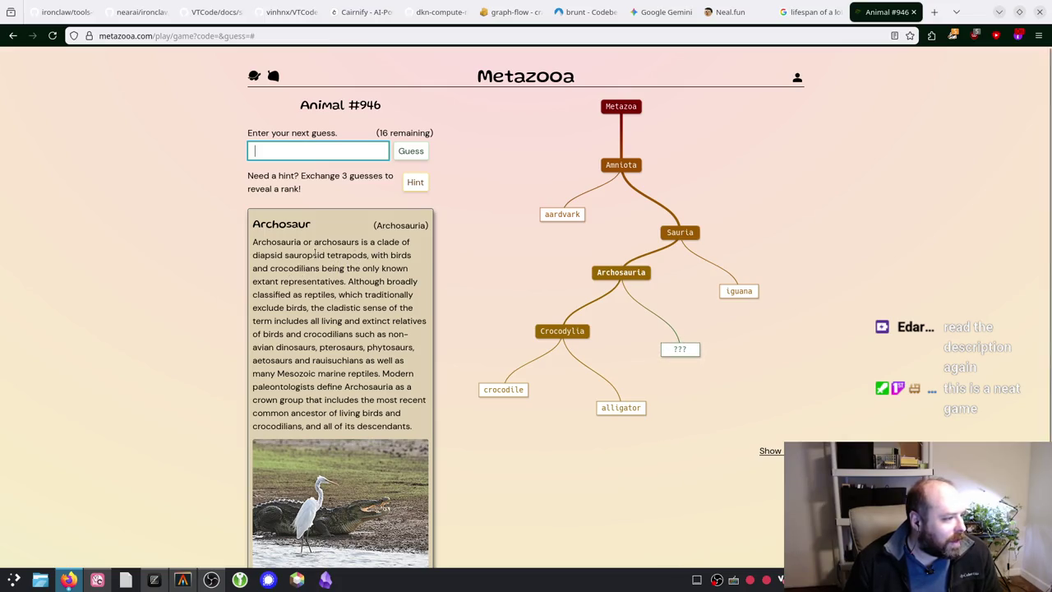
mouse_move(288, 255)
left_mouse_down()
mouse_move(408, 256)
mouse_move(360, 268)
left_mouse_up()
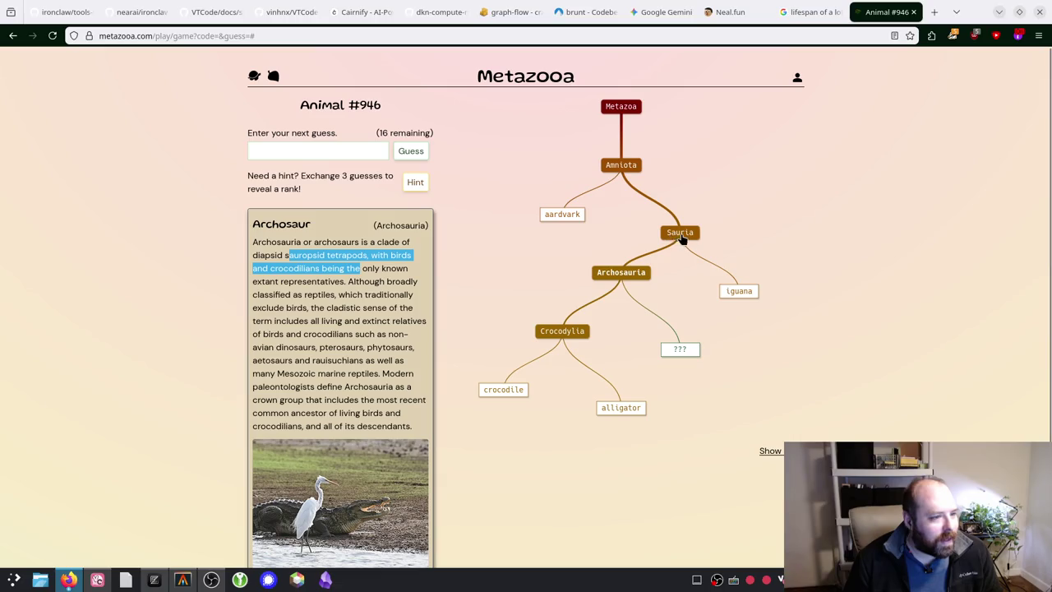
left_click(633, 169)
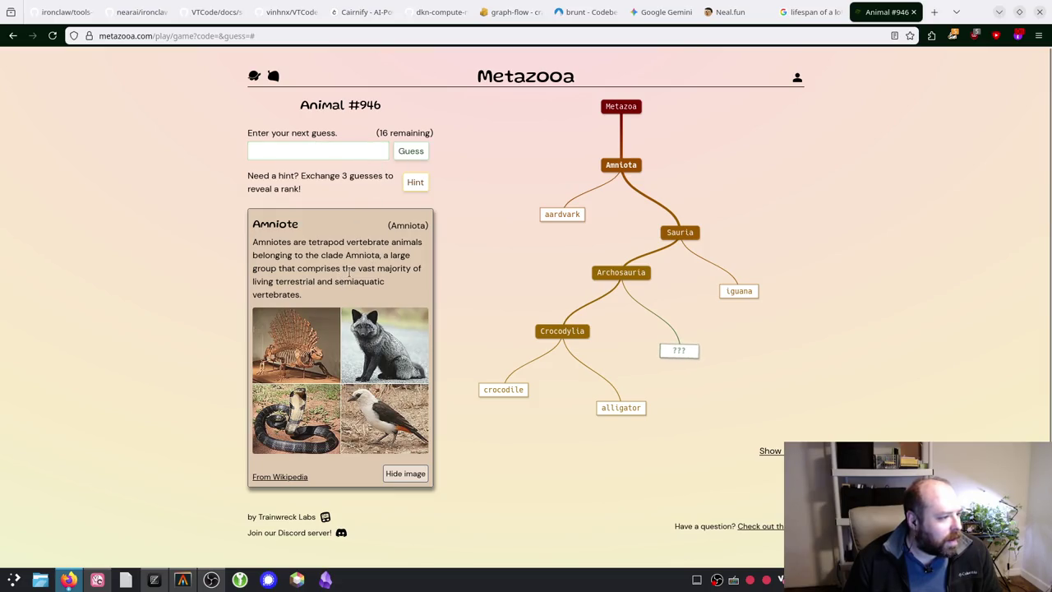
left_click(615, 278)
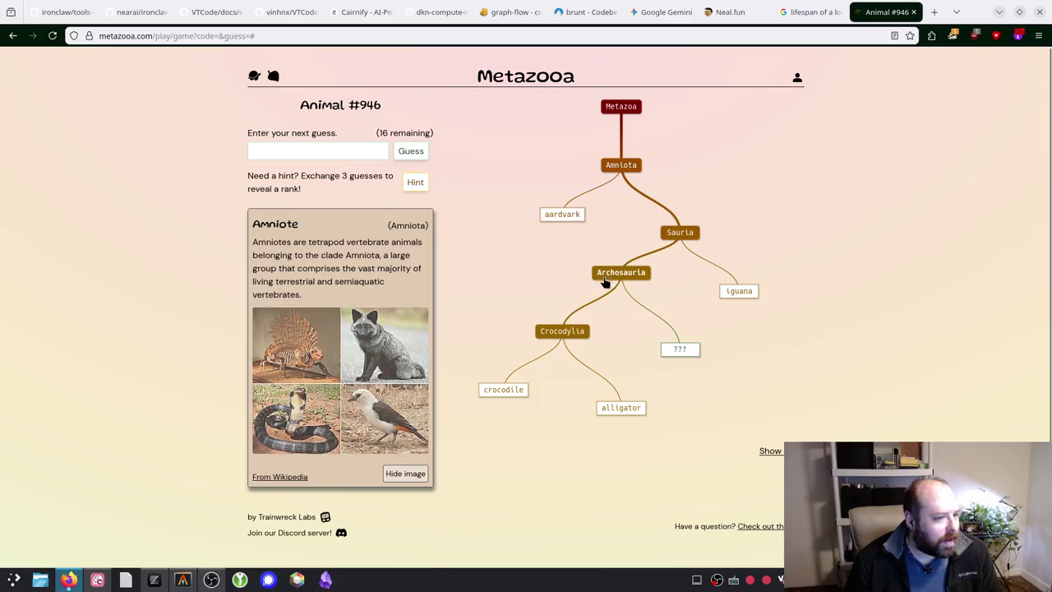
left_click(317, 151)
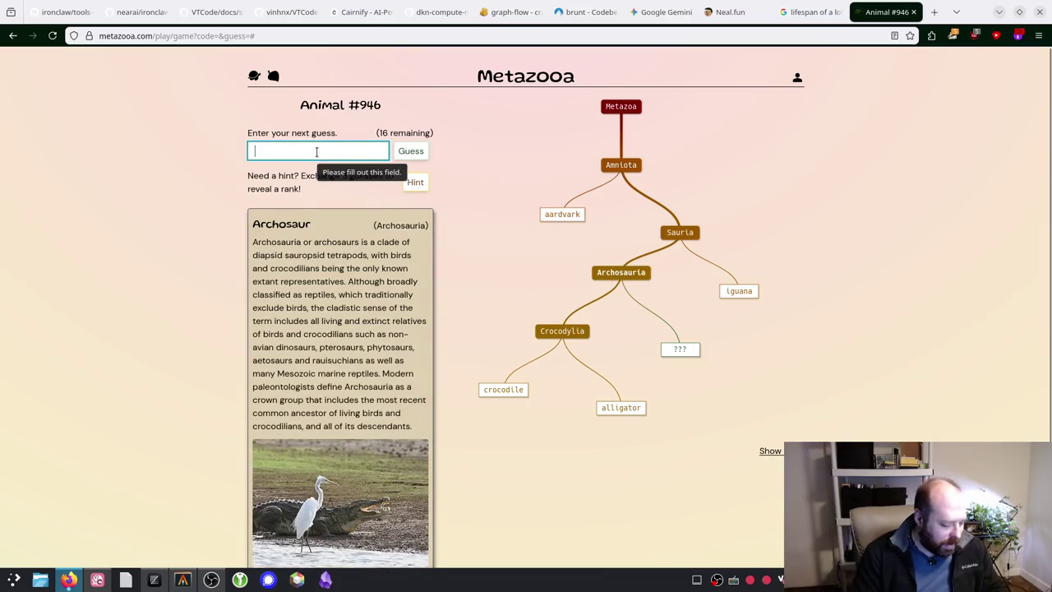
Step: Guess swan, kestrel and hawk in turn, each placed on the bird tree
type("eagle")
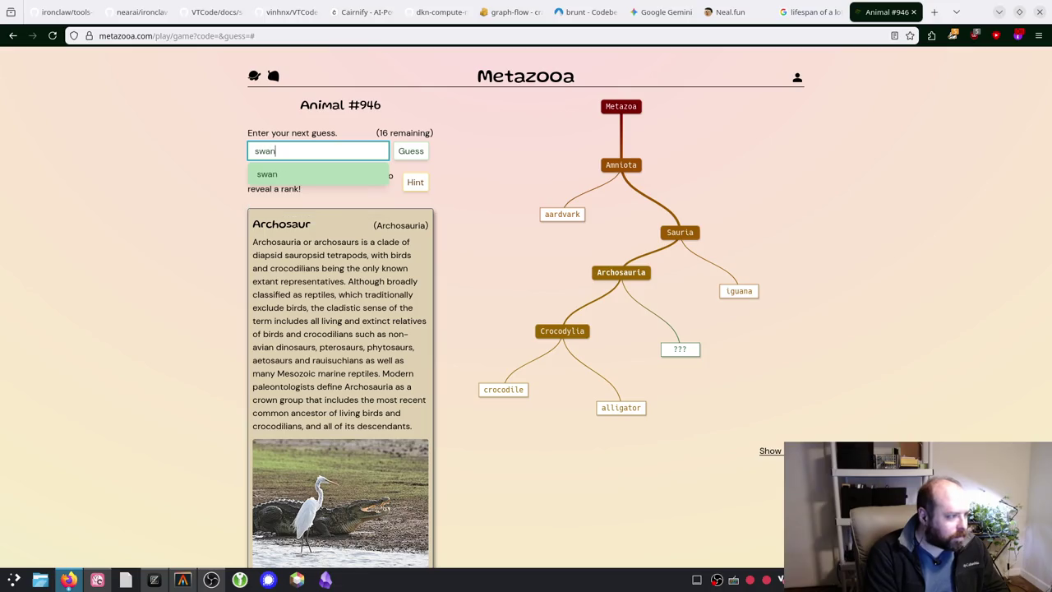
key("Return")
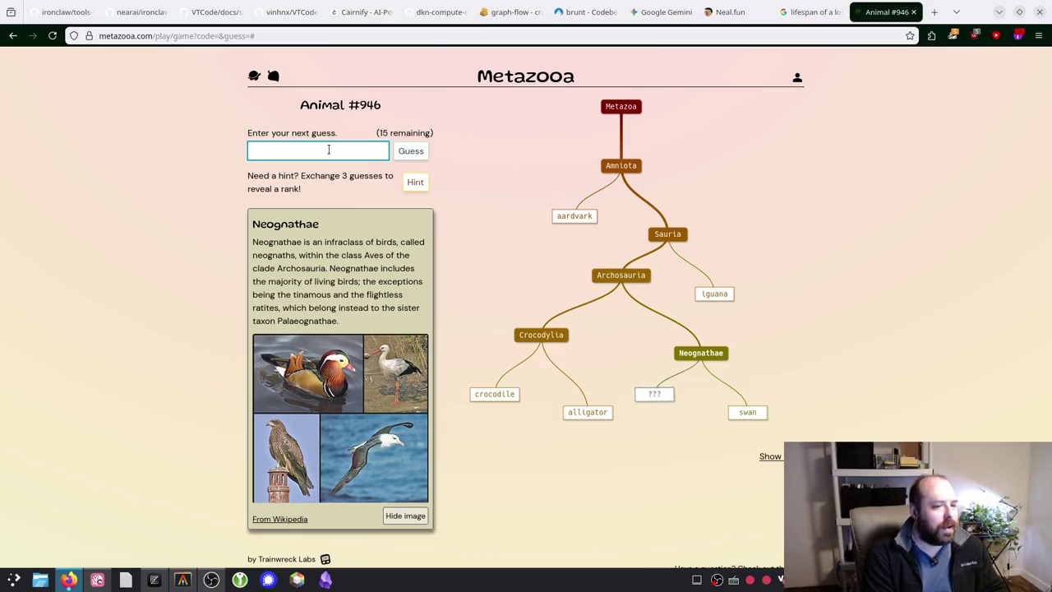
type("kestrel")
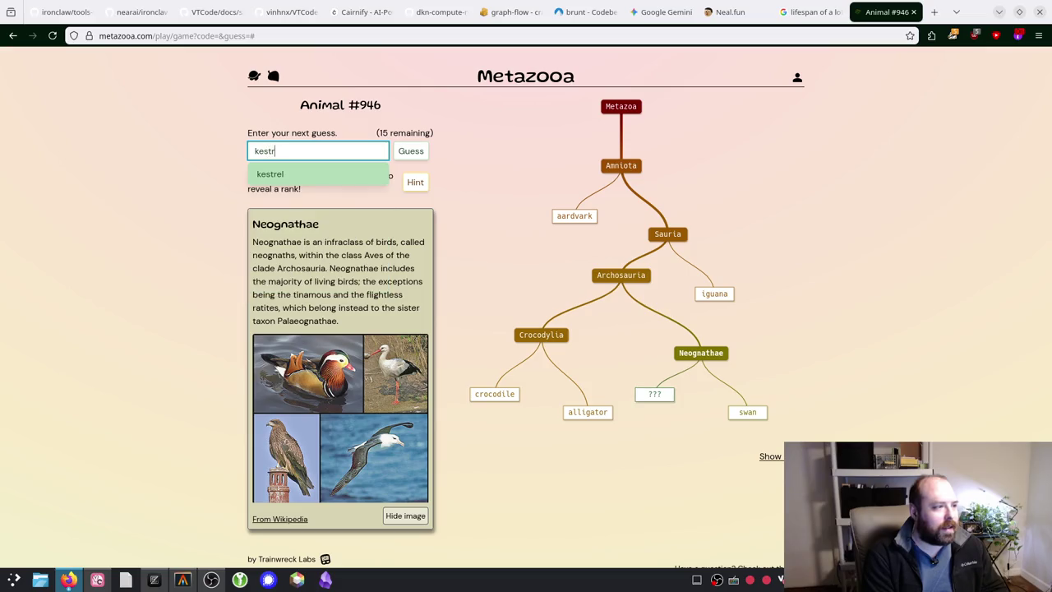
key("Return")
key("Return")
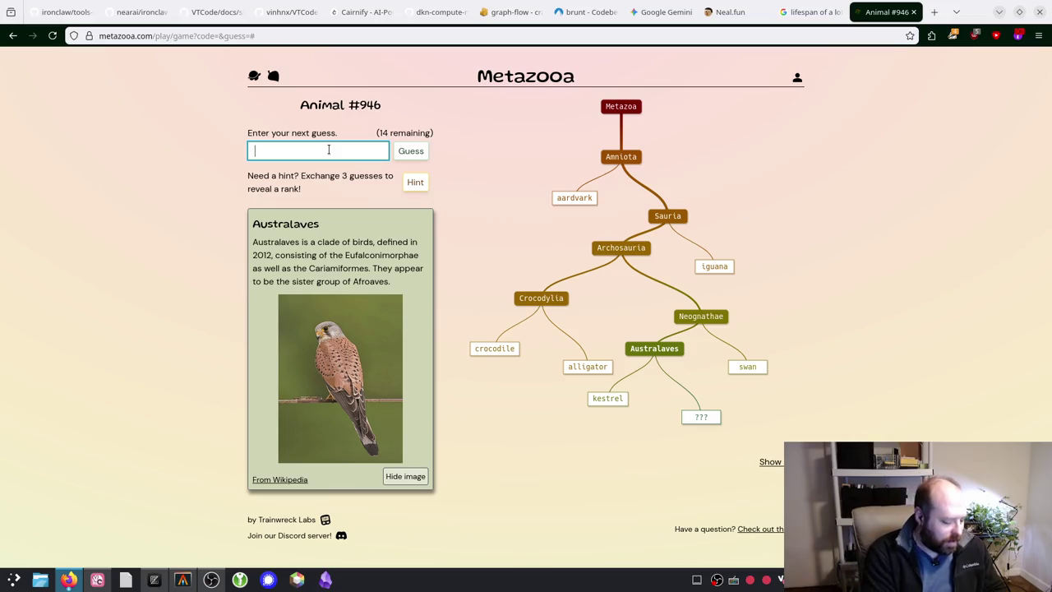
type("hawk")
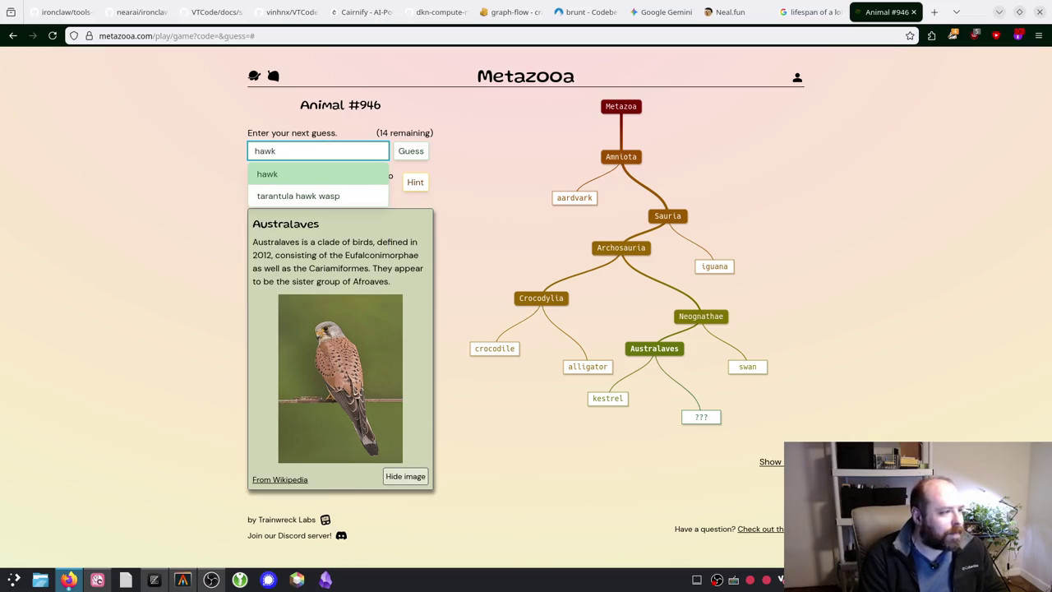
key("Return")
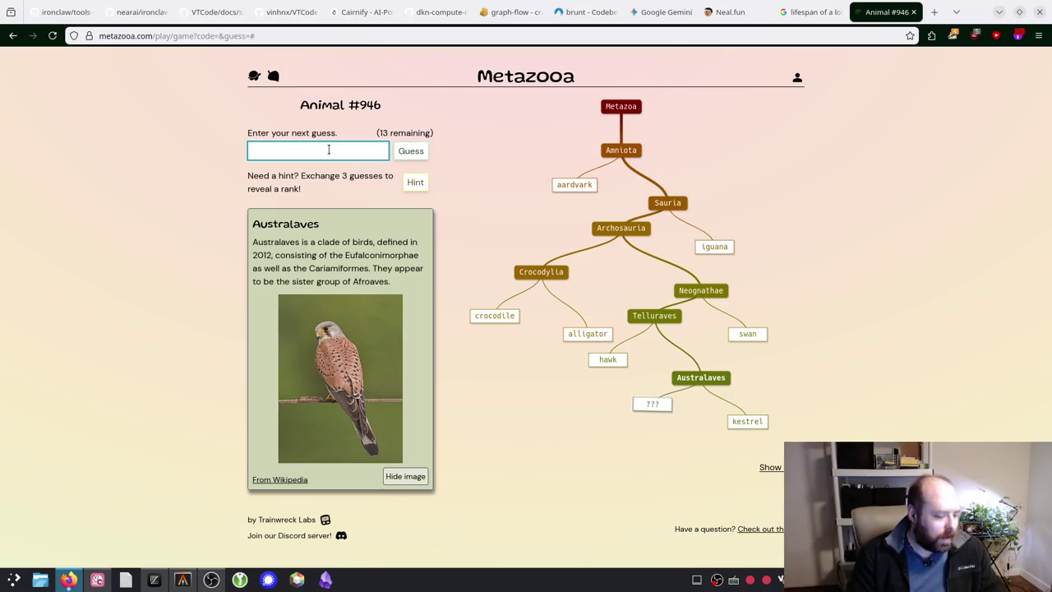
Step: Enter crow as the next guess
type("crow")
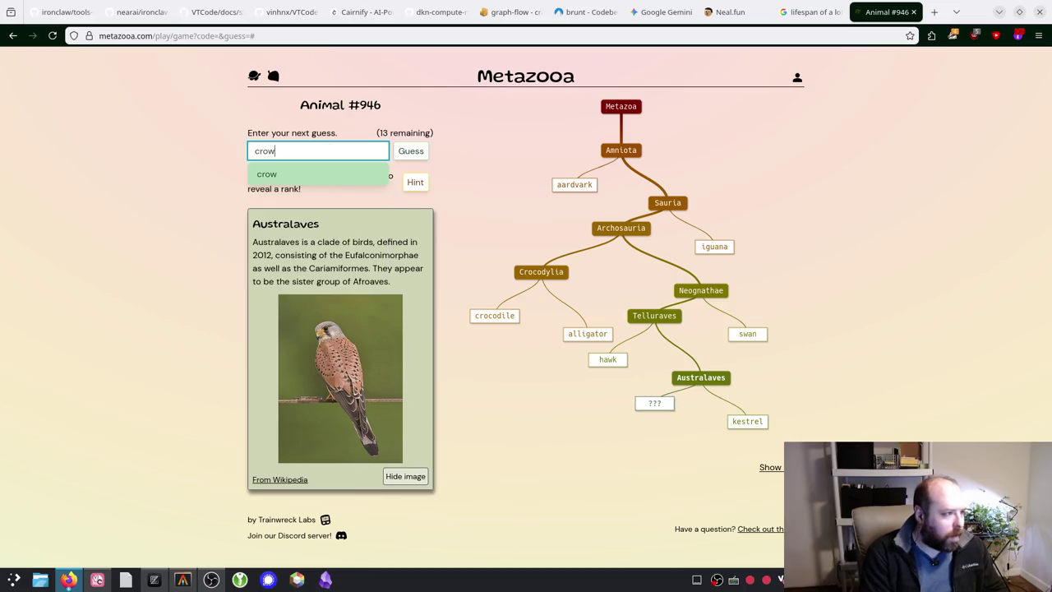
key("Return")
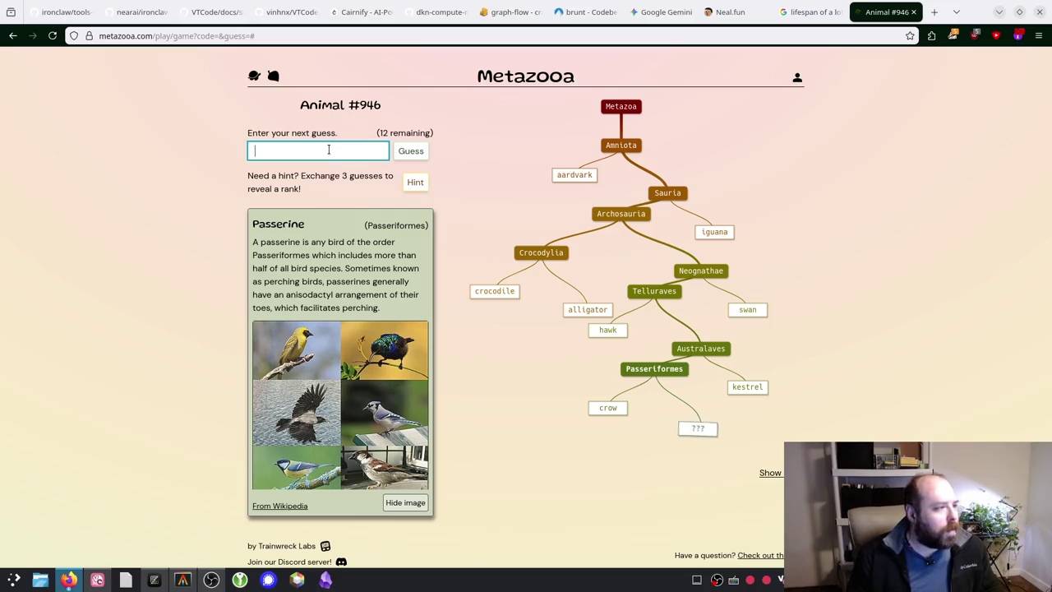
type("blue jay")
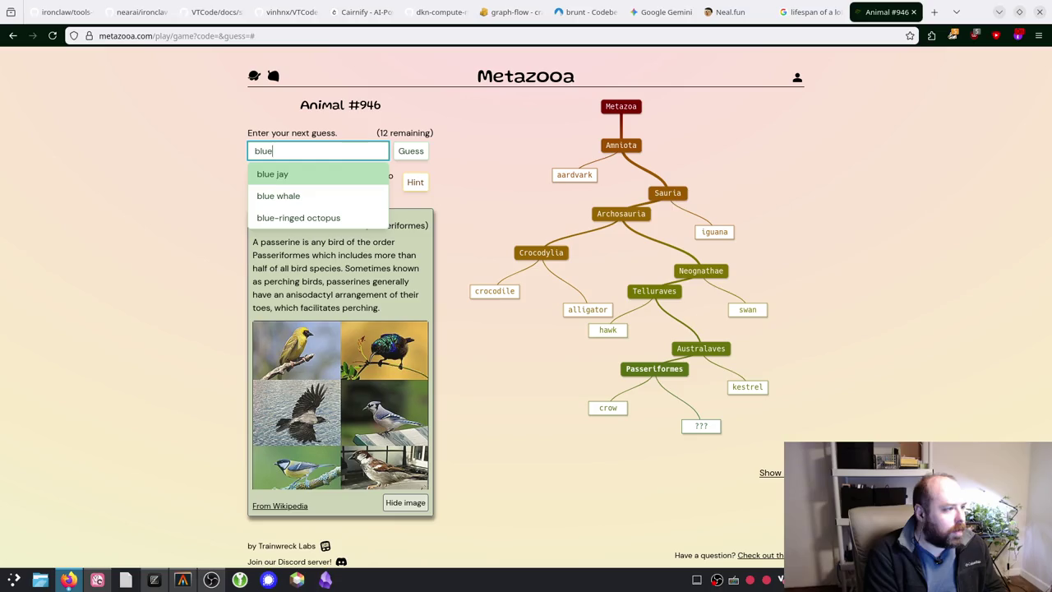
key("Return")
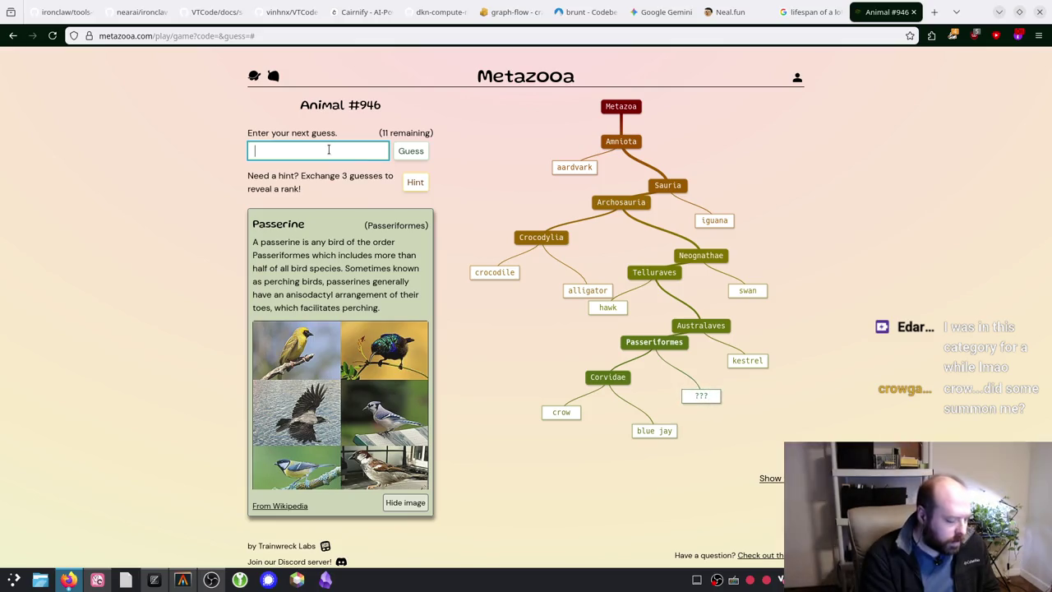
type("ca")
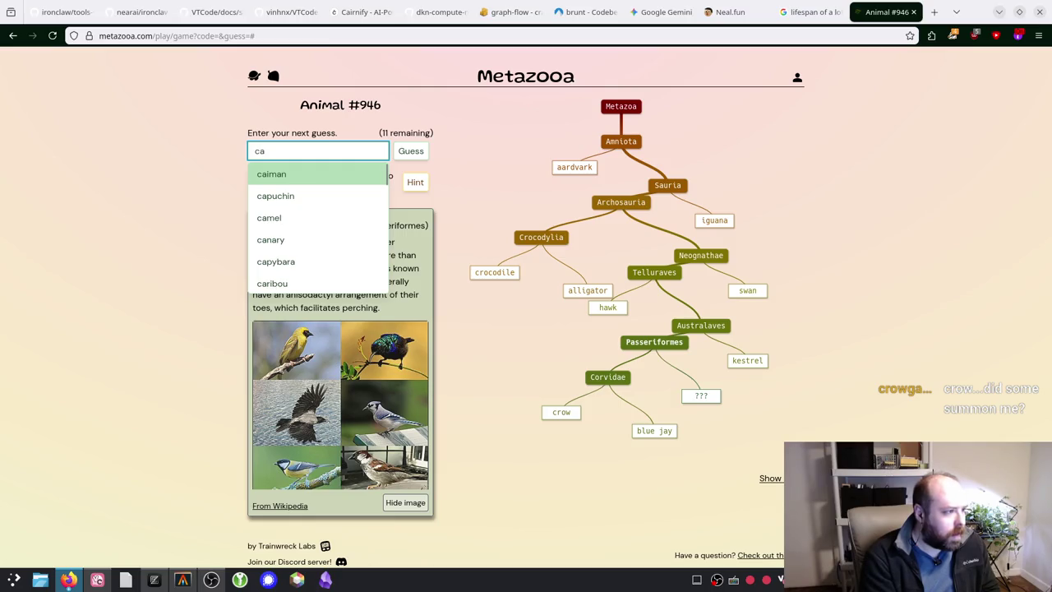
type("rdi")
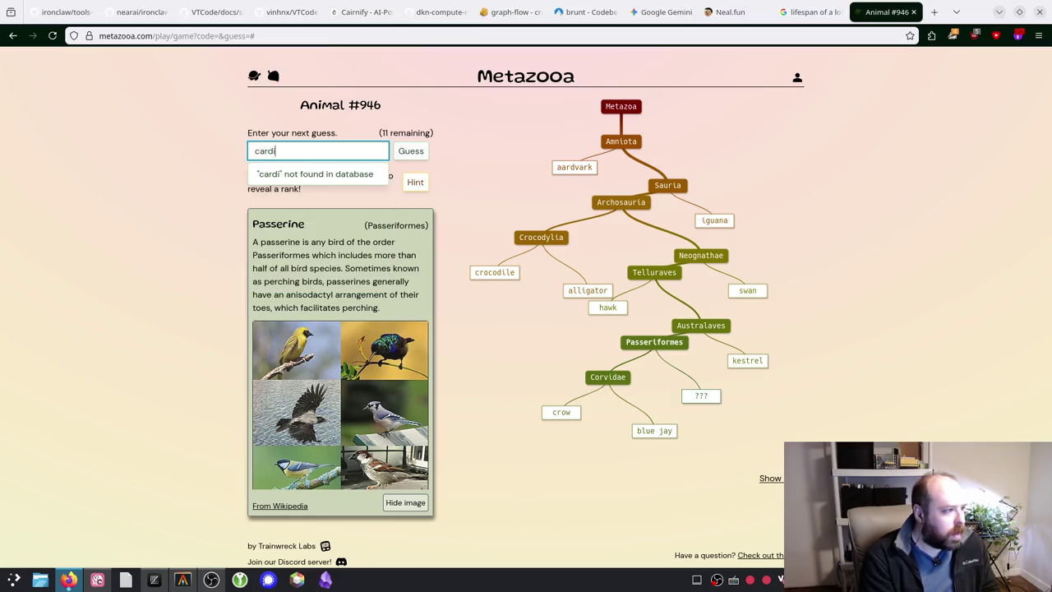
key("BackSpace")
key("BackSpace")
key("BackSpace")
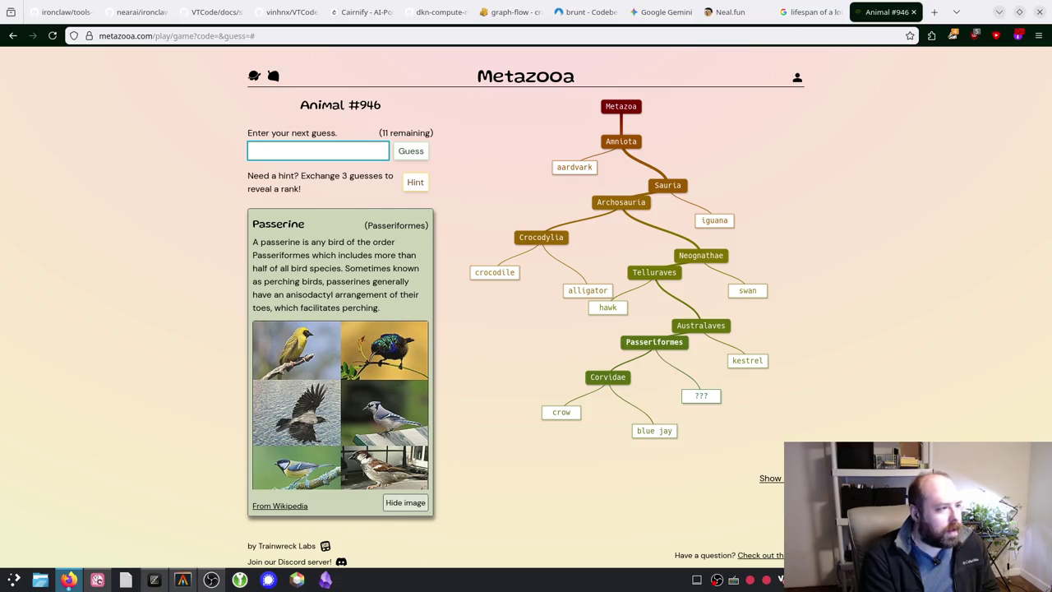
type("spaw")
key("BackSpace")
key("BackSpace")
key("BackSpace")
type("robin")
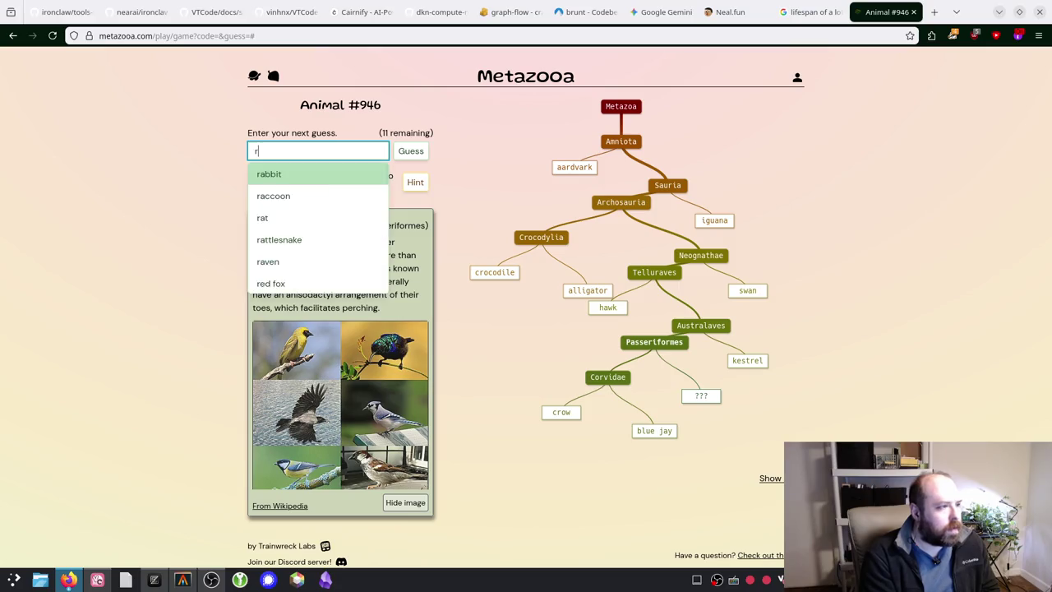
Step: Submit robin and scroll to see it join the tree under Passeriformes
key("Return")
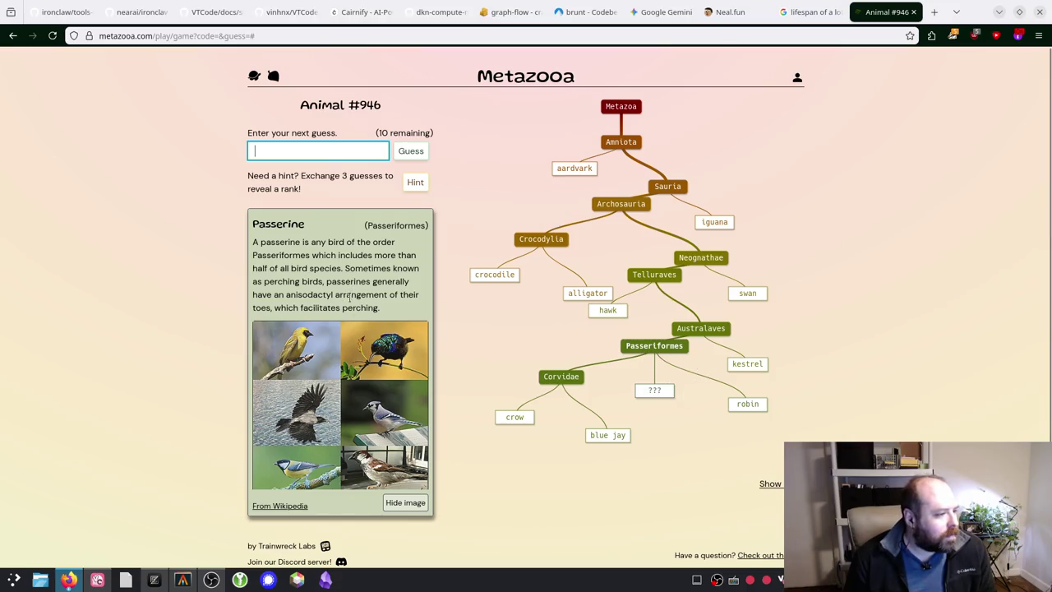
scroll(342, 312, "down", 1)
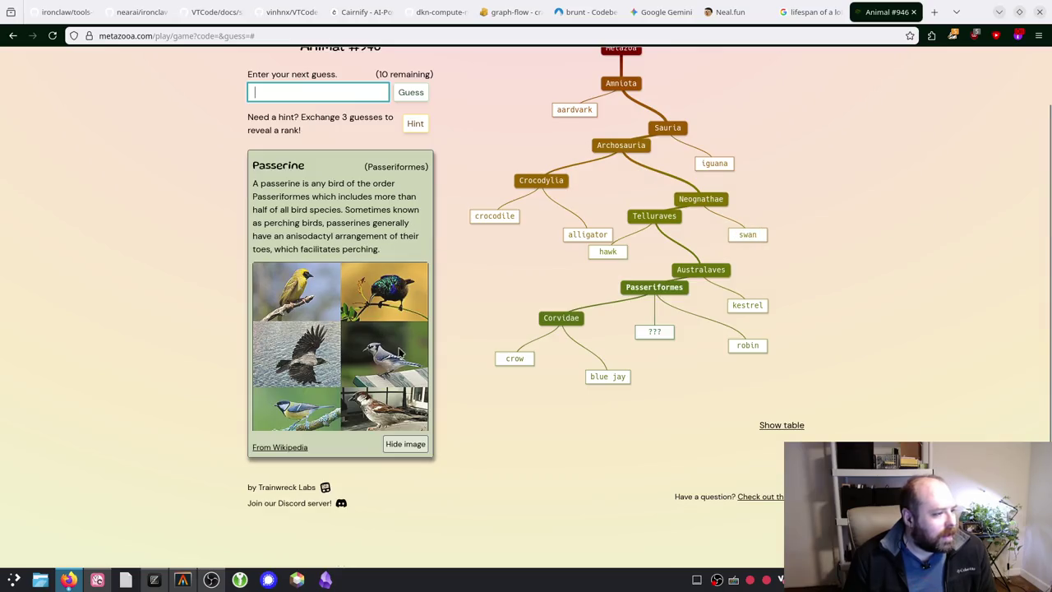
scroll(426, 363, "up", 1)
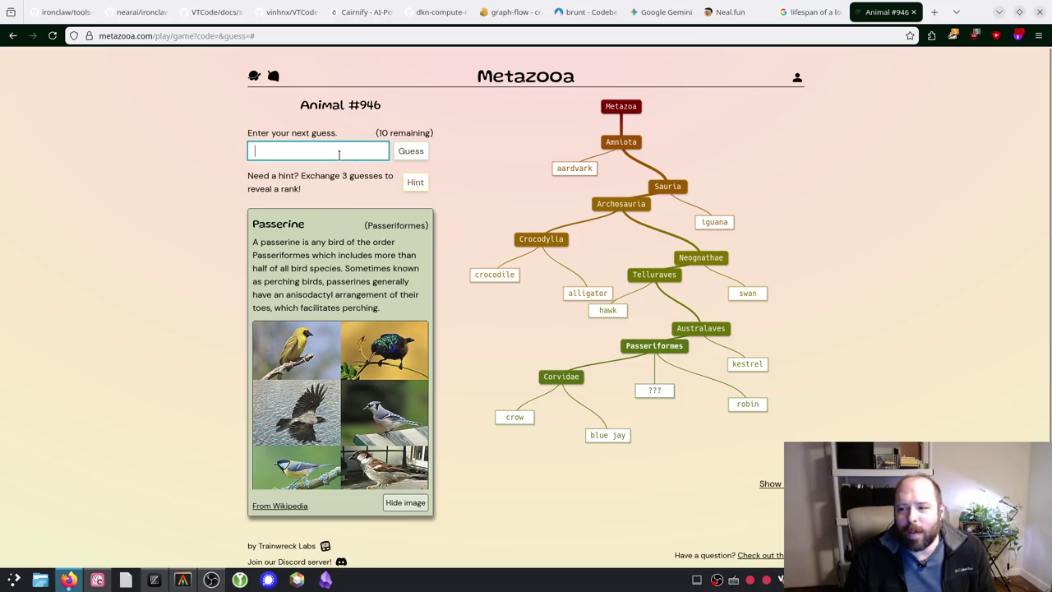
Step: Try 'red wing' and 'eagle' in the guess box, erasing both without submitting
type("red wing")
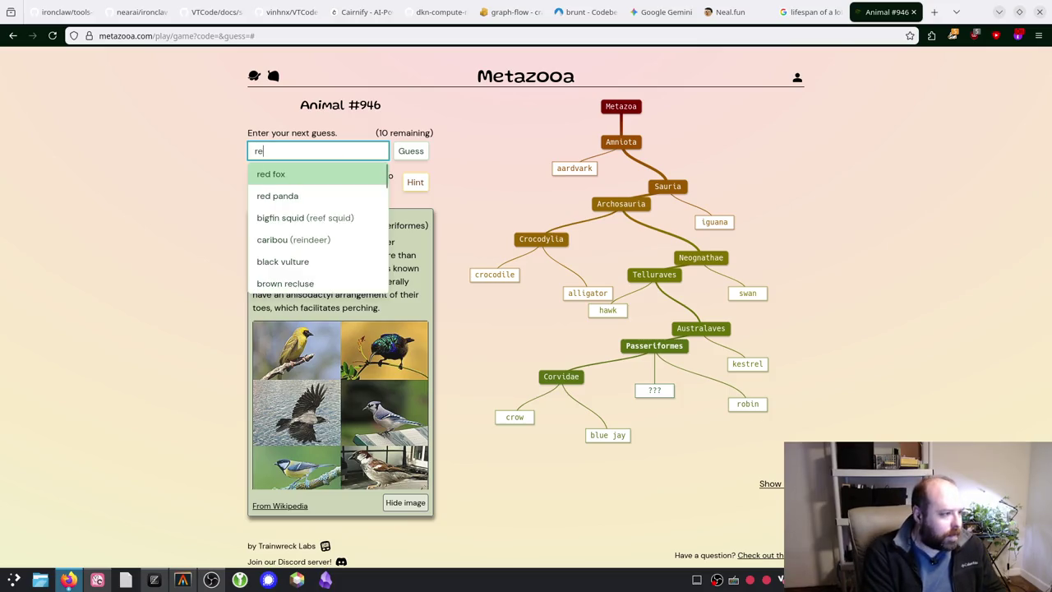
key("BackSpace")
key("BackSpace")
key("BackSpace")
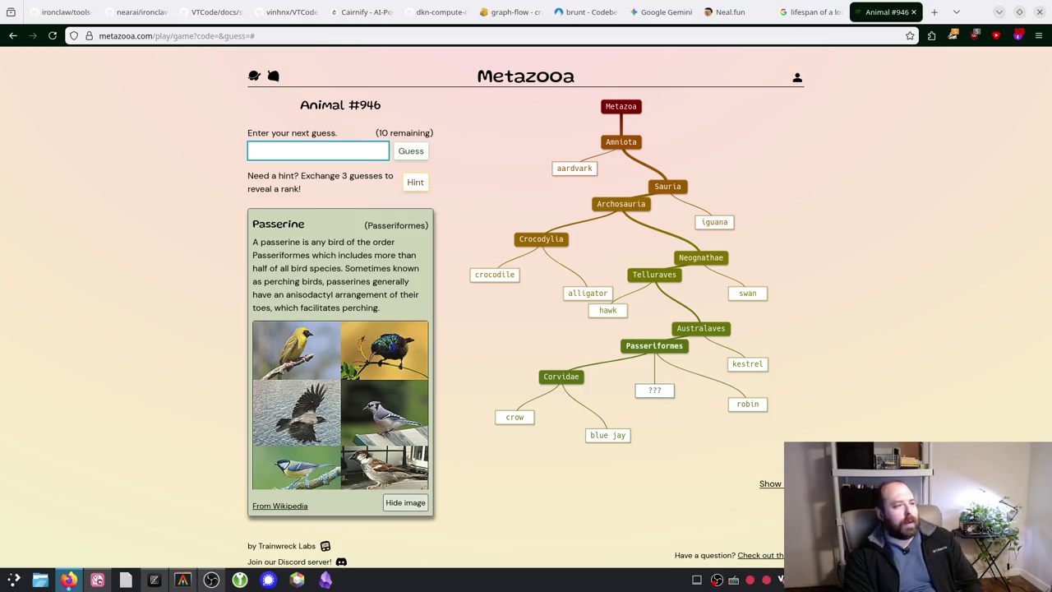
type("eagle")
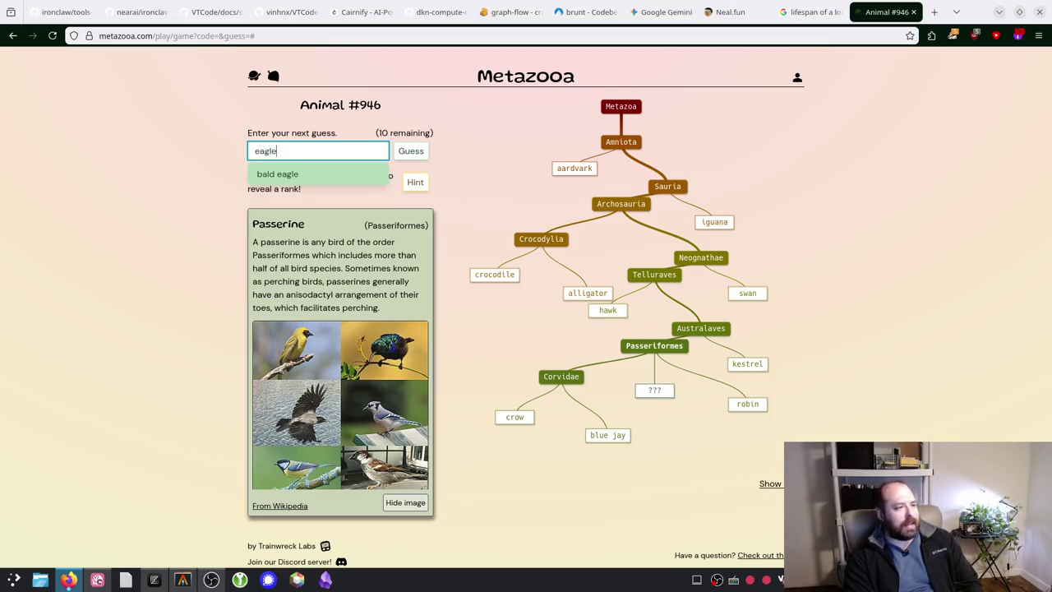
key("BackSpace")
key("BackSpace")
key("BackSpace")
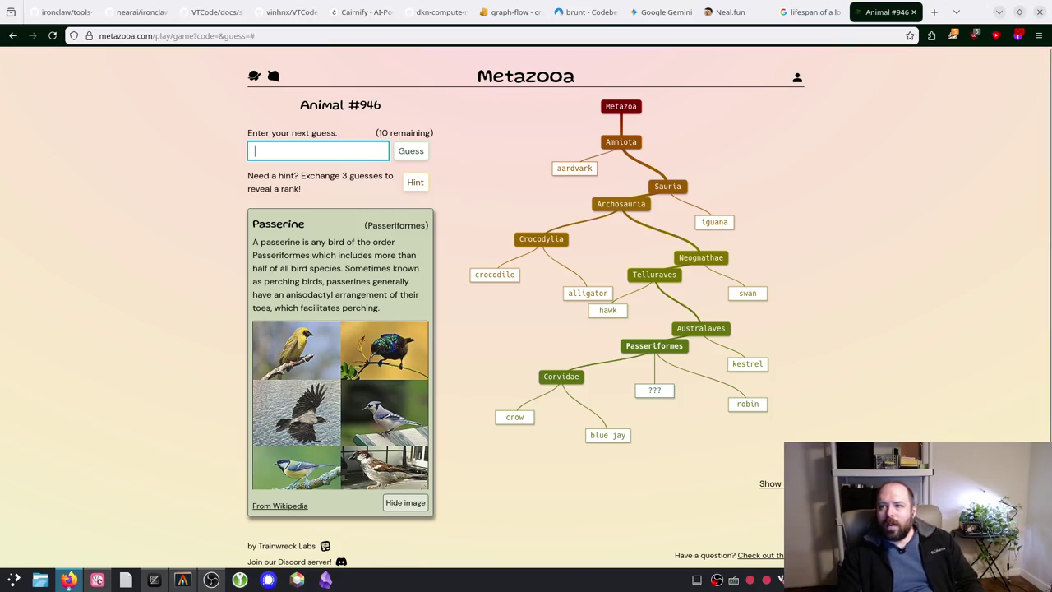
key("alt+Tab")
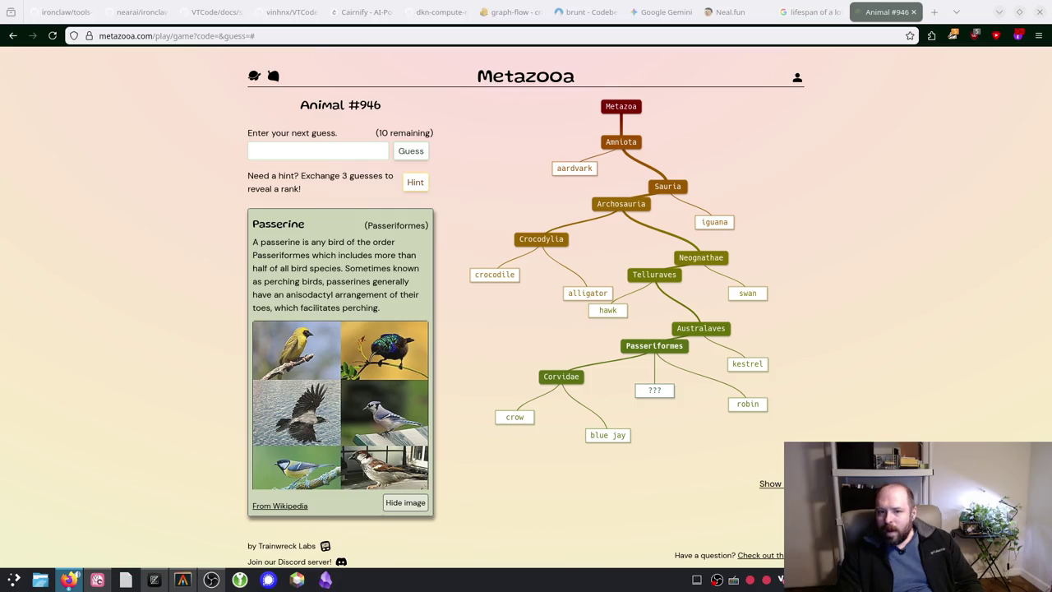
Step: After discarding 'tit', search 'bird' and submit hummingbird from the suggestions
left_click(545, 474)
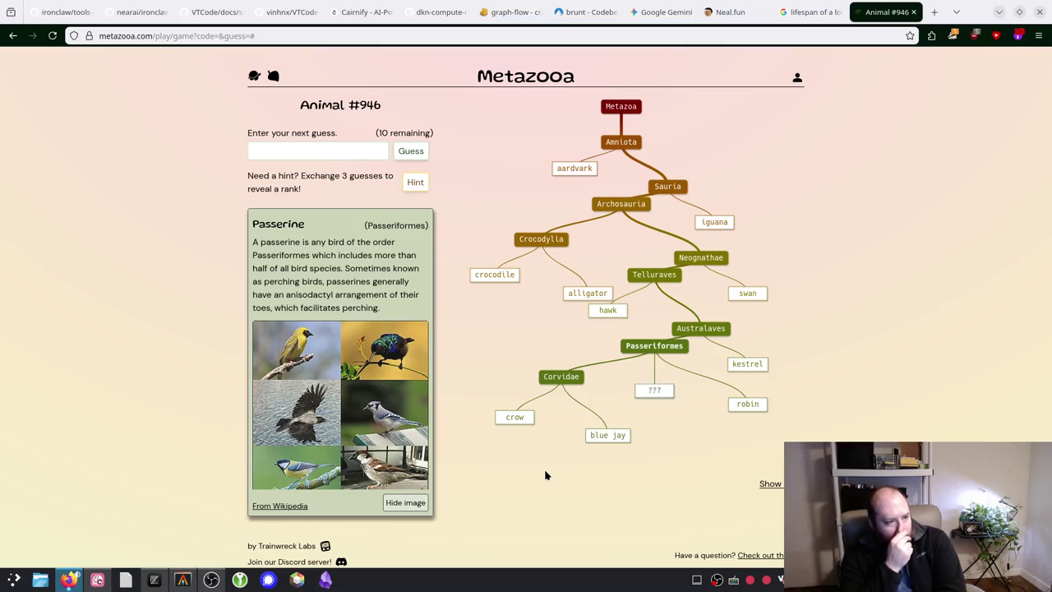
left_click(333, 145)
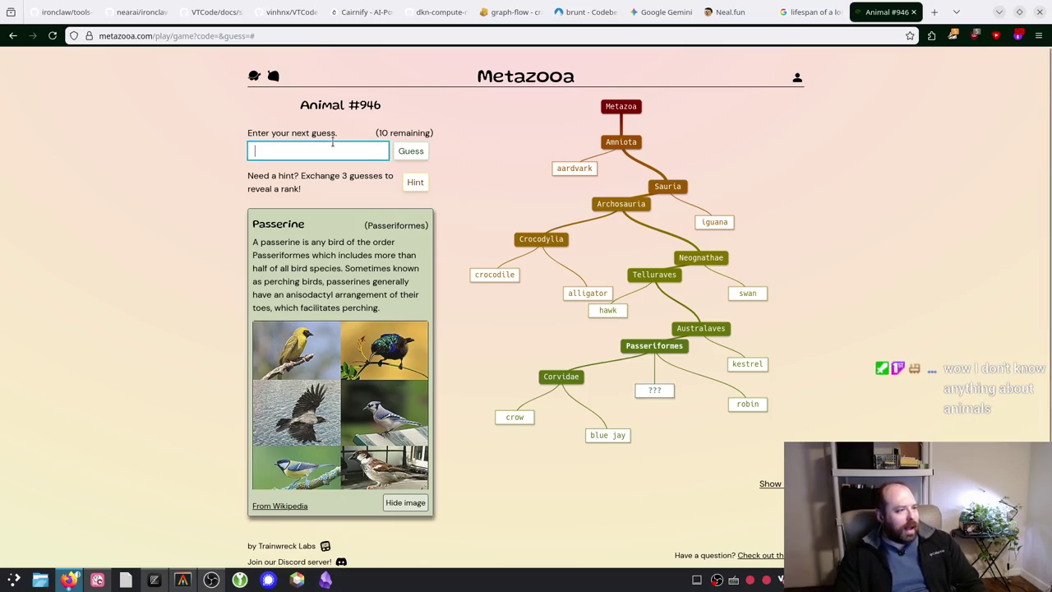
type("tit")
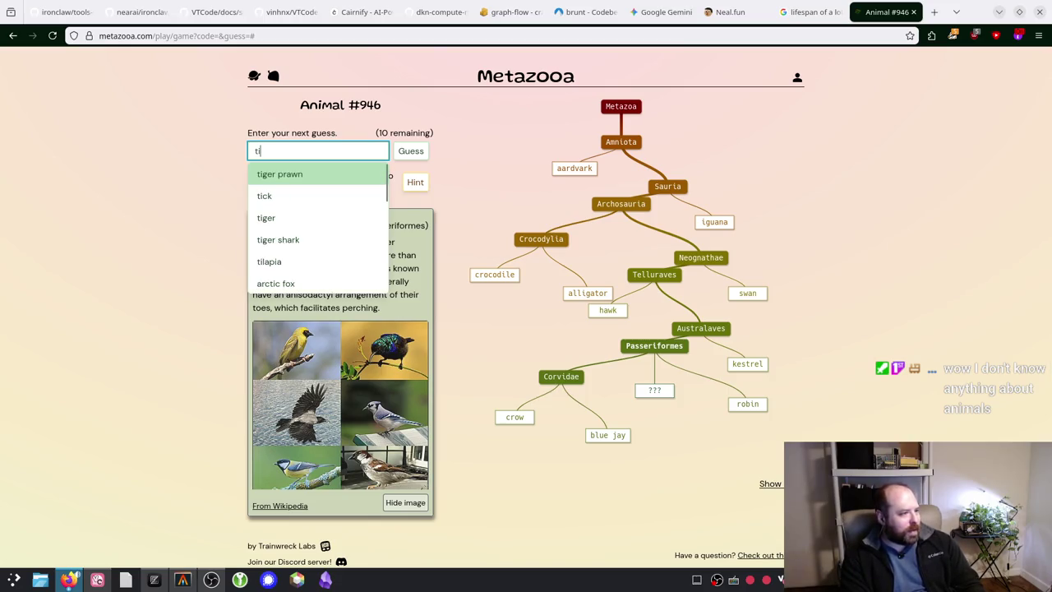
key("BackSpace")
key("BackSpace")
key("BackSpace")
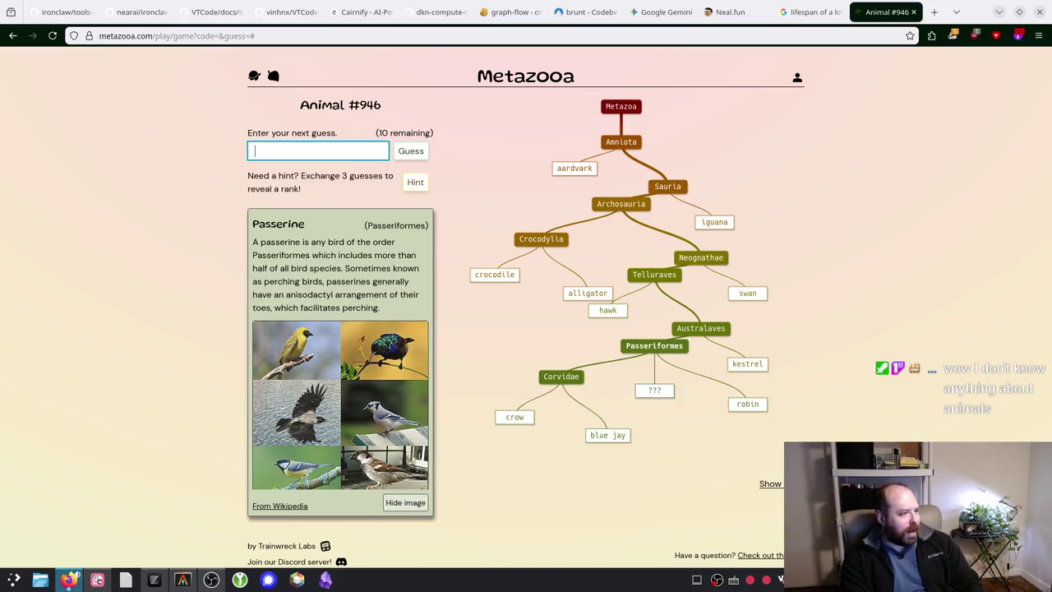
type("i")
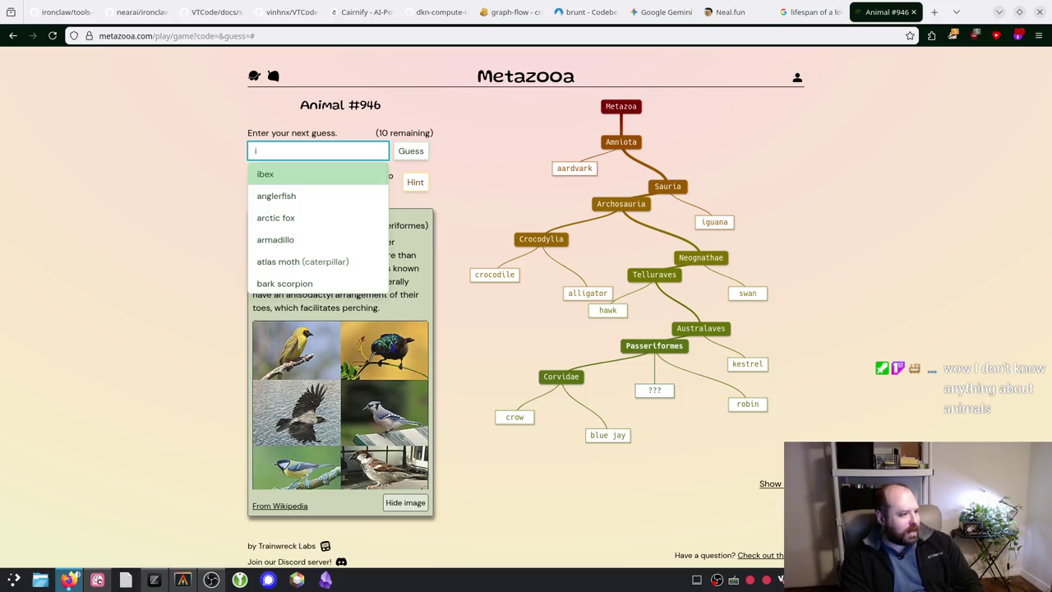
key("BackSpace")
type("bird")
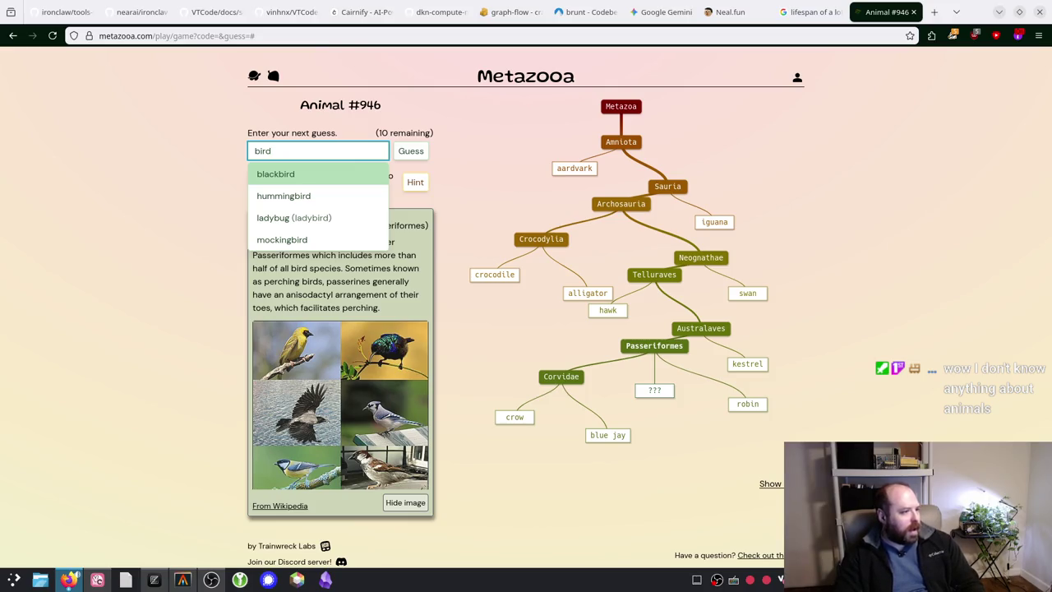
key("Down")
key("Return")
key("Return")
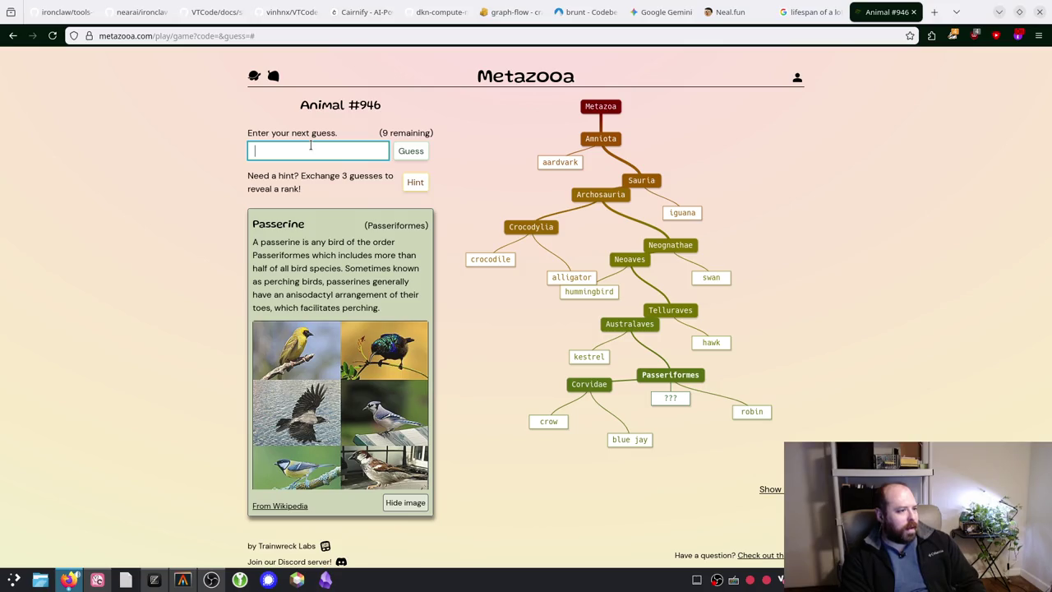
Step: Search for 'woodpe' and submit woodpecker from the suggestion list
type("bird")
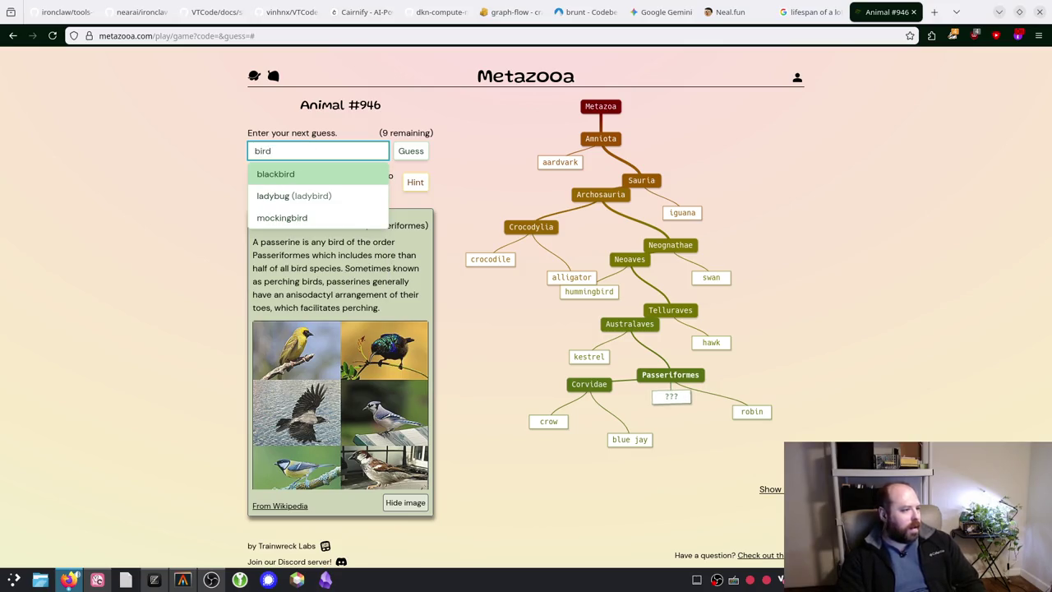
key("Down")
key("Down")
key("BackSpace")
key("BackSpace")
key("BackSpace")
type("wood")
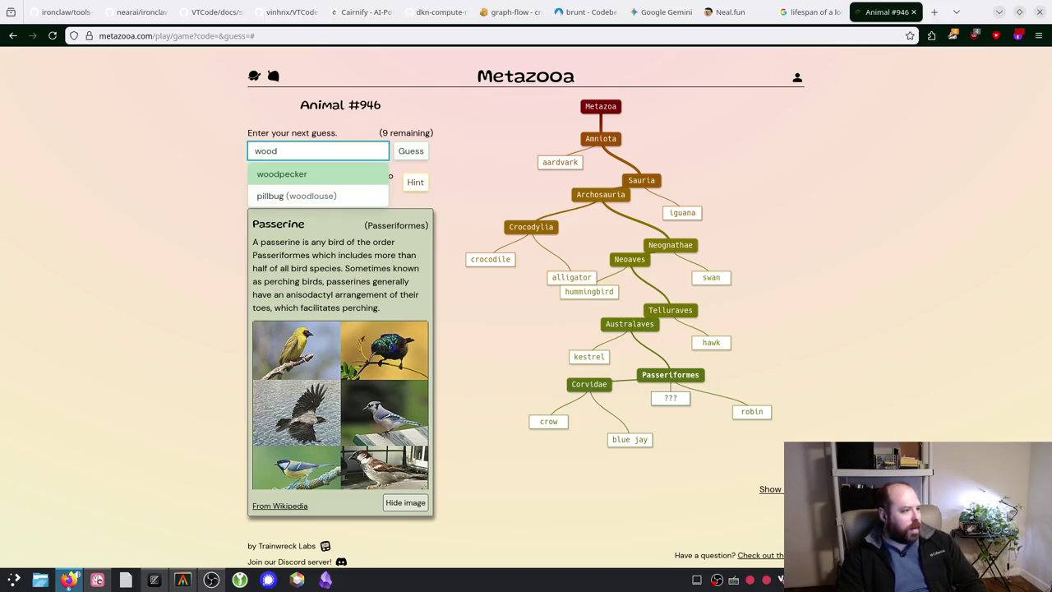
type("pe")
key("Tab")
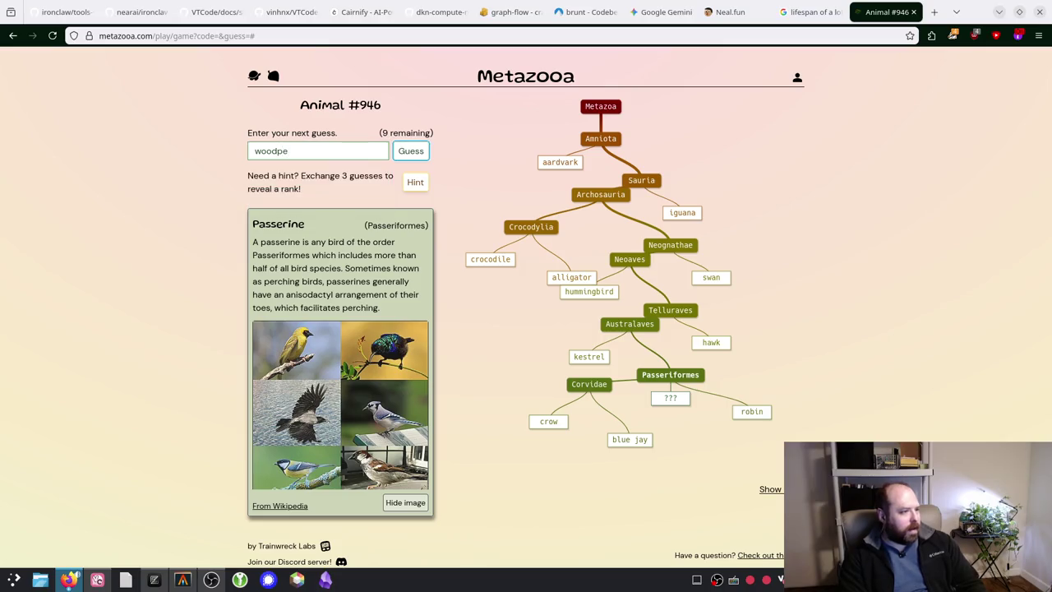
left_click(296, 150)
type("cj")
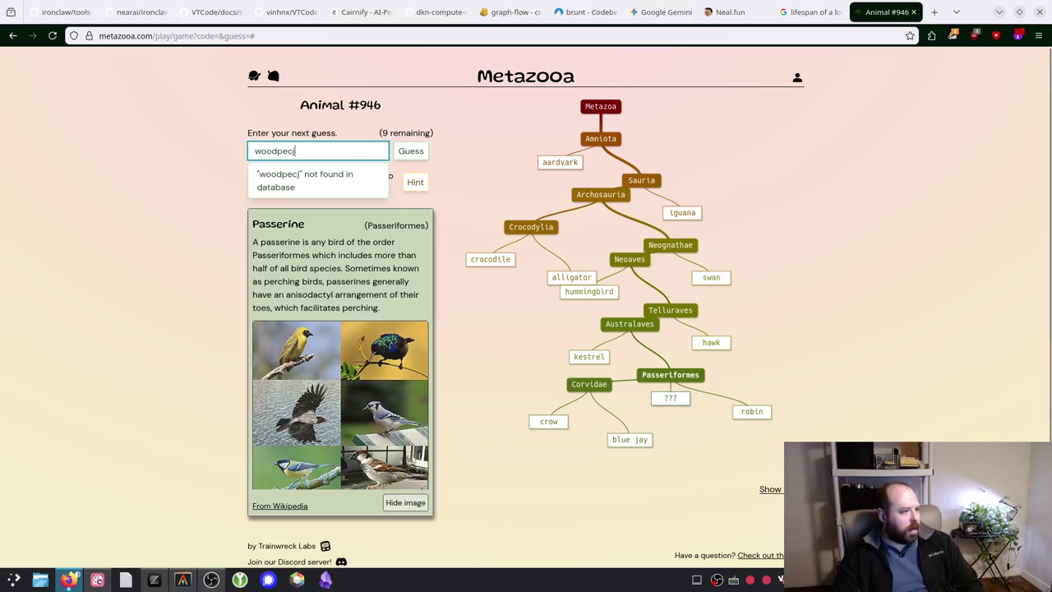
key("BackSpace")
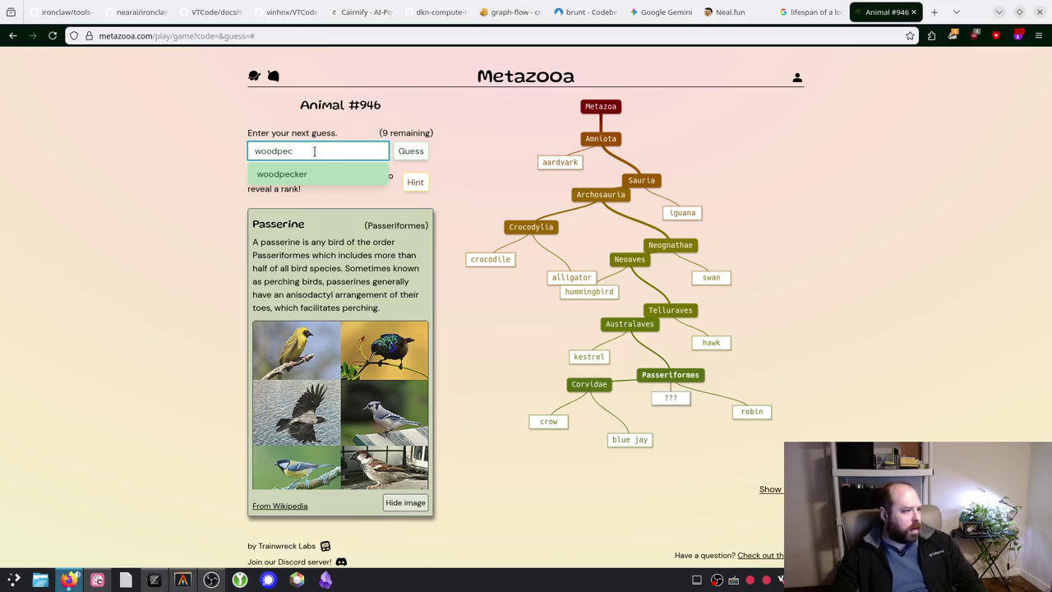
left_click(308, 173)
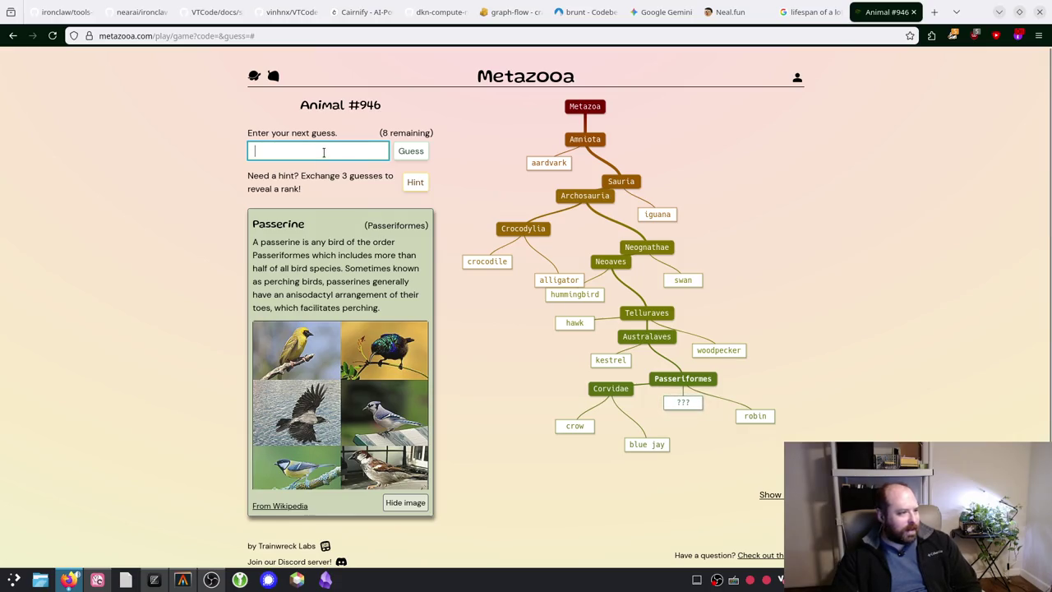
Step: Try 'blue' and 'cardinal' as guesses, clearing each without submitting
type("blue")
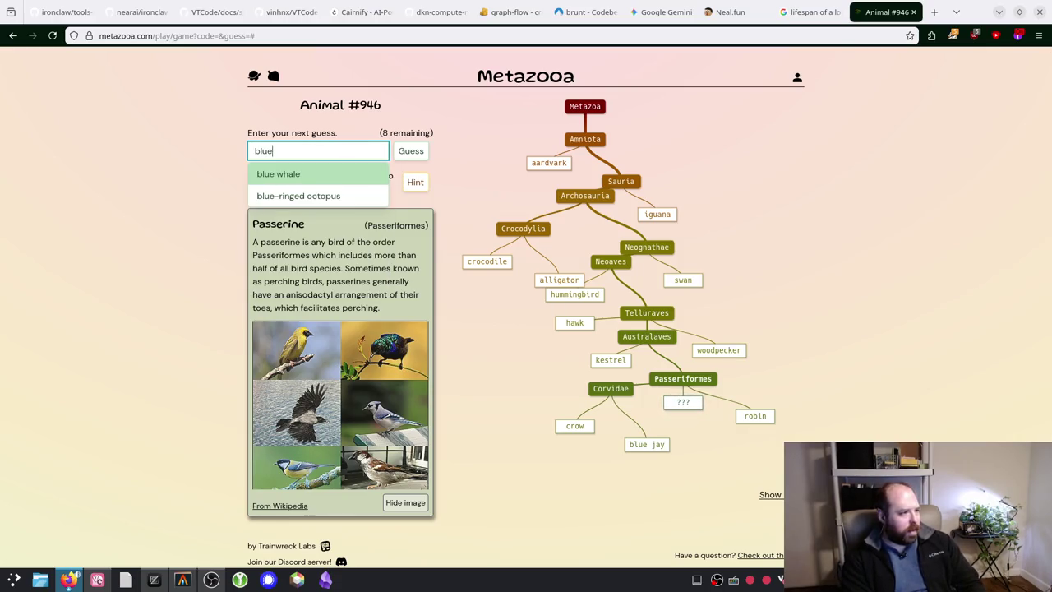
key("BackSpace")
key("BackSpace")
key("BackSpace")
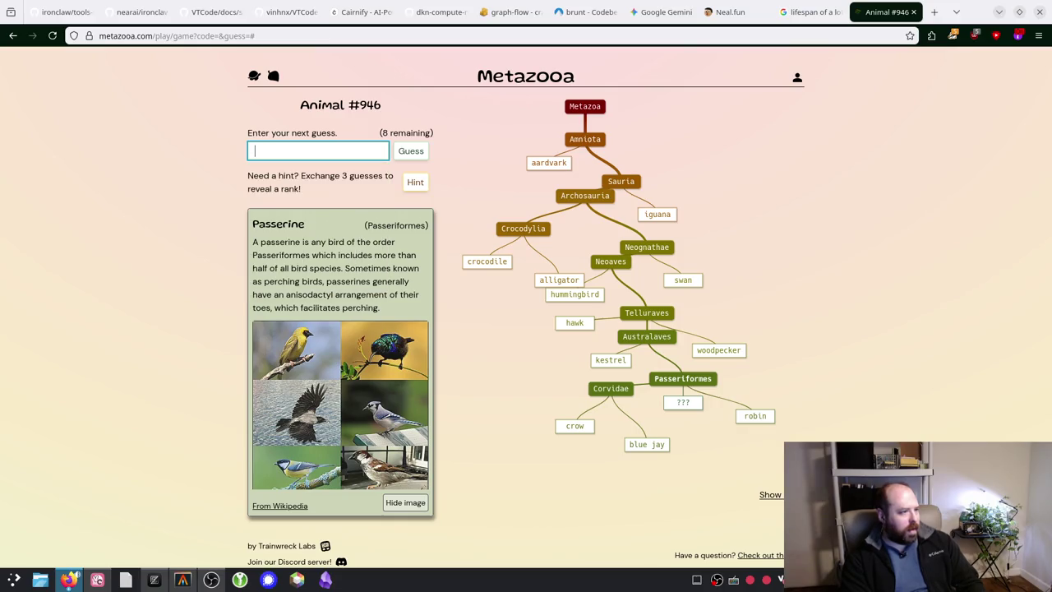
type("cardinal")
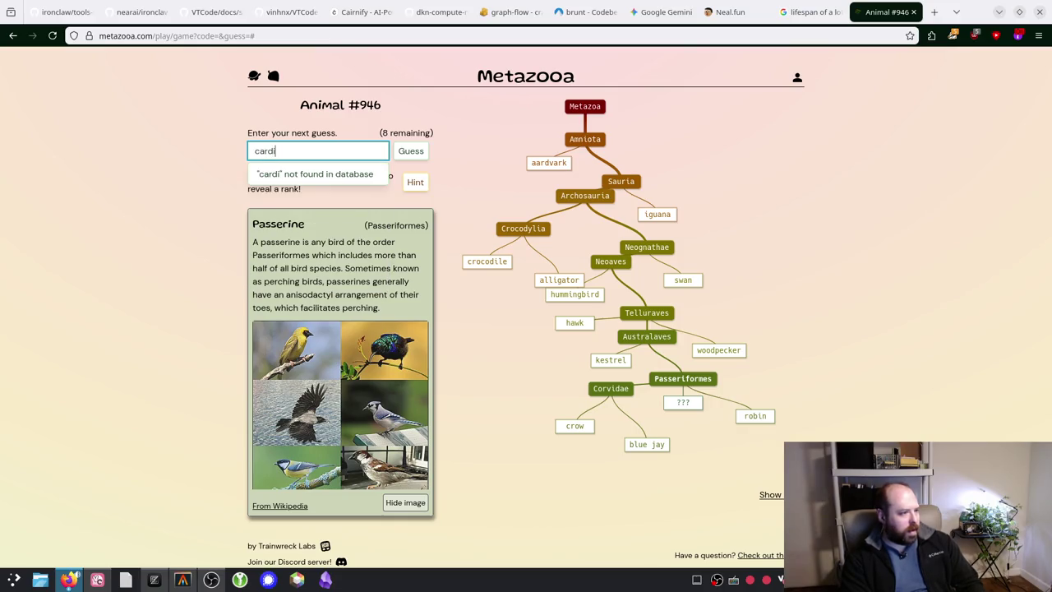
key("BackSpace")
key("BackSpace")
key("BackSpace")
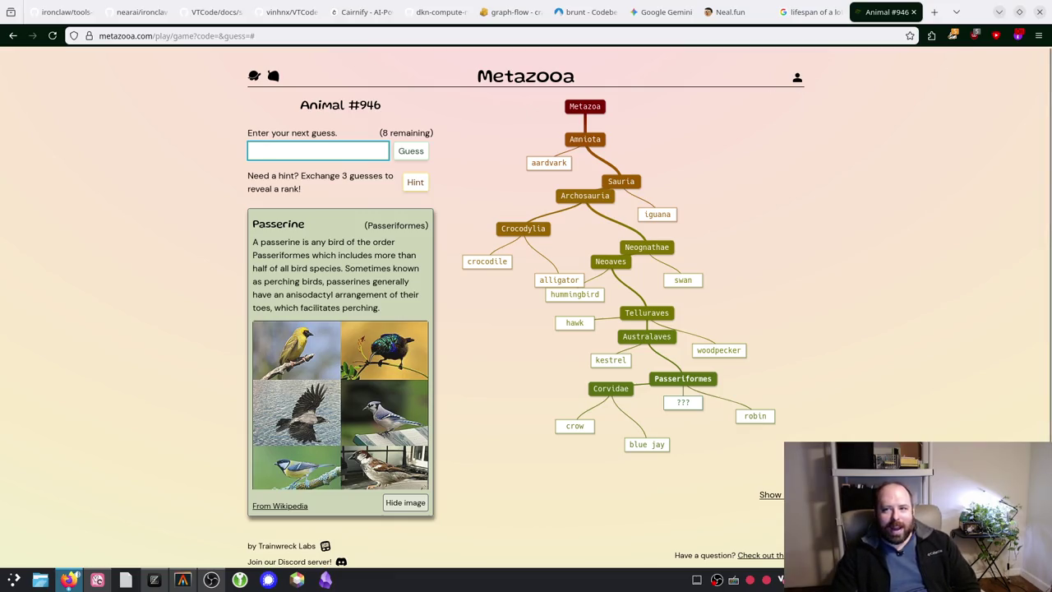
left_click(286, 152)
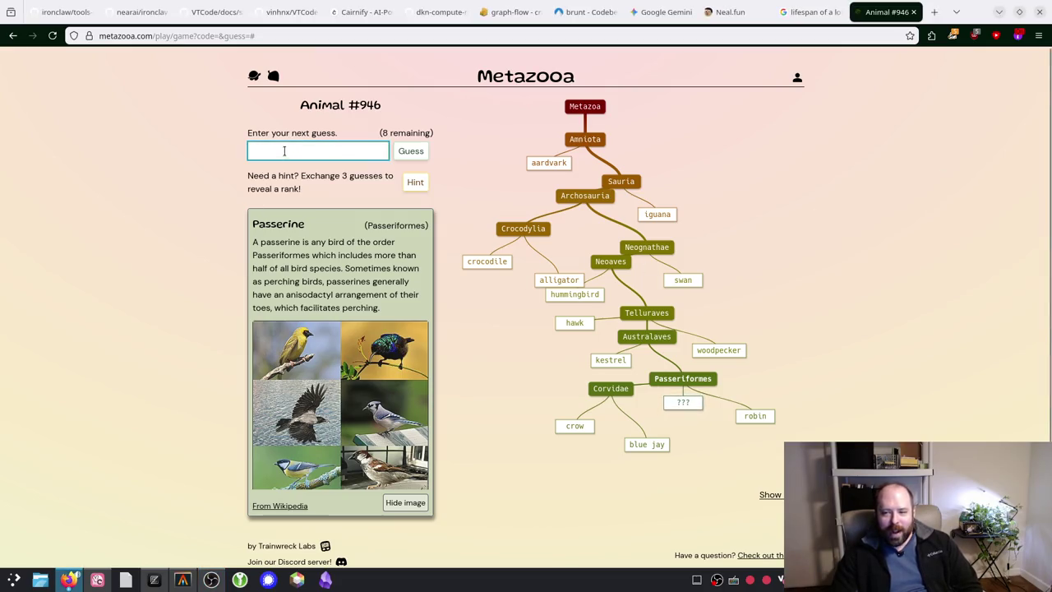
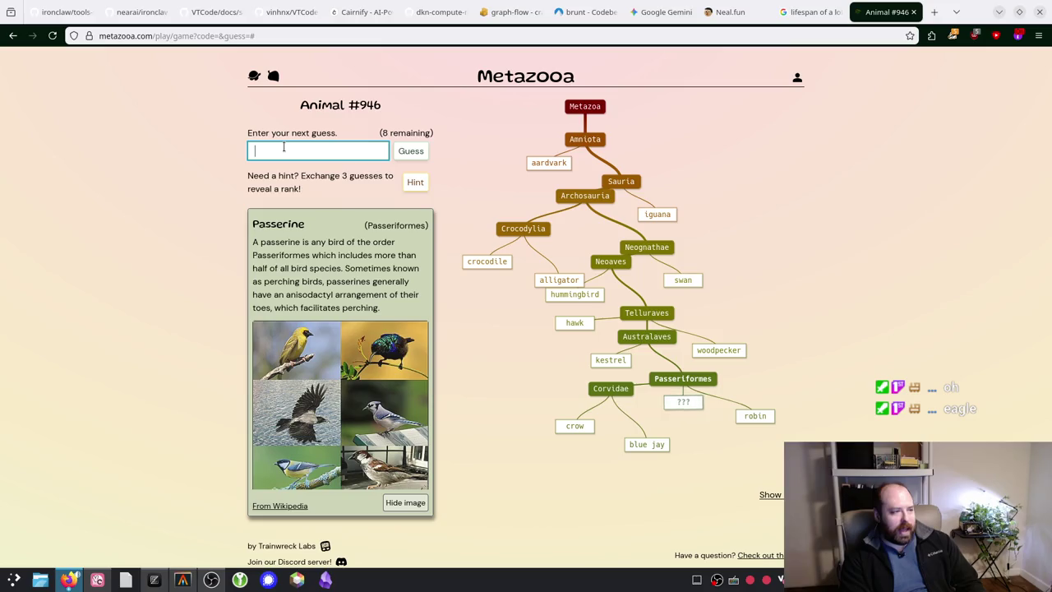
Step: Guess bald eagle from the 'eagle' suggestions, adding it under Accipitrinae
type("eagle")
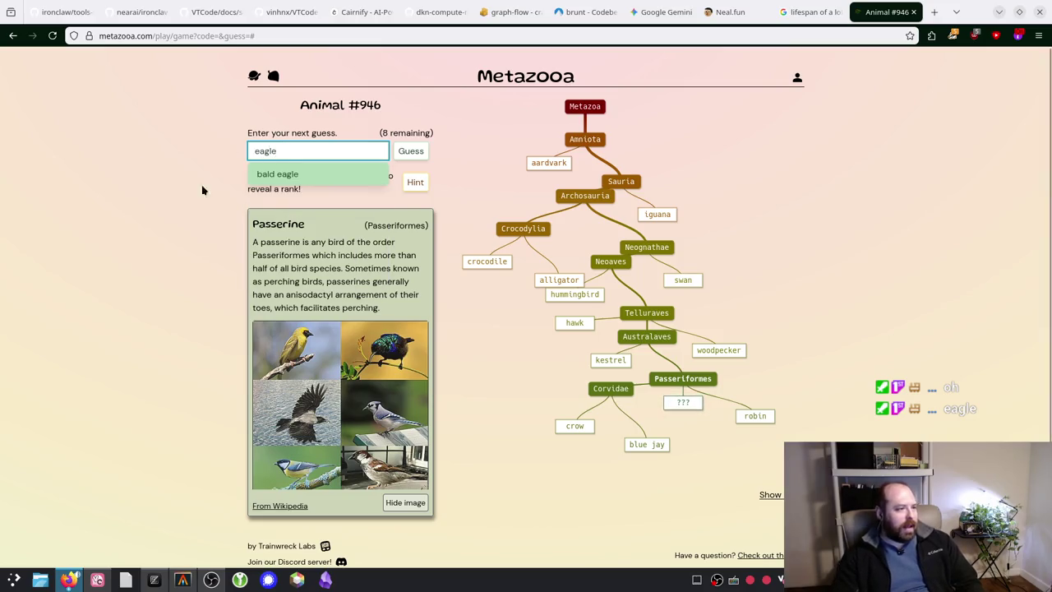
left_click(304, 175)
left_click(405, 153)
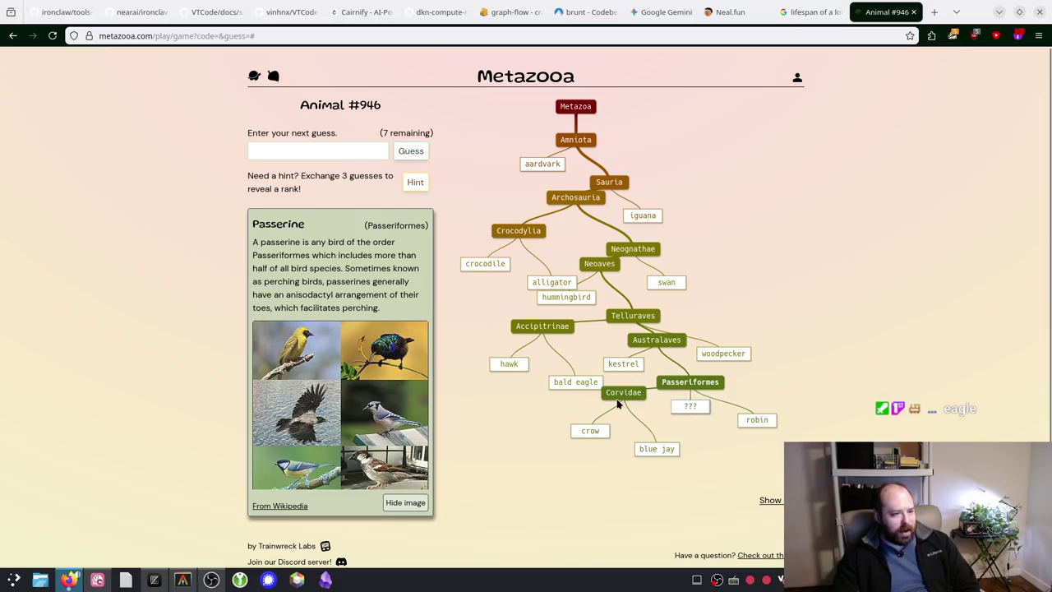
Step: Try and erase bird, yello, green and blue, then trade three guesses for a rank hint
left_click(329, 154)
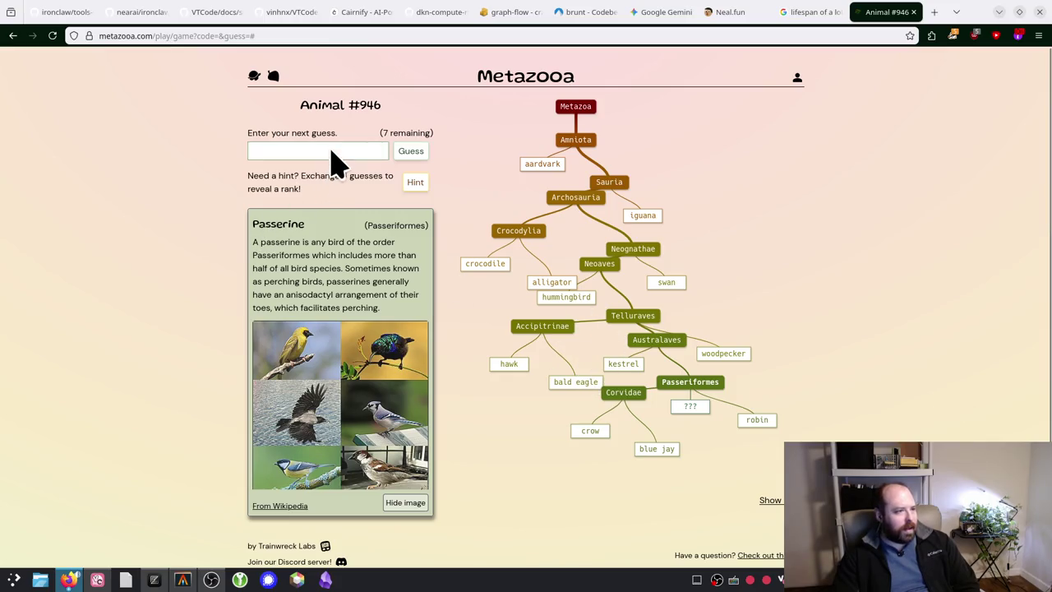
scroll(206, 158, "down", 2)
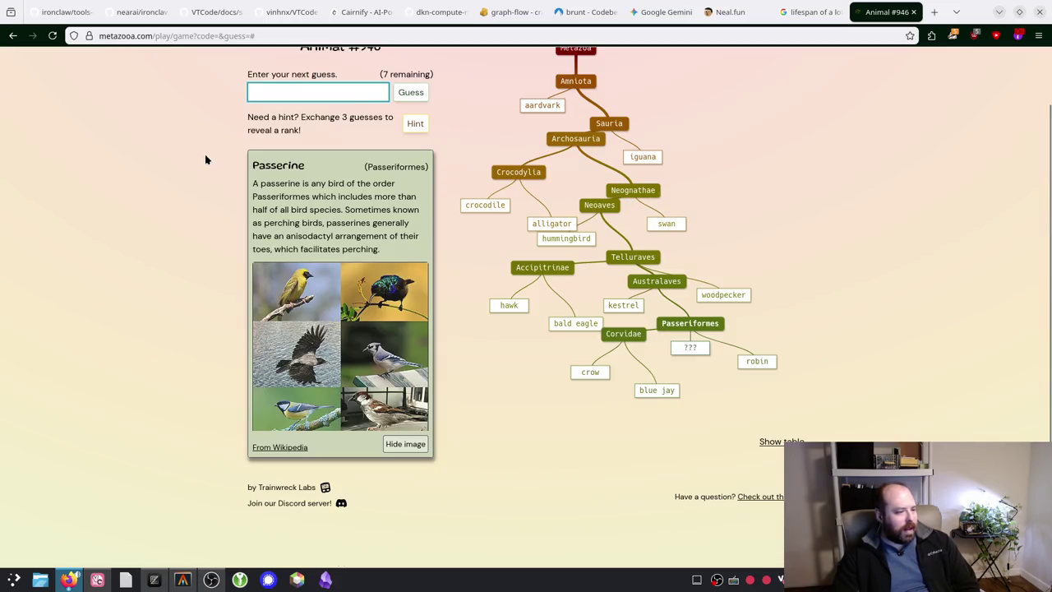
scroll(206, 159, "up", 2)
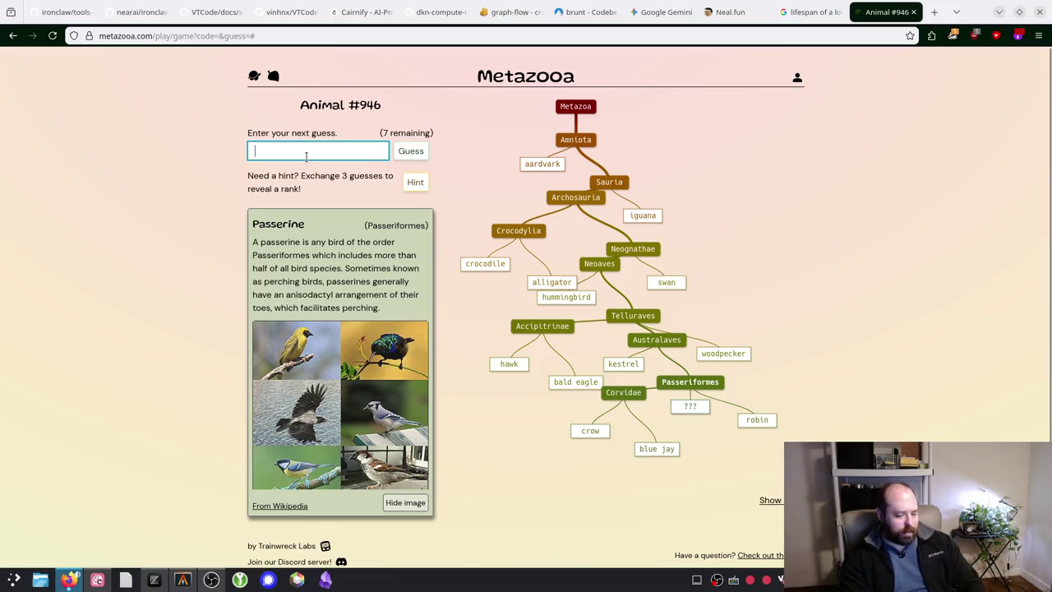
type("bird")
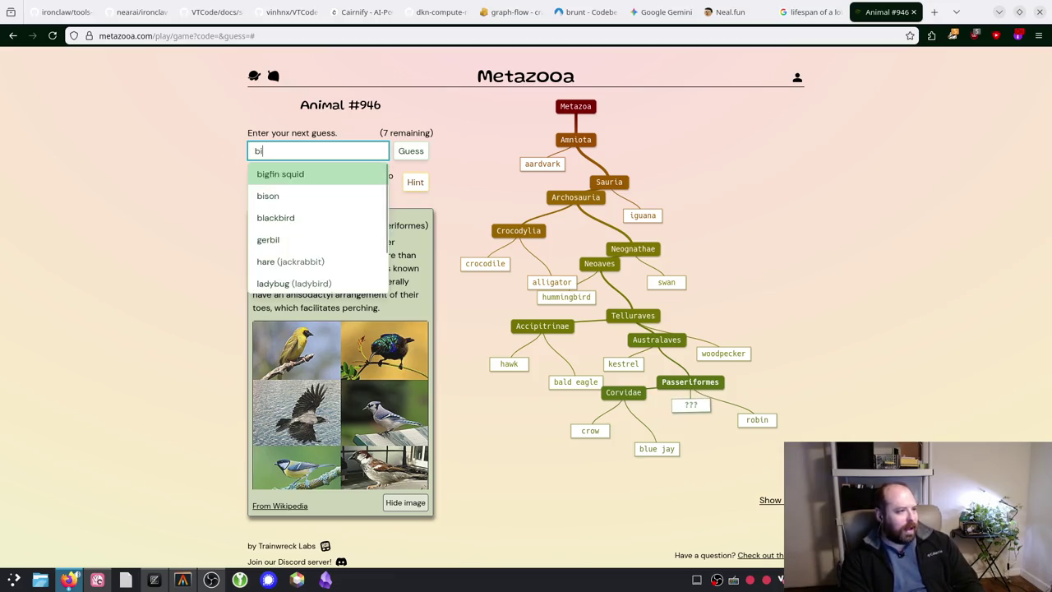
key("BackSpace")
key("BackSpace")
key("BackSpace")
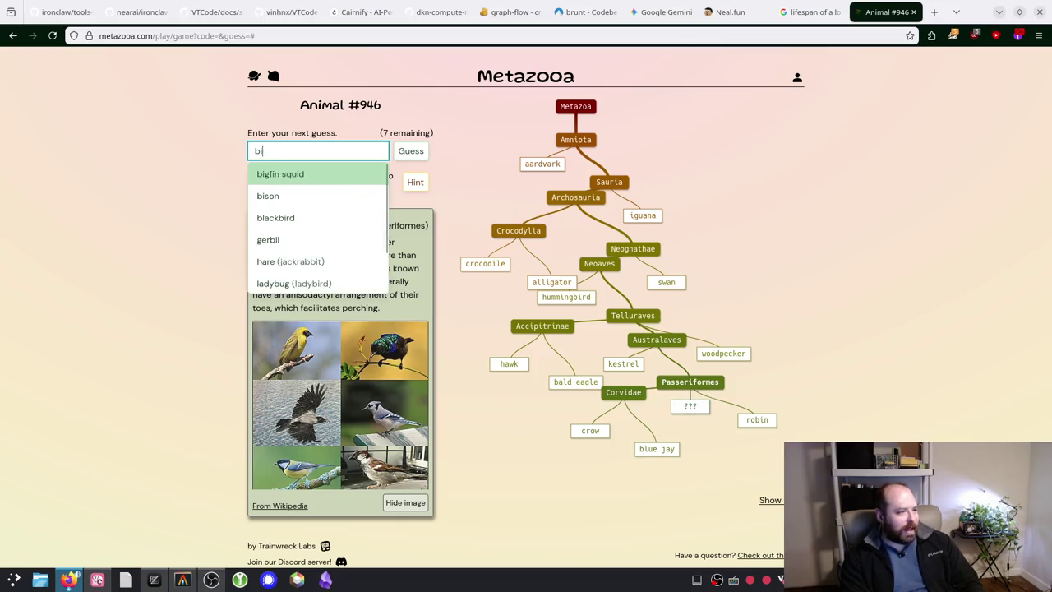
type("yello")
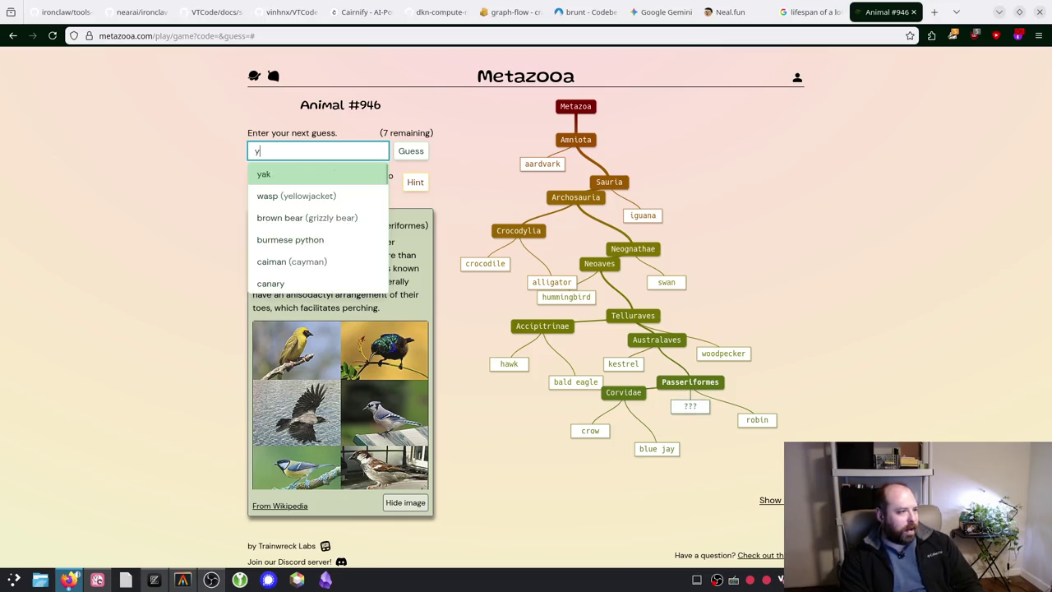
key("BackSpace")
key("BackSpace")
key("BackSpace")
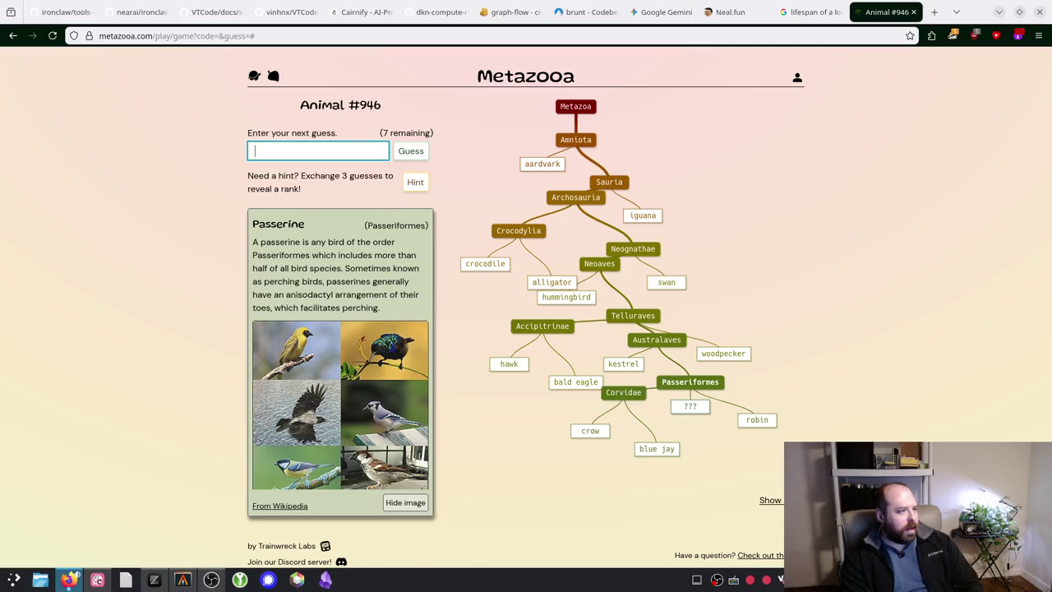
type("green")
key("BackSpace")
key("BackSpace")
key("BackSpace")
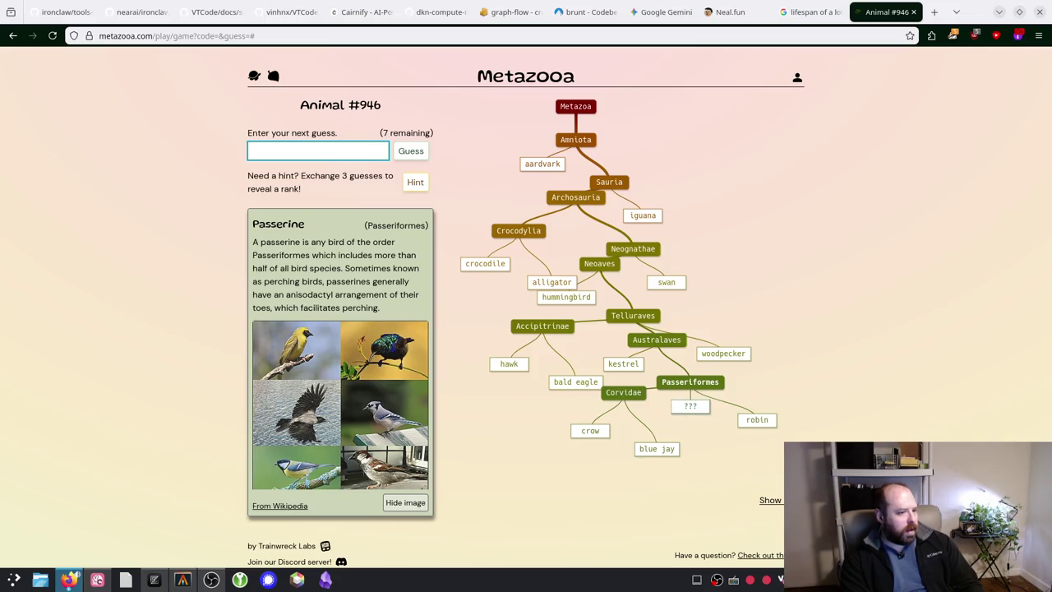
type("blue")
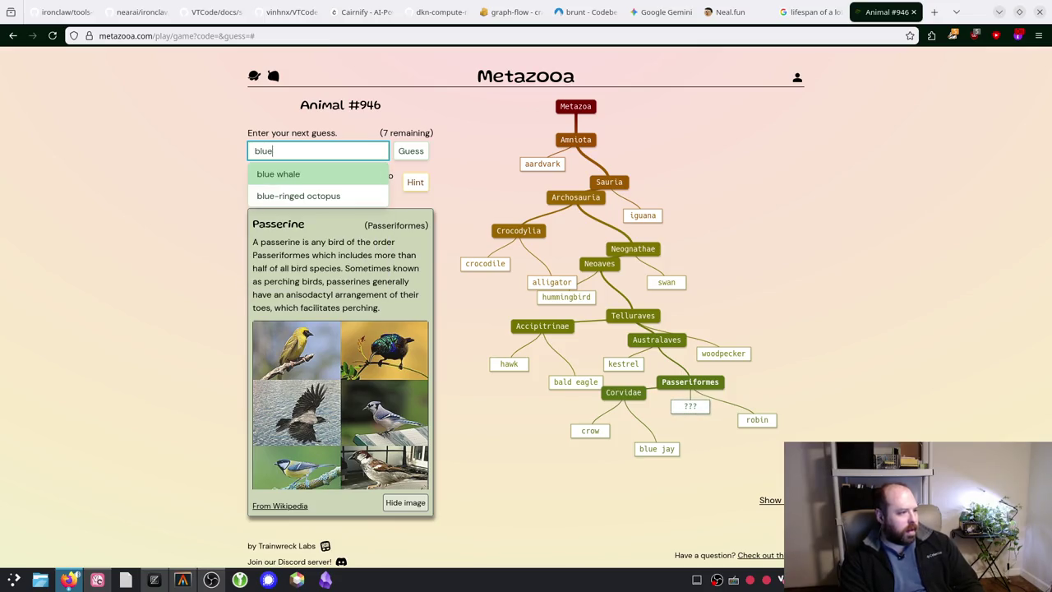
key("BackSpace")
key("BackSpace")
key("BackSpace")
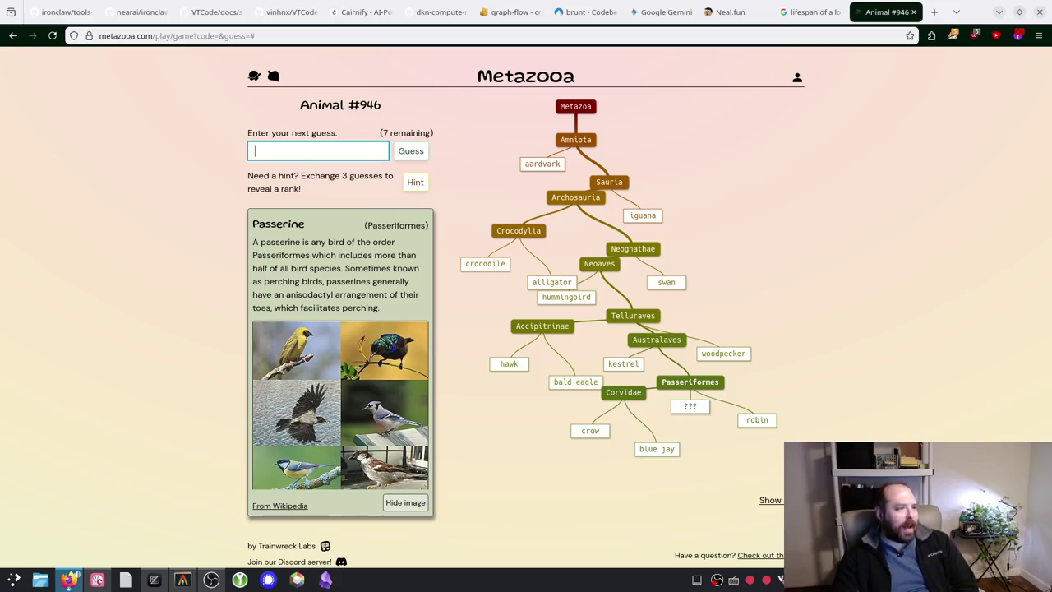
left_click(415, 182)
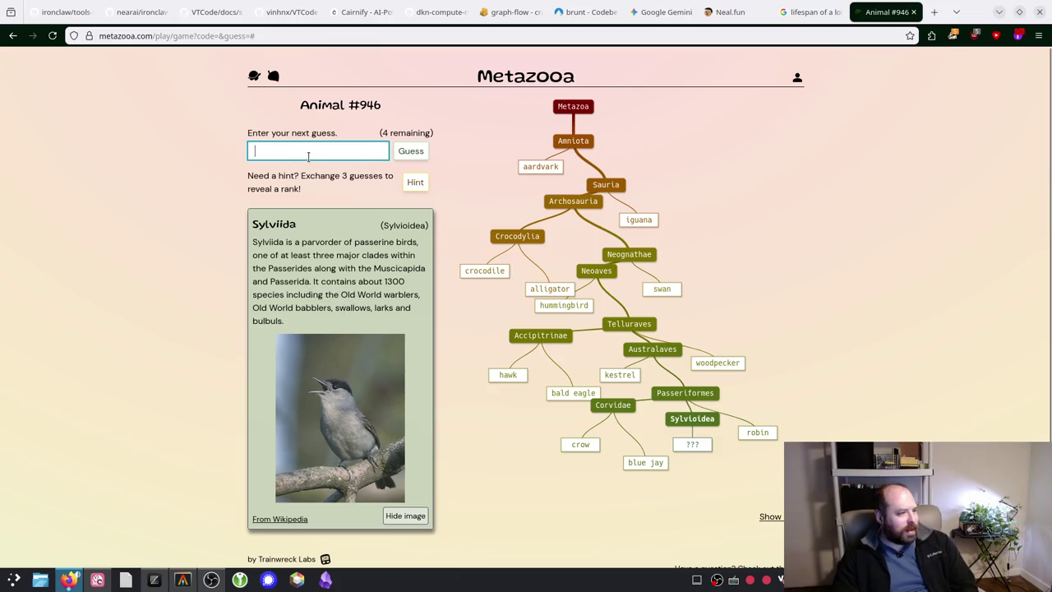
Step: Enter 'swallow' as the guess to solve Animal #946, then close the win summary
type("swal")
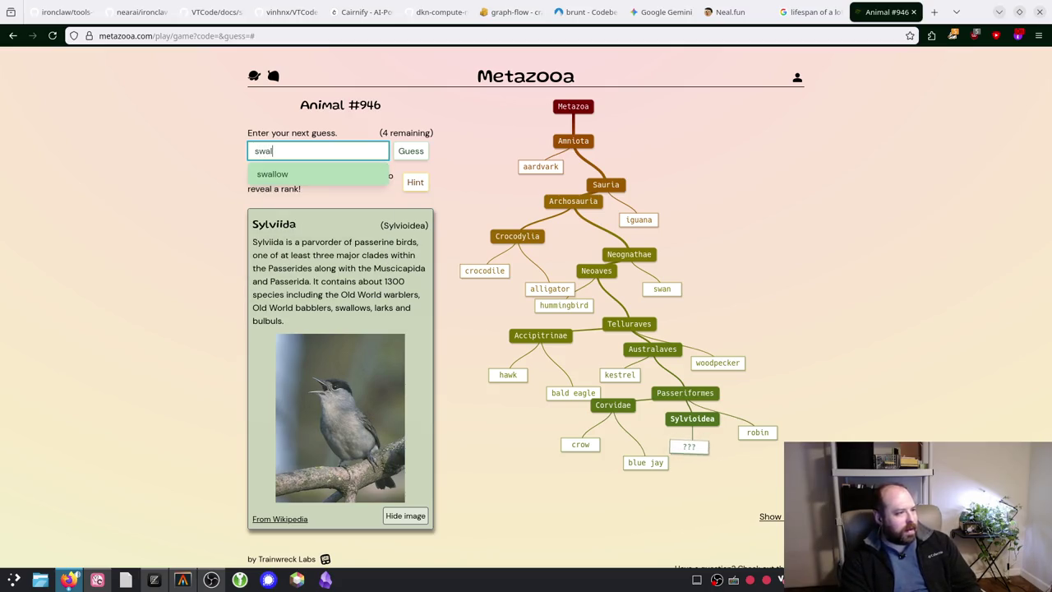
key("Tab")
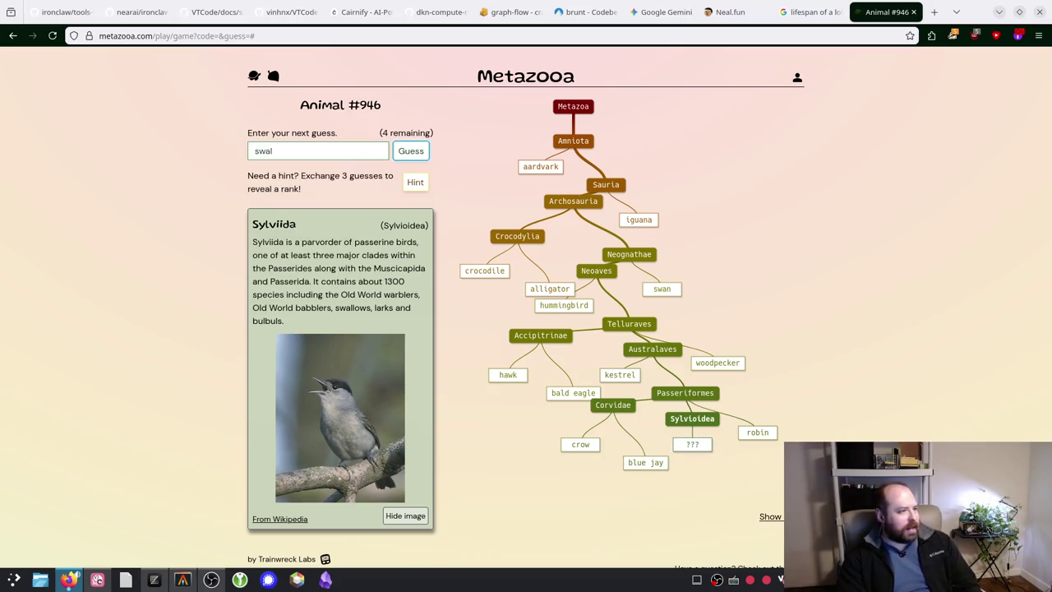
left_click(307, 146)
type("low")
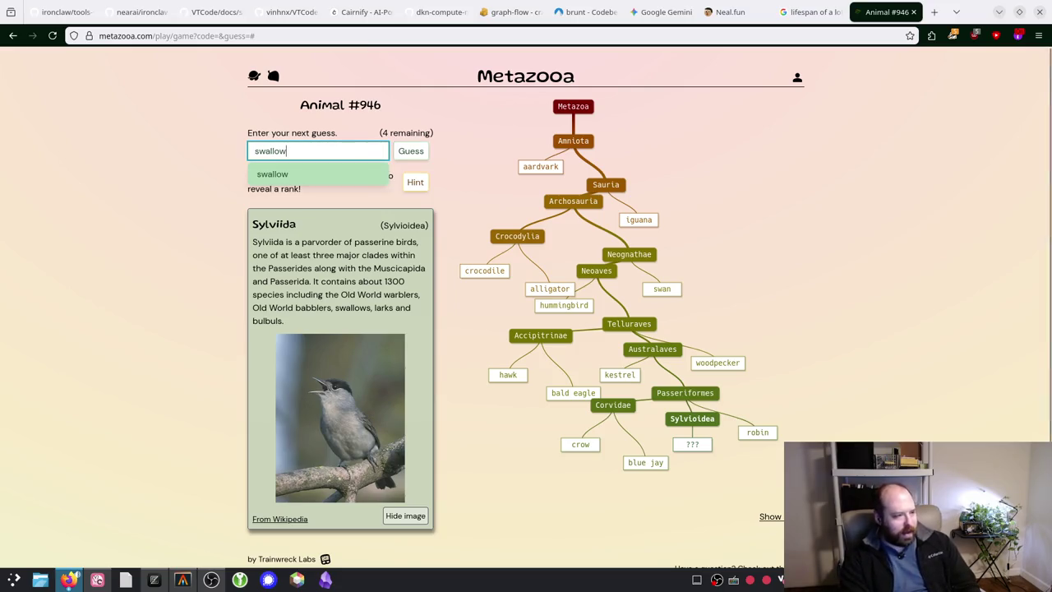
left_click(302, 174)
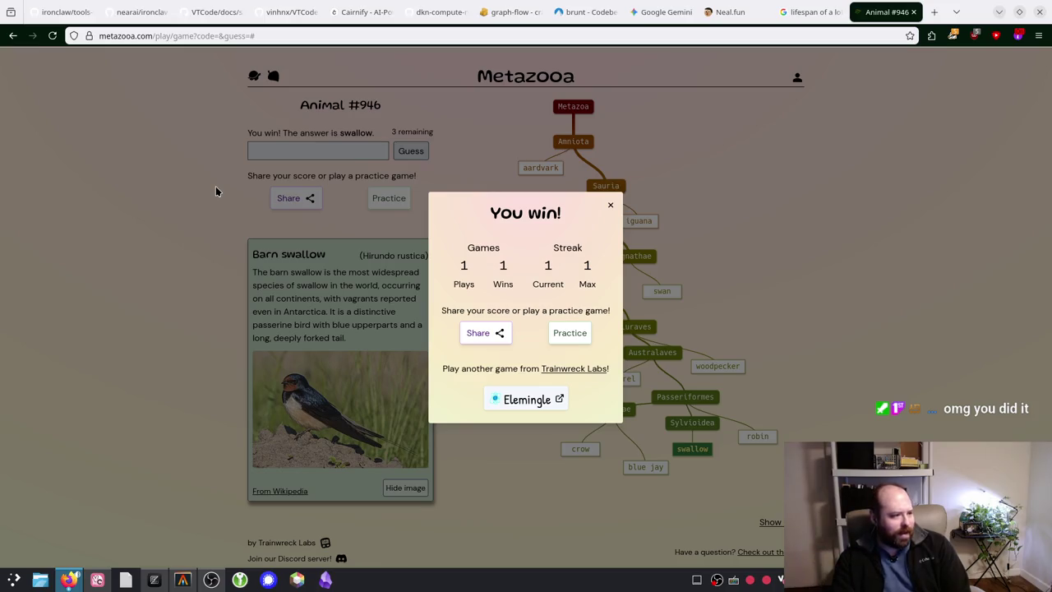
left_click(612, 203)
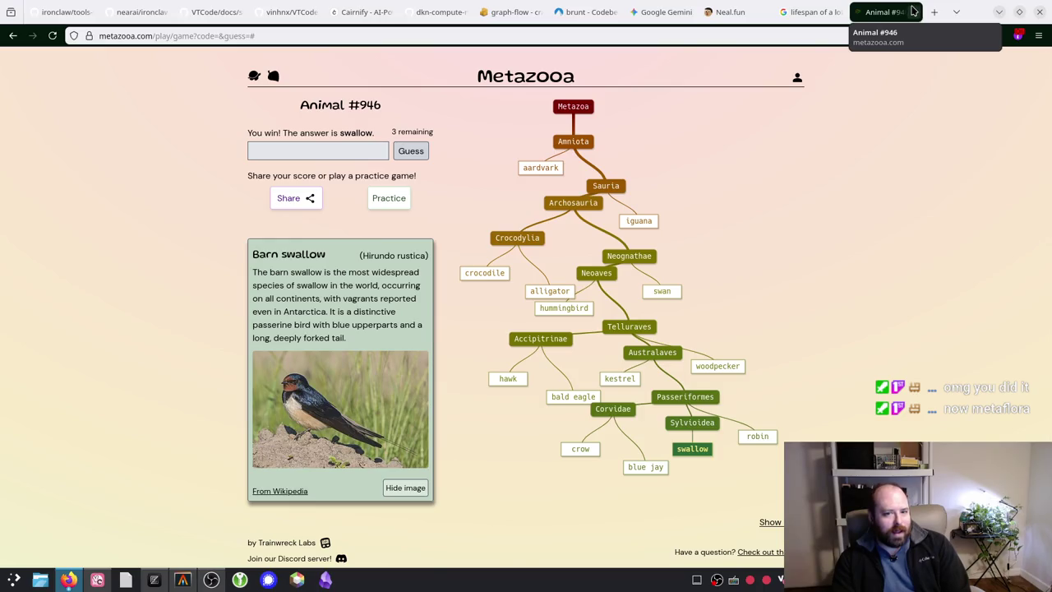
Step: Open Metaflora from the leaf icon and enter the garden for Mystery Plant #885
scroll(236, 112, "down", 2)
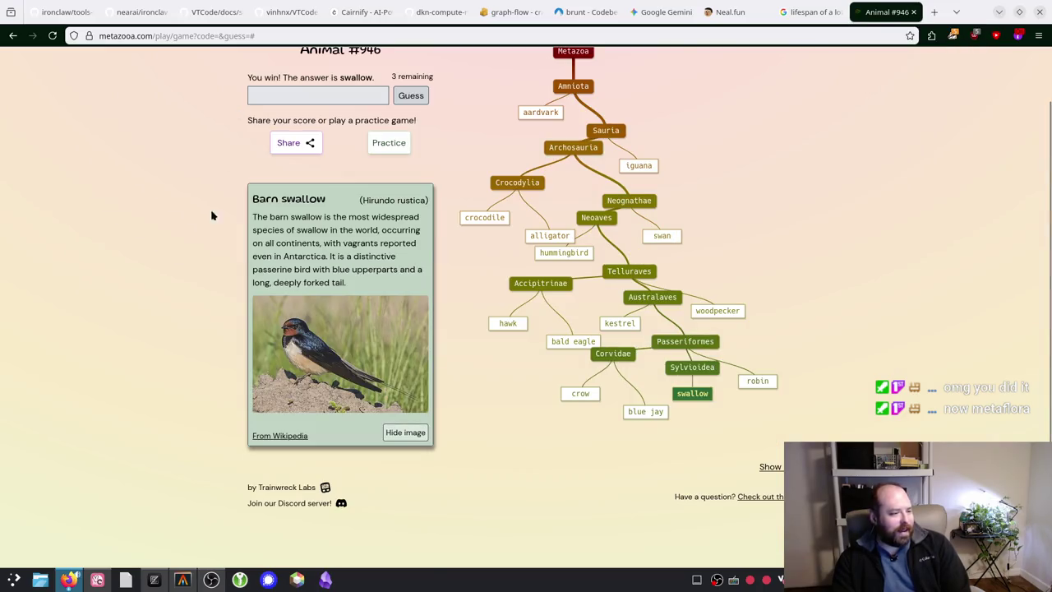
scroll(214, 202, "up", 2)
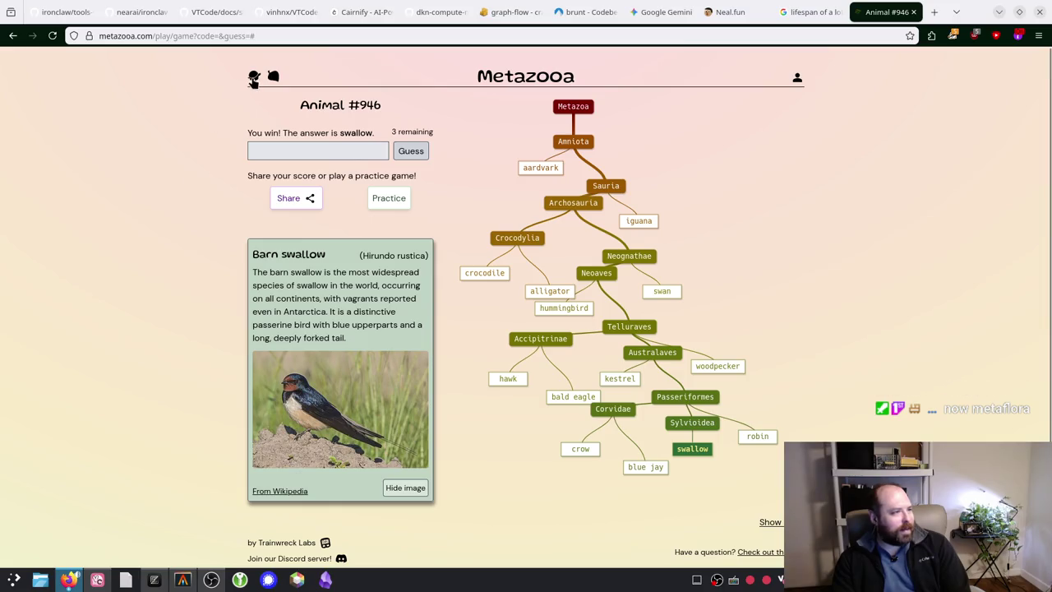
left_click(273, 77)
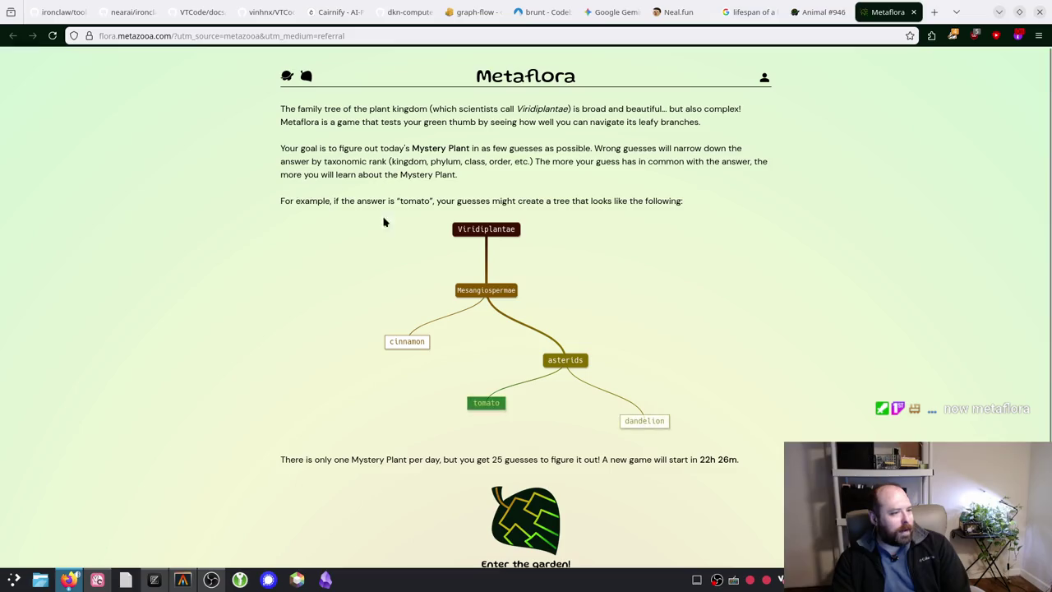
scroll(516, 443, "down", 2)
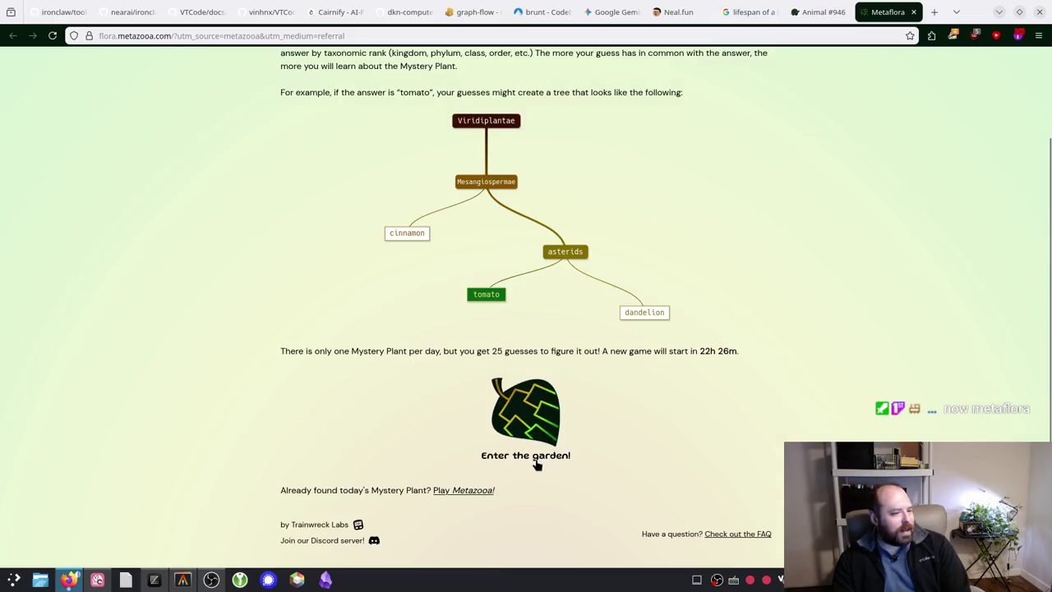
left_click(519, 424)
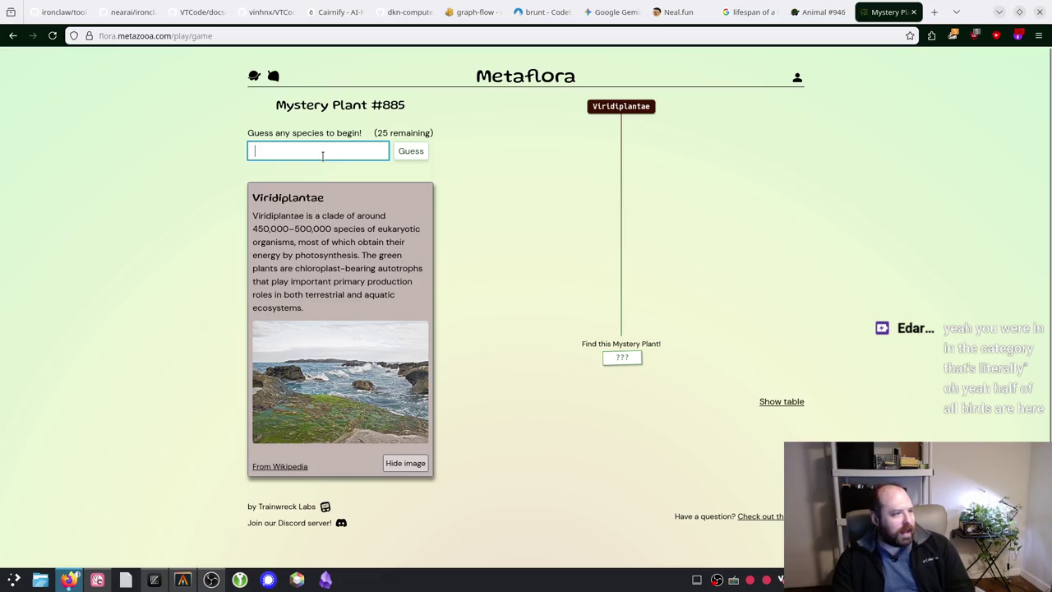
type("seawee")
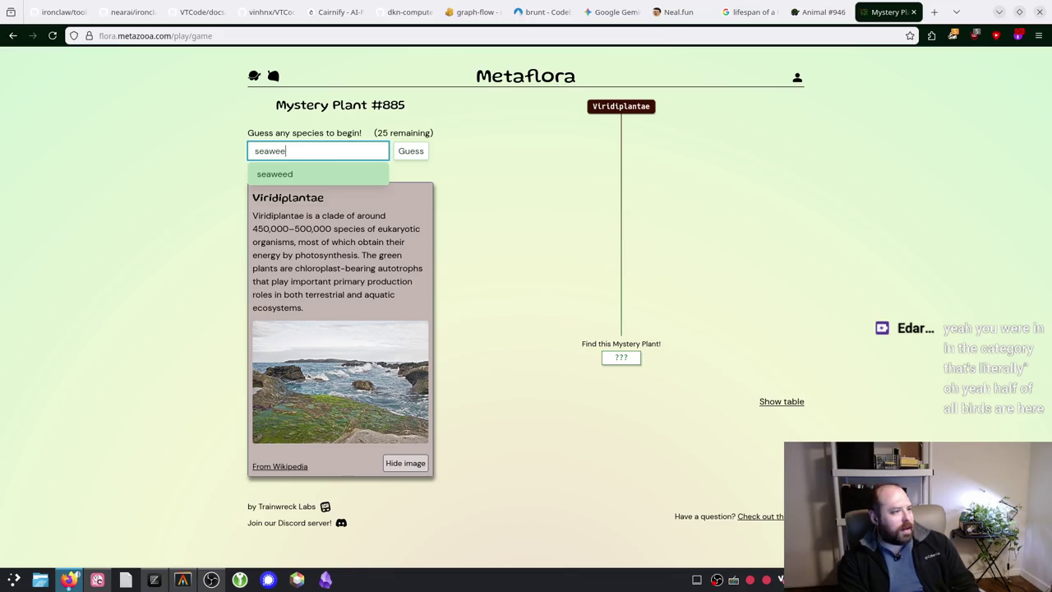
left_click(275, 173)
left_click(411, 151)
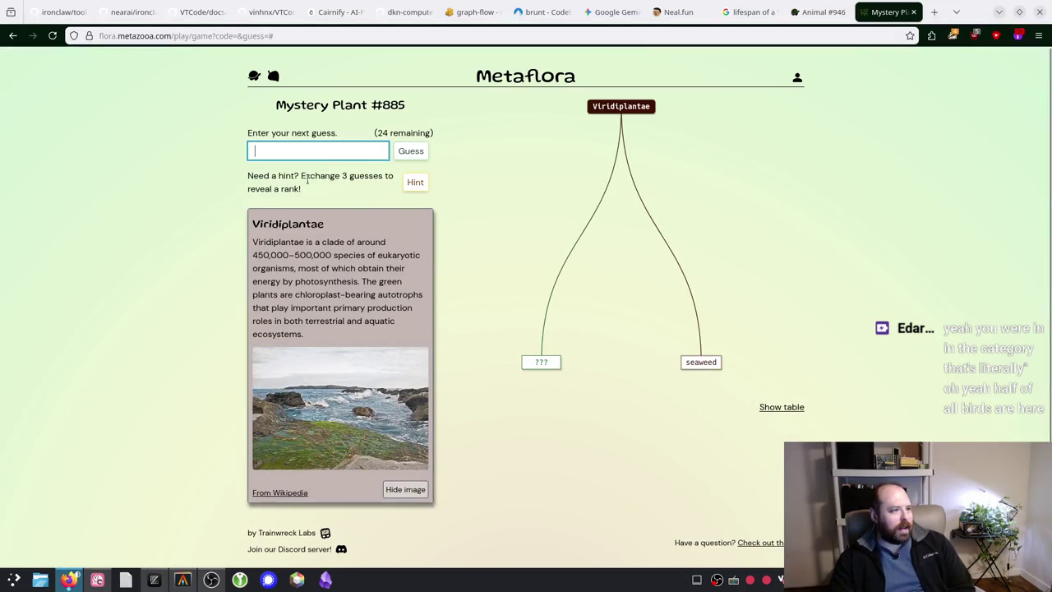
key("Return")
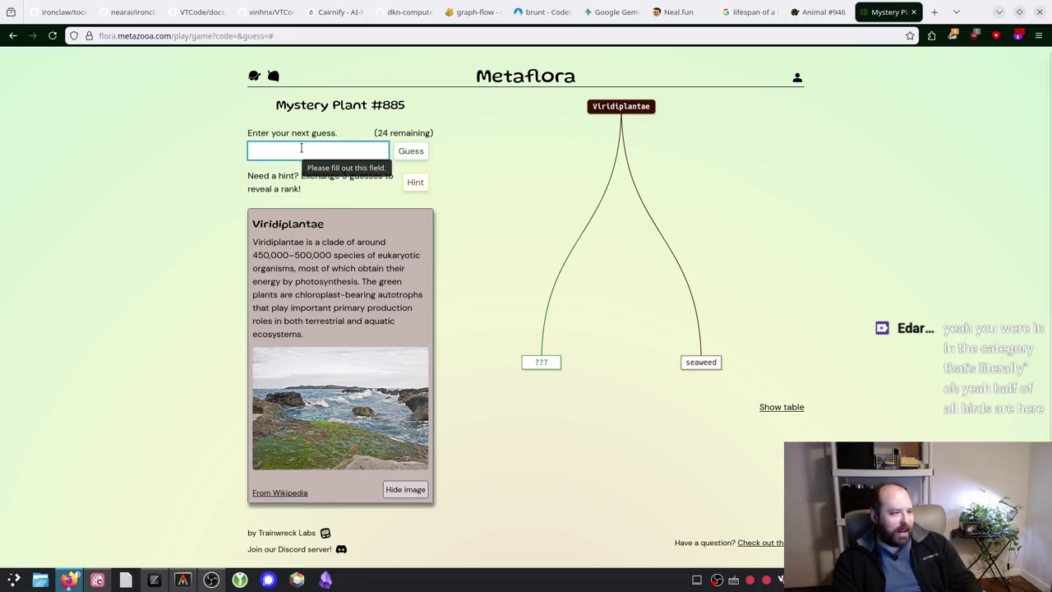
type("dand")
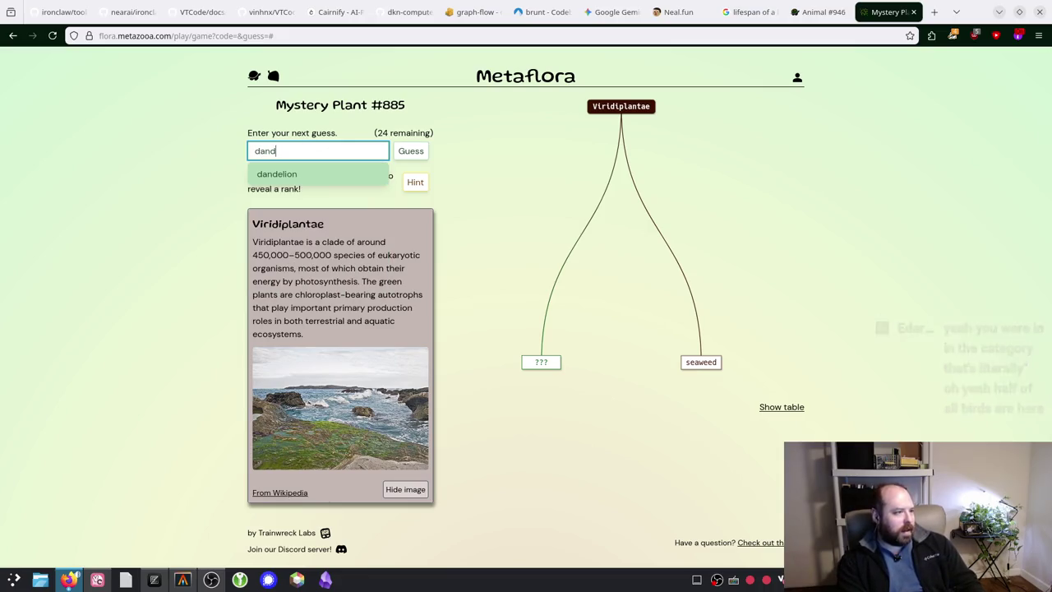
left_click(296, 175)
left_click(411, 151)
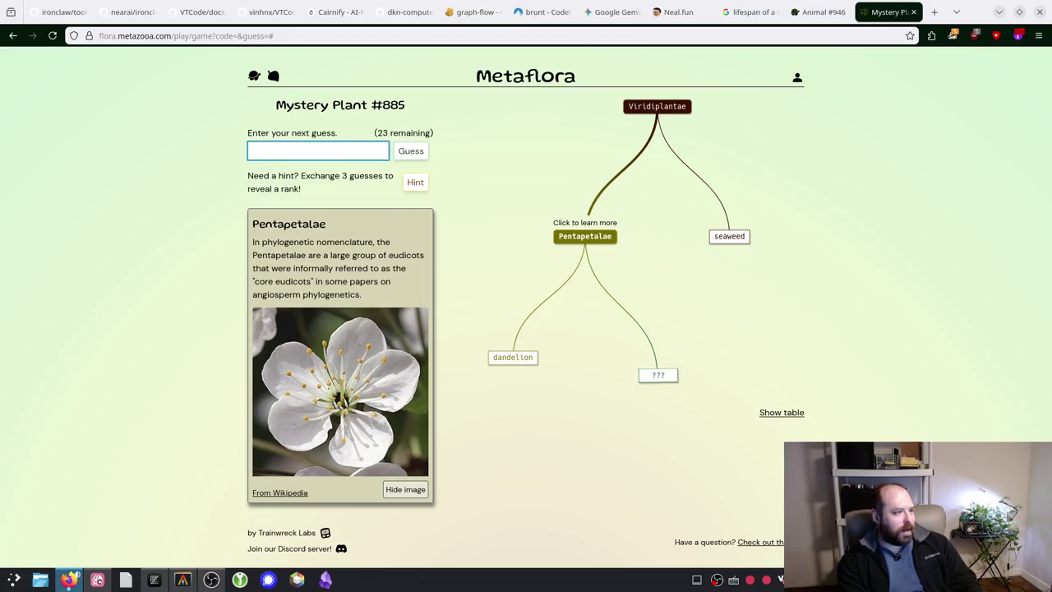
type("leek")
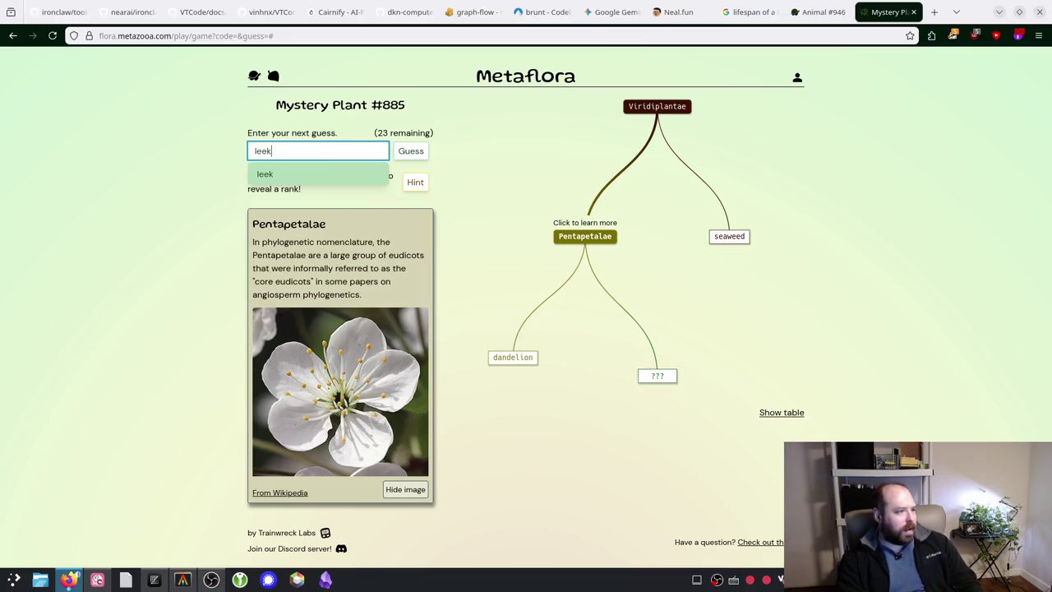
left_click(340, 174)
left_click(412, 155)
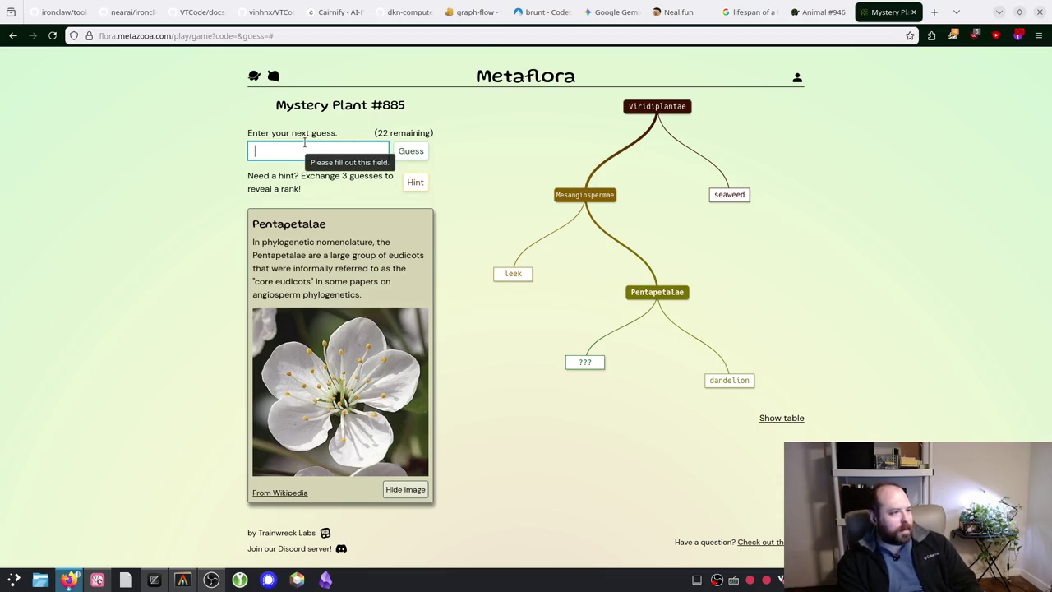
type("tr")
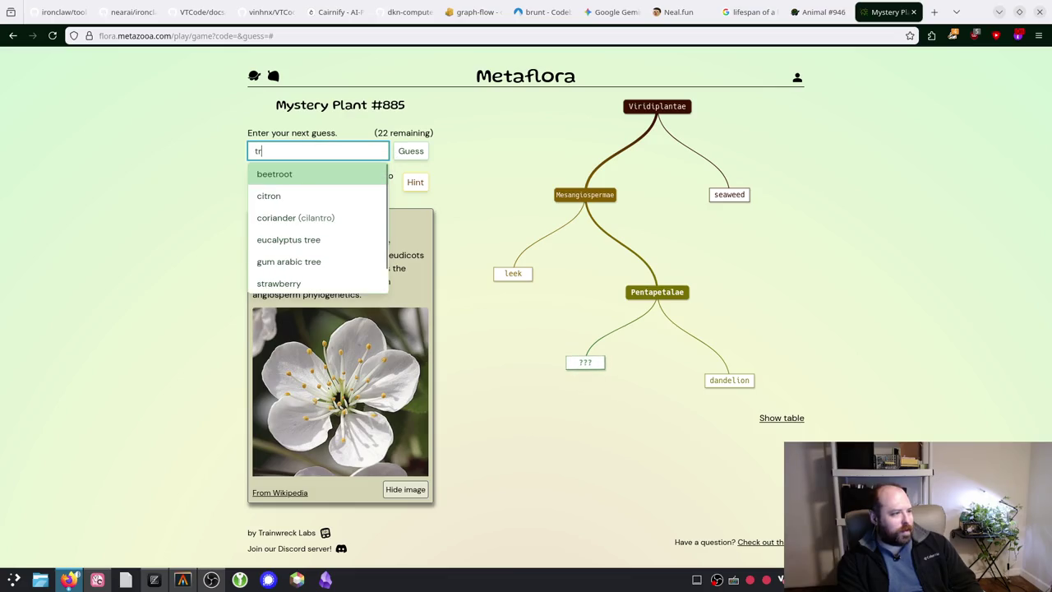
key("BackSpace")
key("BackSpace")
type("tre")
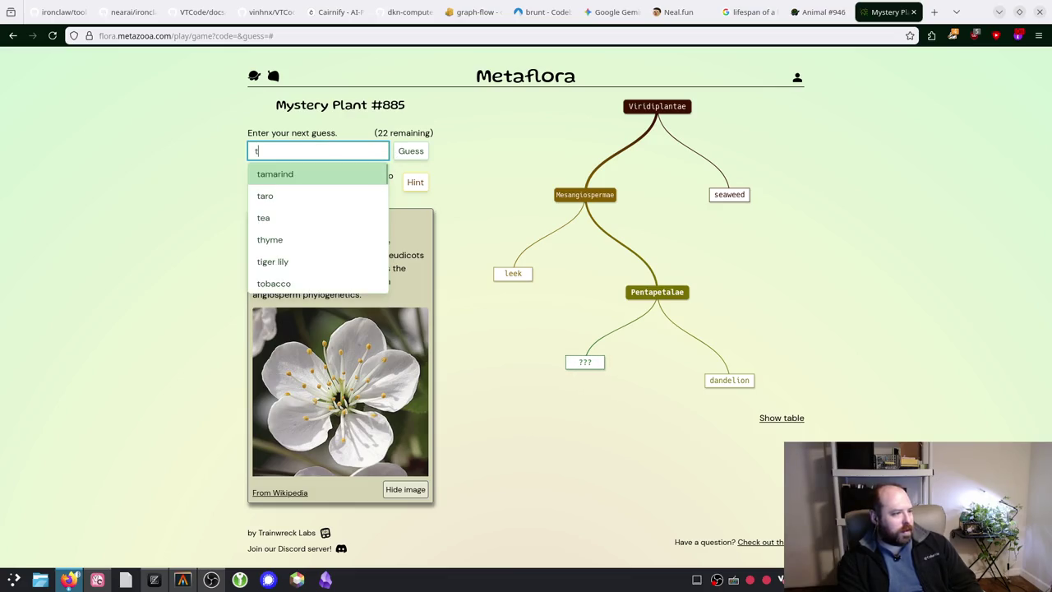
key("BackSpace")
key("BackSpace")
key("BackSpace")
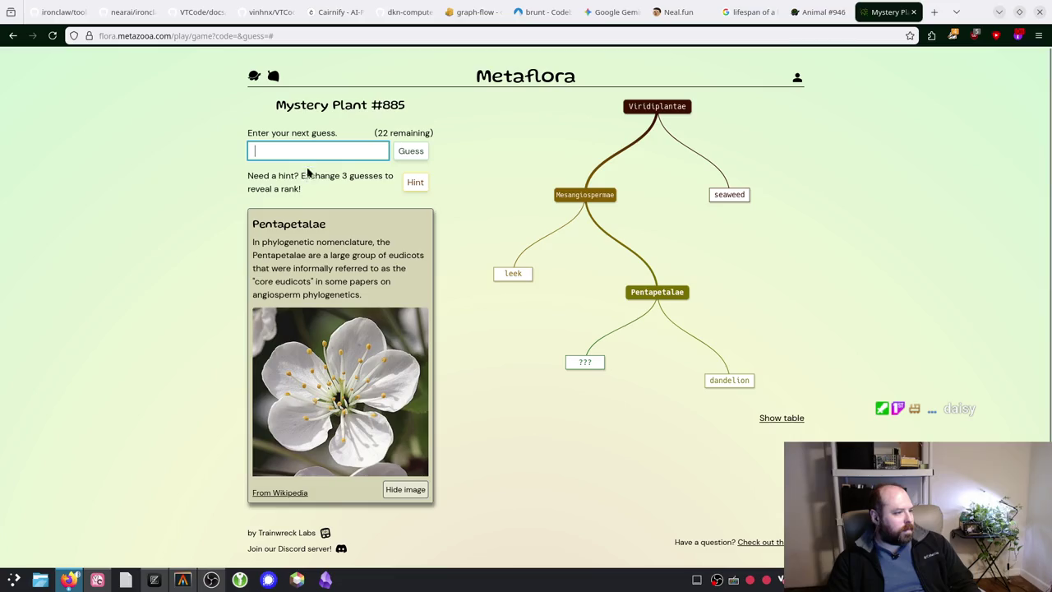
Step: Discard the unfinished 'lemo' entry and guess baltic pine from the 'pine' suggestions
type("lemo")
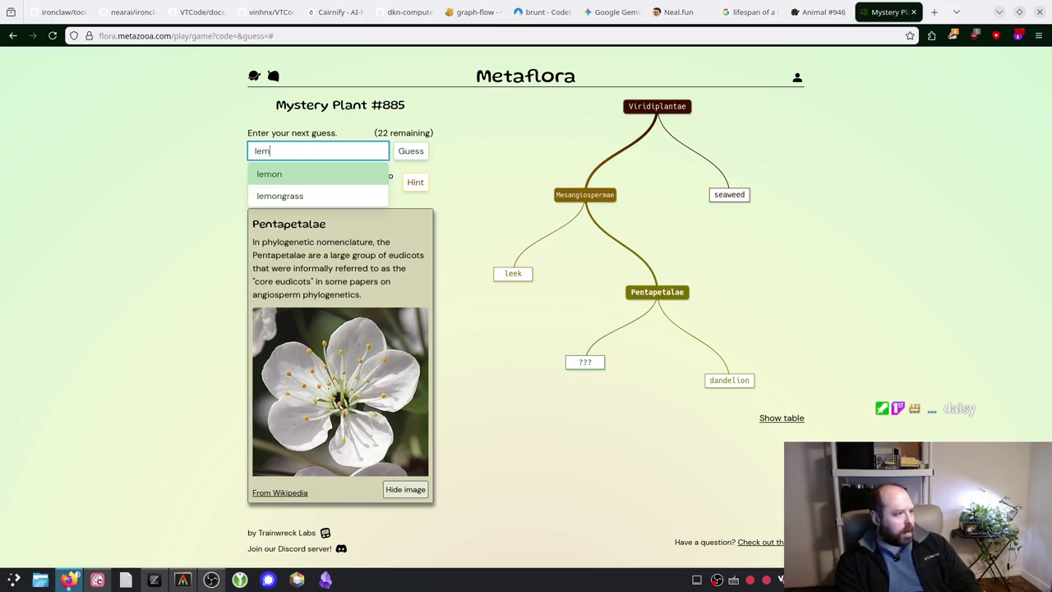
key("Return")
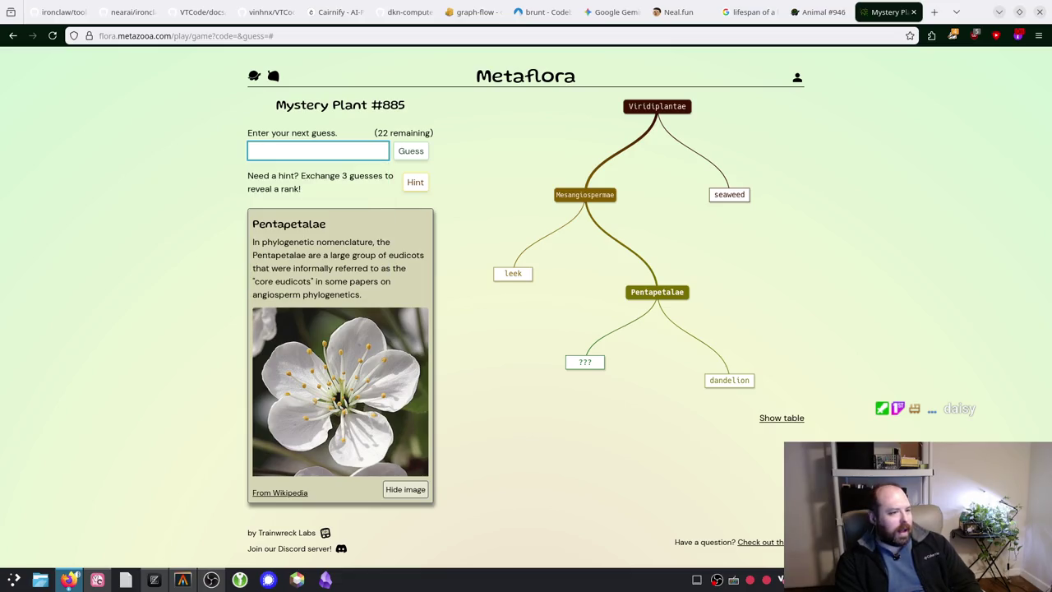
type("pine")
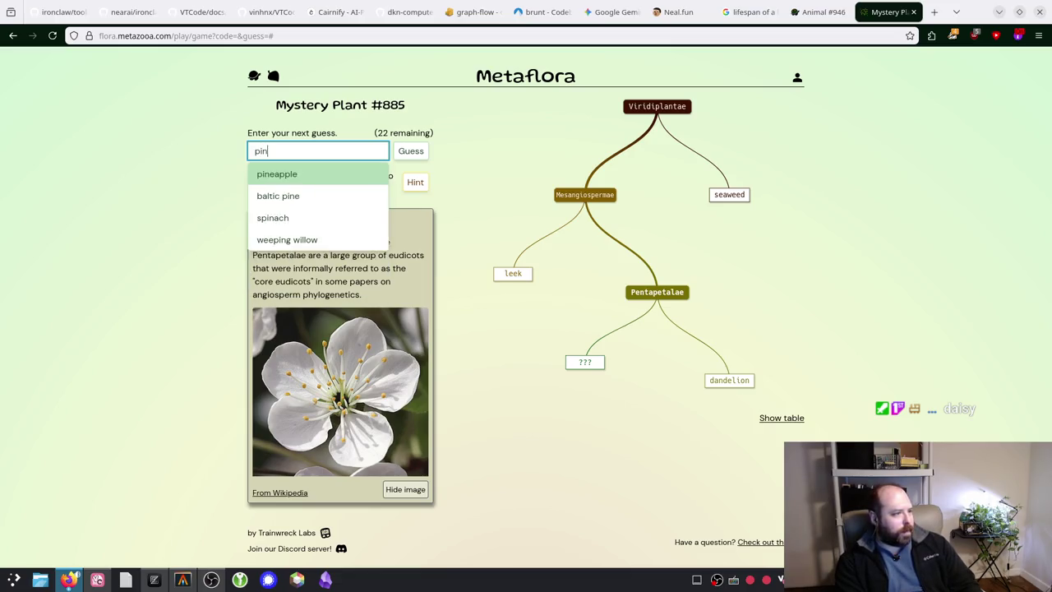
key("Down")
key("Up")
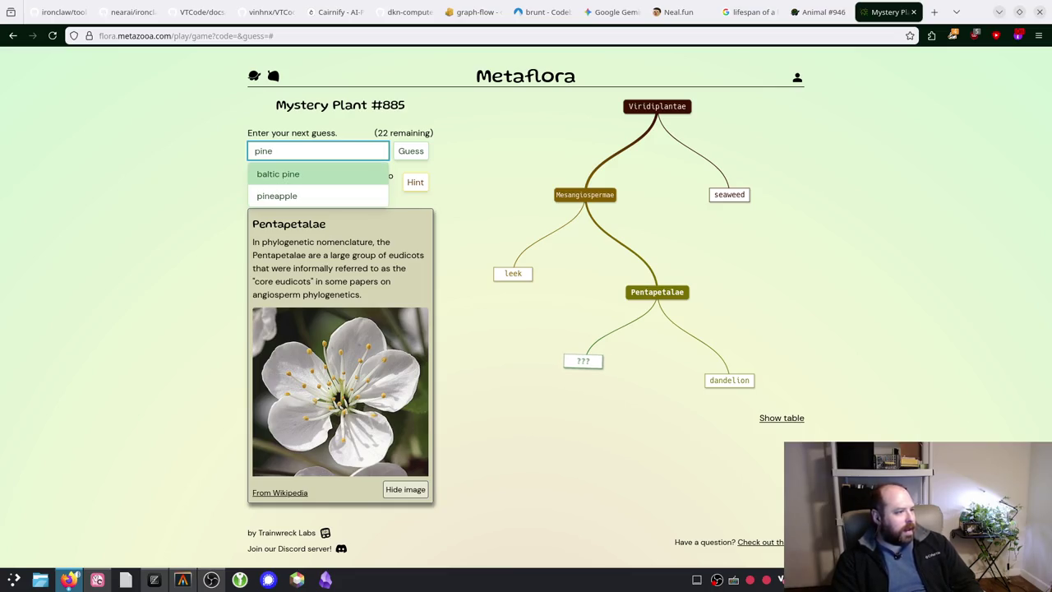
key("Return")
key("Return")
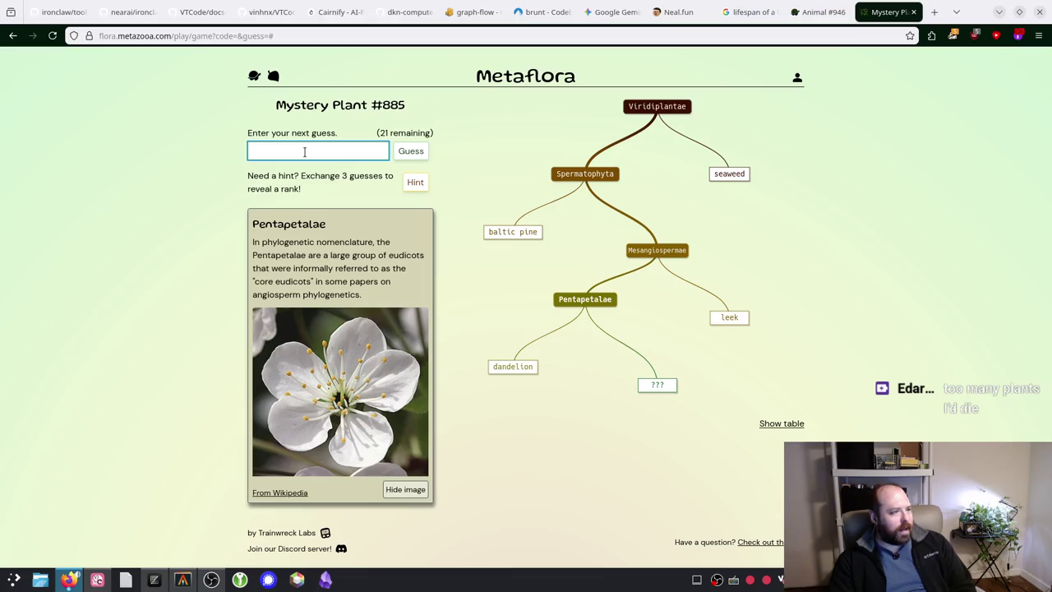
Step: Guess daisy from the 'da' suggestions, placing it beside dandelion under Asteraceae
type("da")
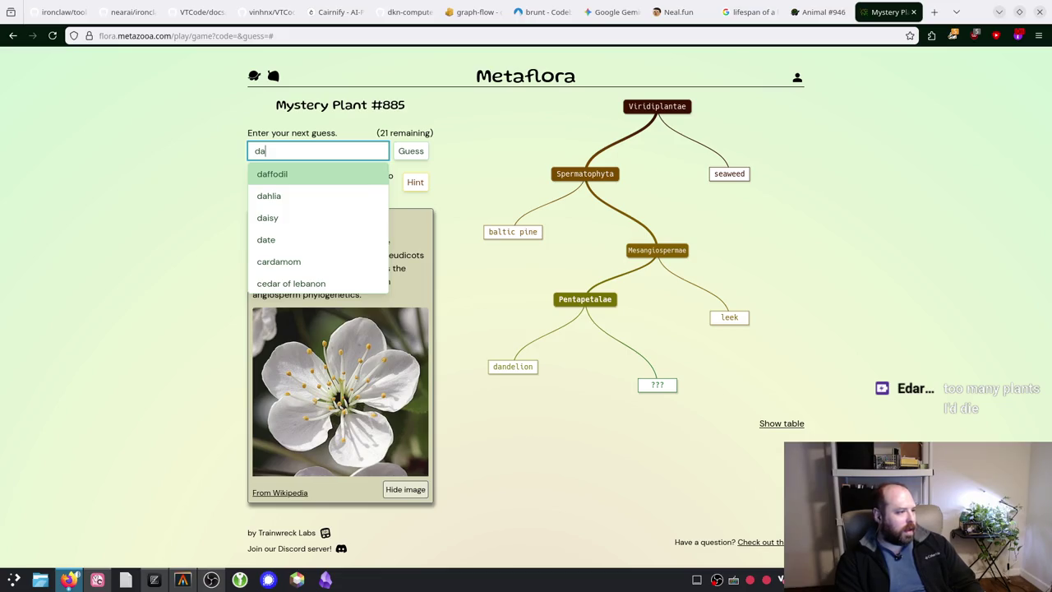
key("Down")
key("Down")
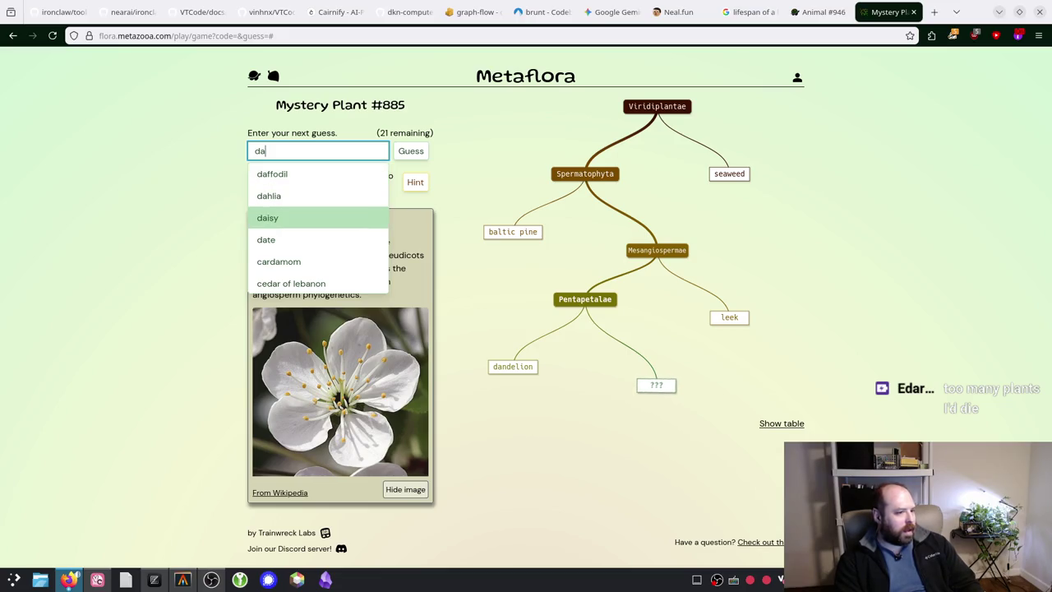
key("Return")
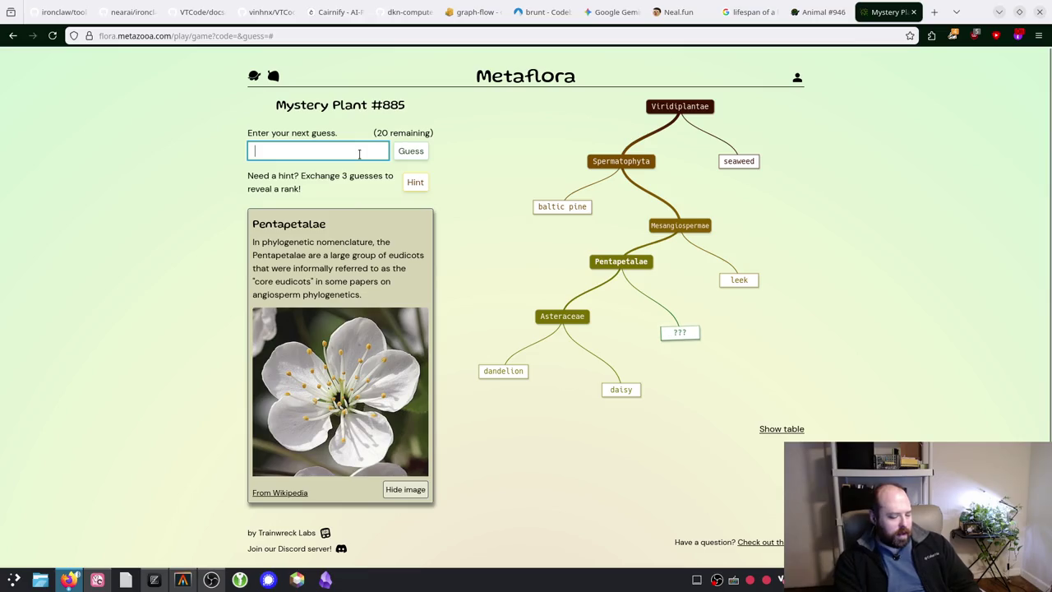
Step: Clear the 'az' text and guess orchid, which lands under Asparagales
type("az")
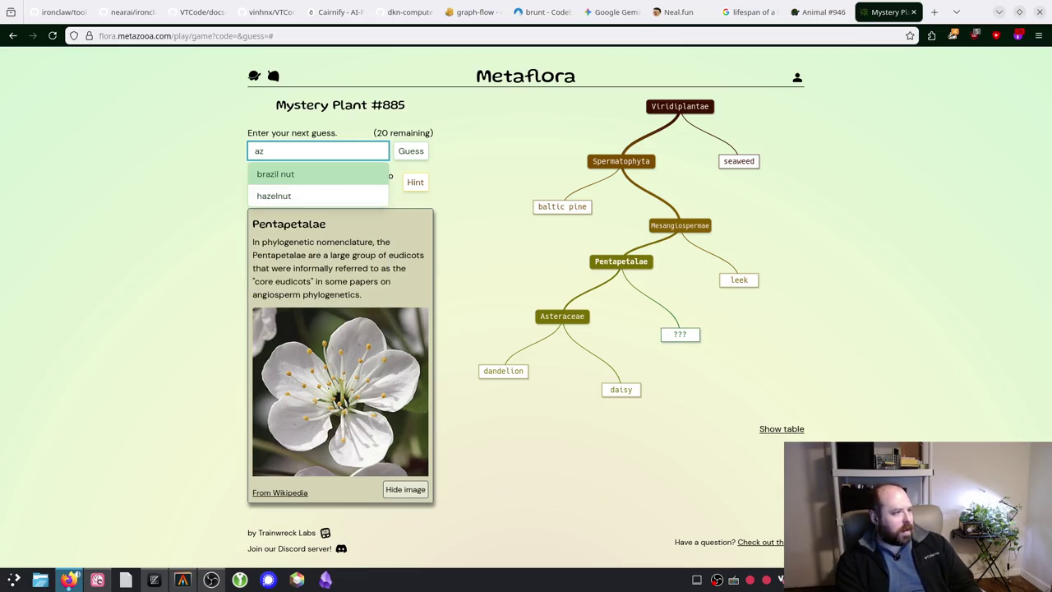
key("BackSpace")
key("BackSpace")
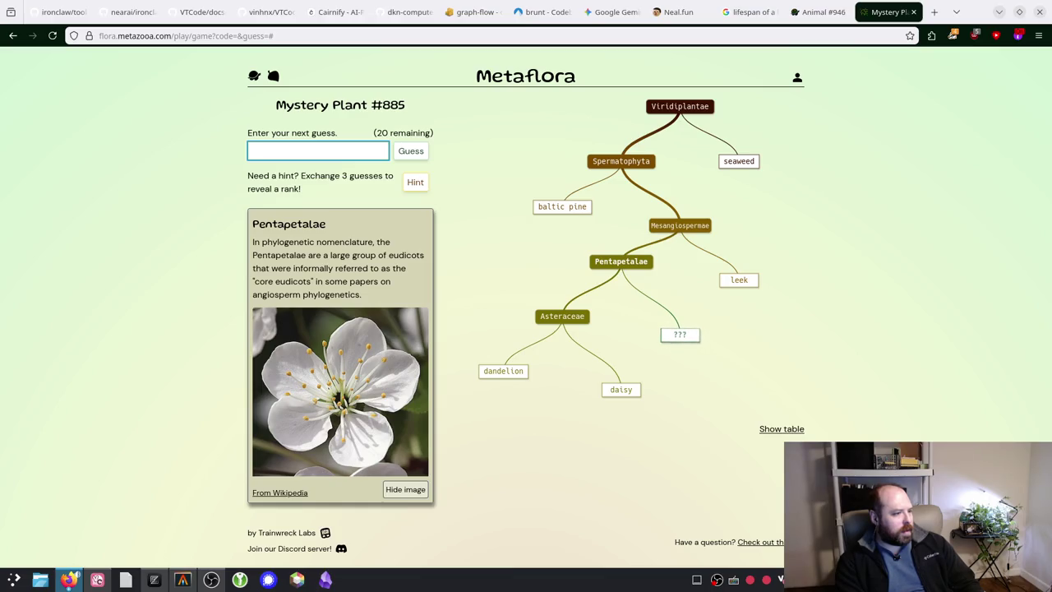
type("orchid")
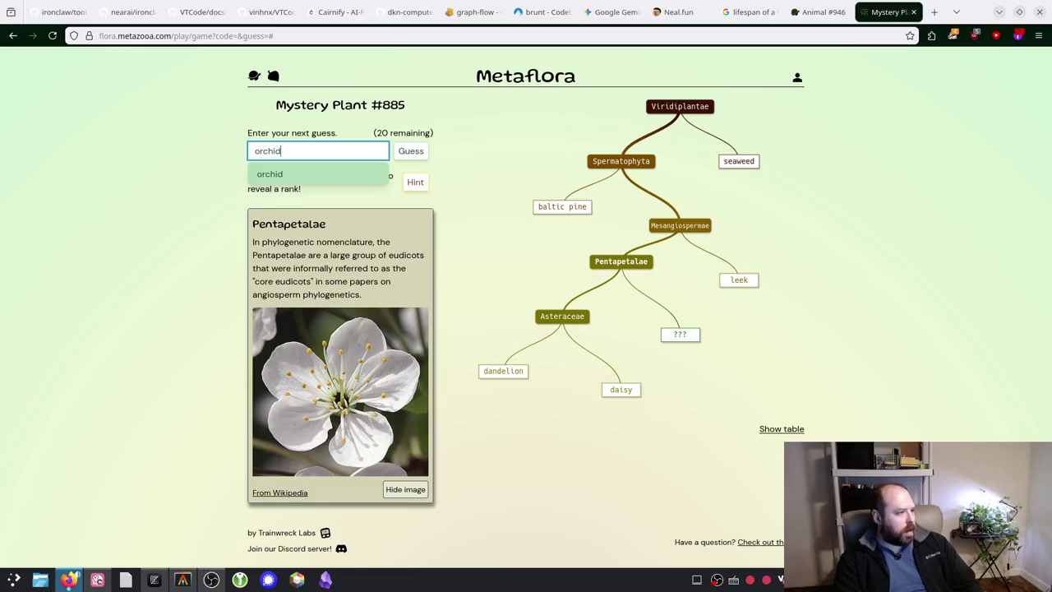
key("Return")
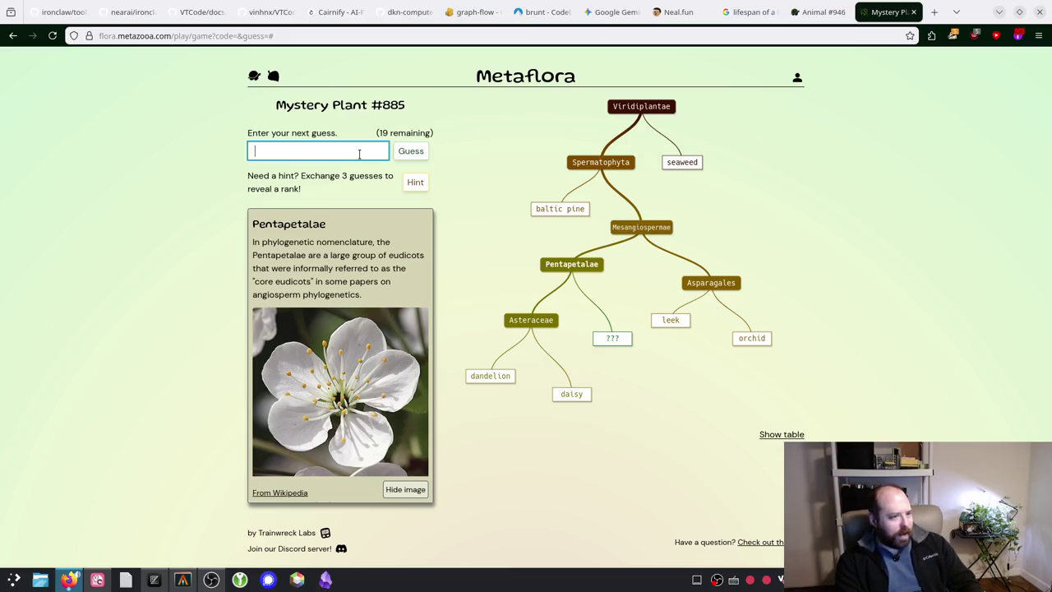
Step: Guess cactus from the 'cac' suggestions, placing it under Pentapetalae
type("cac")
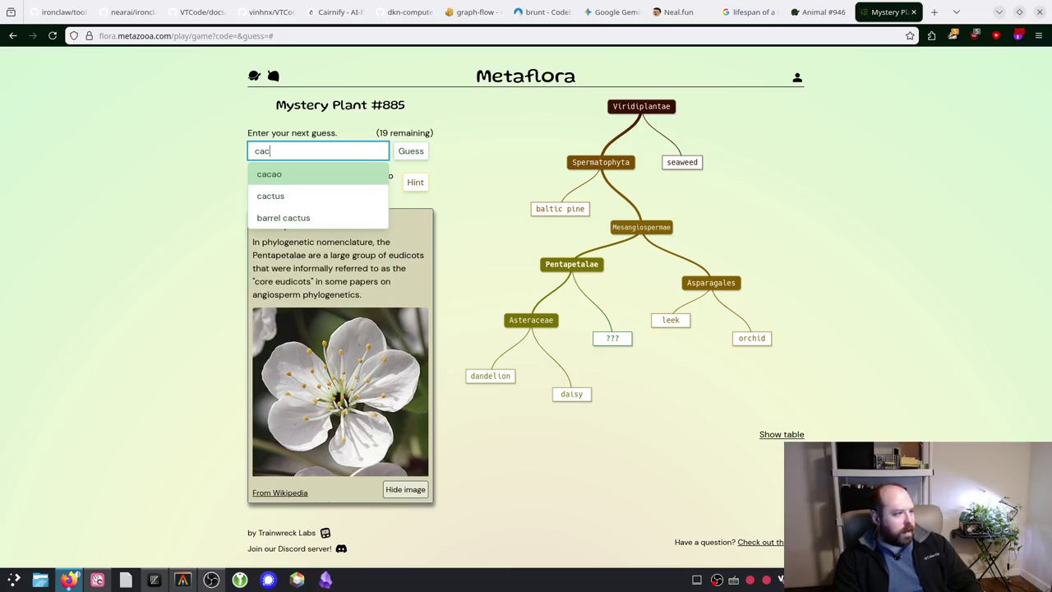
key("Down")
key("Return")
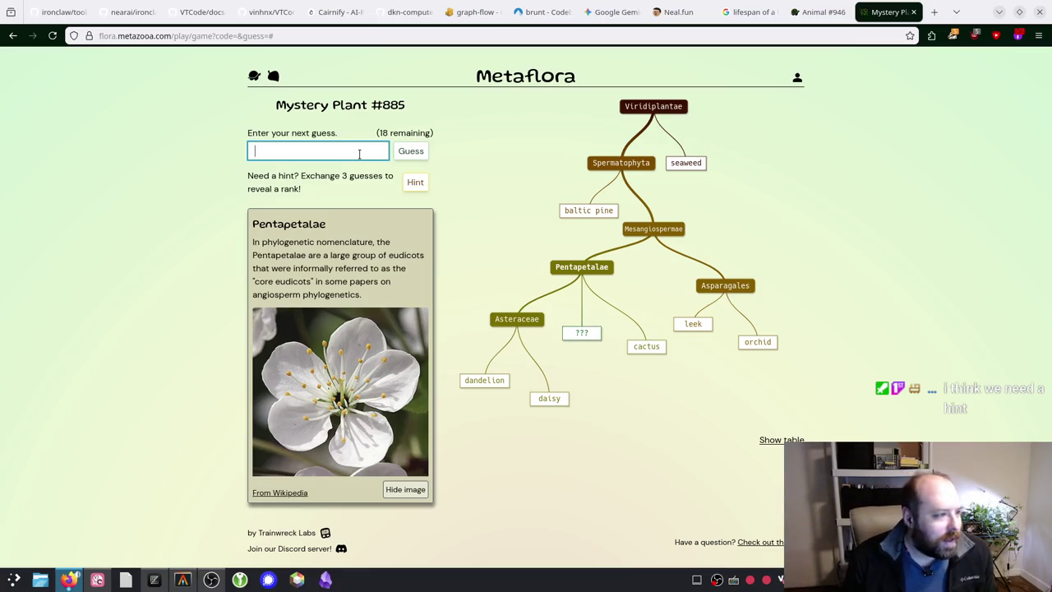
Step: Spend three guesses on a hint, then guess rose and inspect the fabids clade
left_click(414, 181)
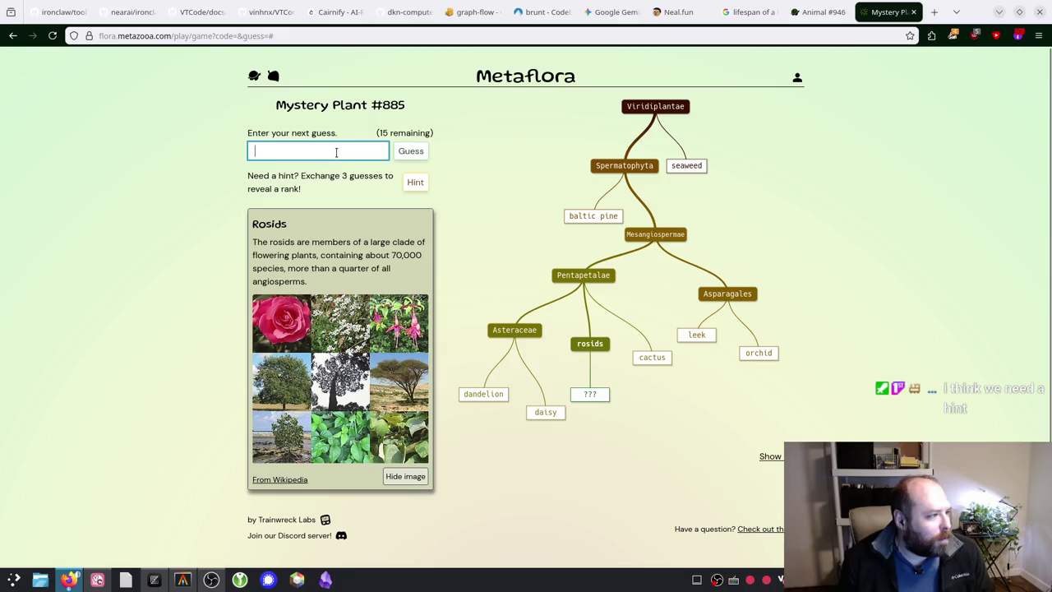
type("rose")
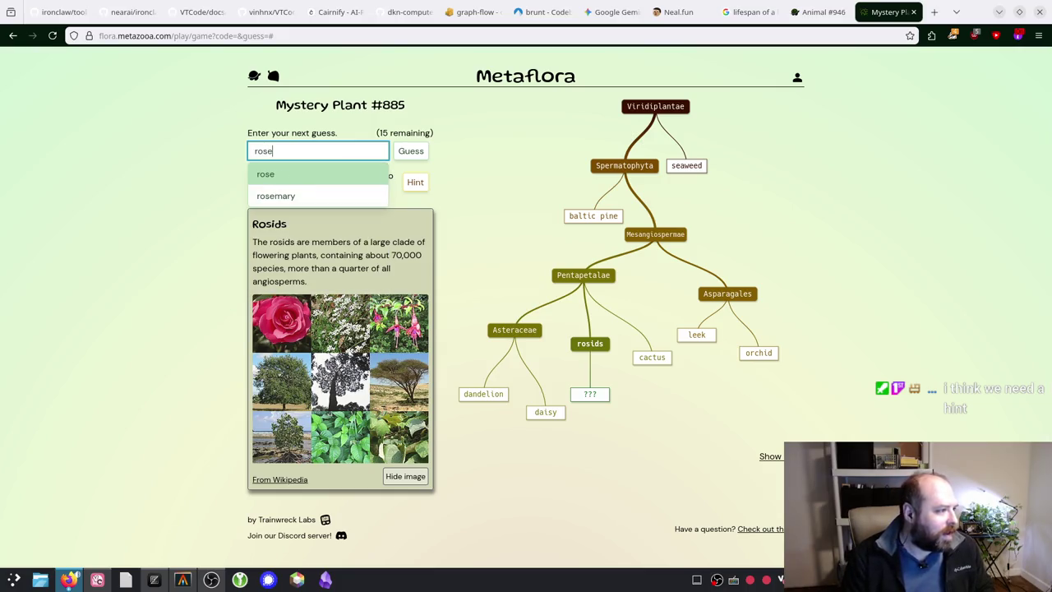
key("Return")
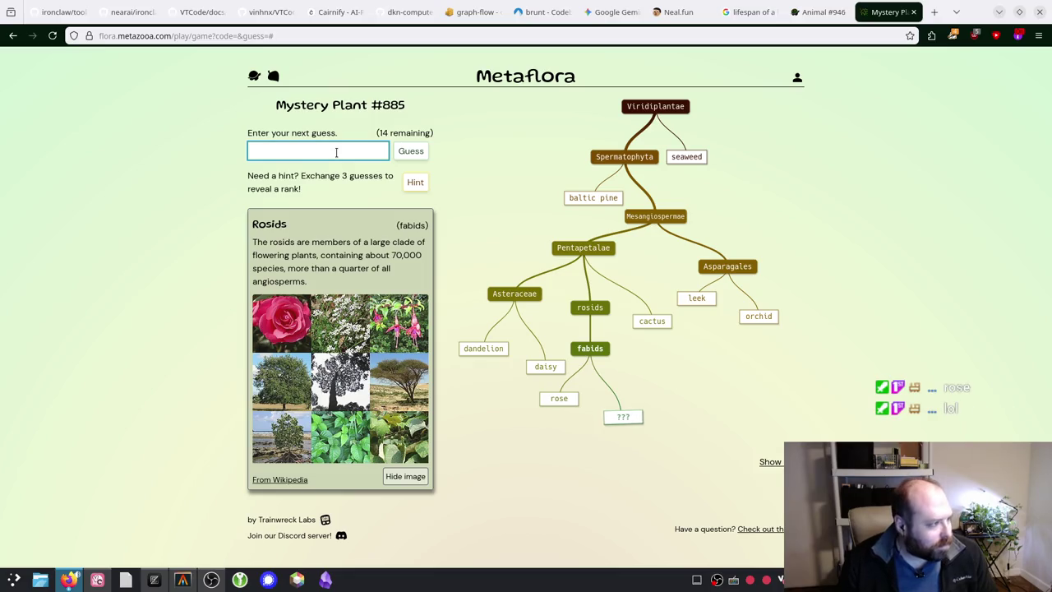
left_click(591, 352)
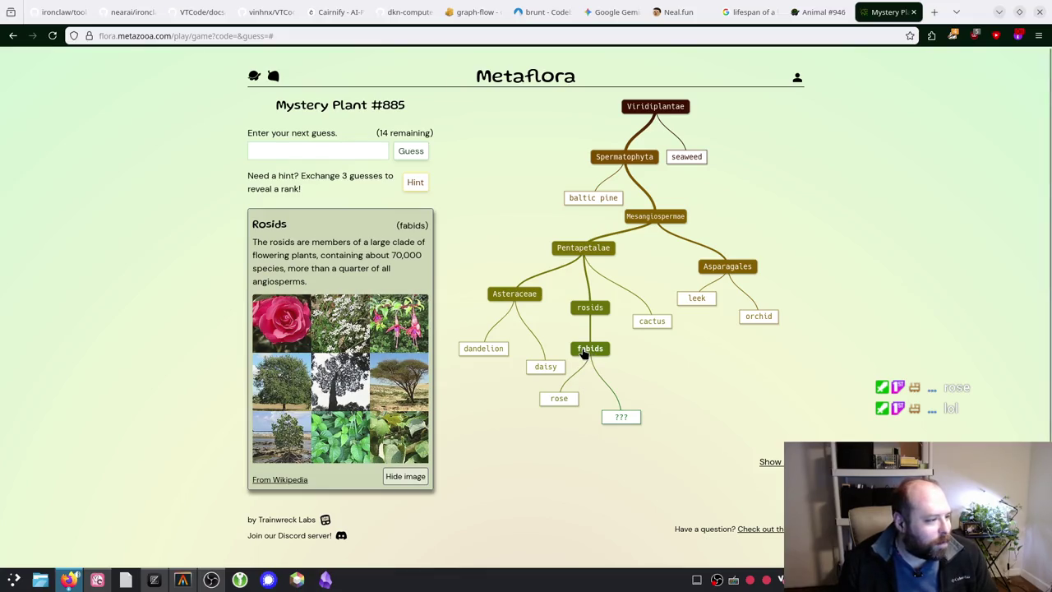
Step: Try candidate guesses rose, lam and ro in the guess field, erasing each
left_click(320, 151)
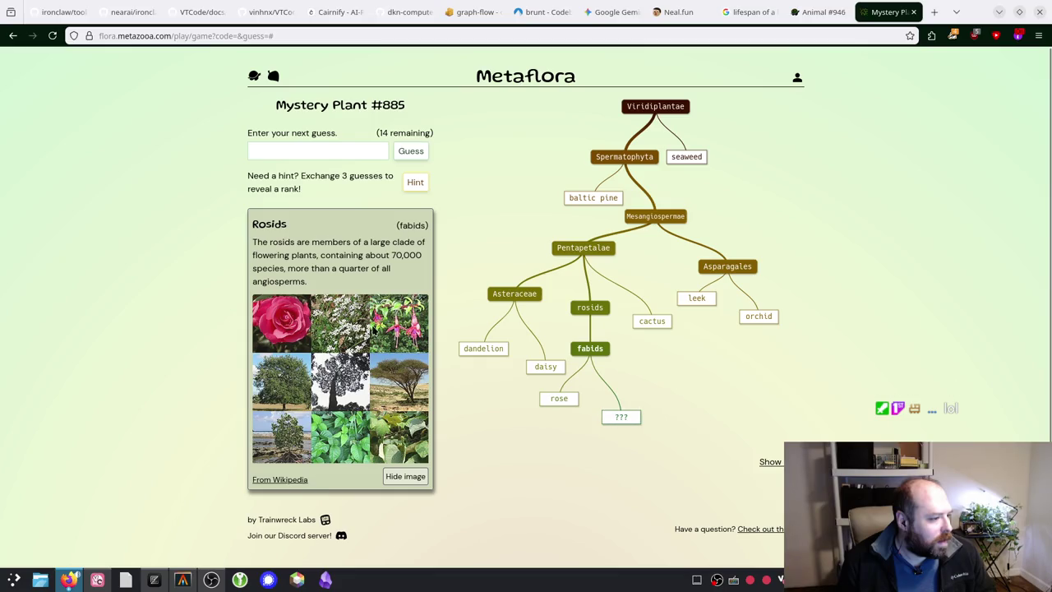
left_click(309, 149)
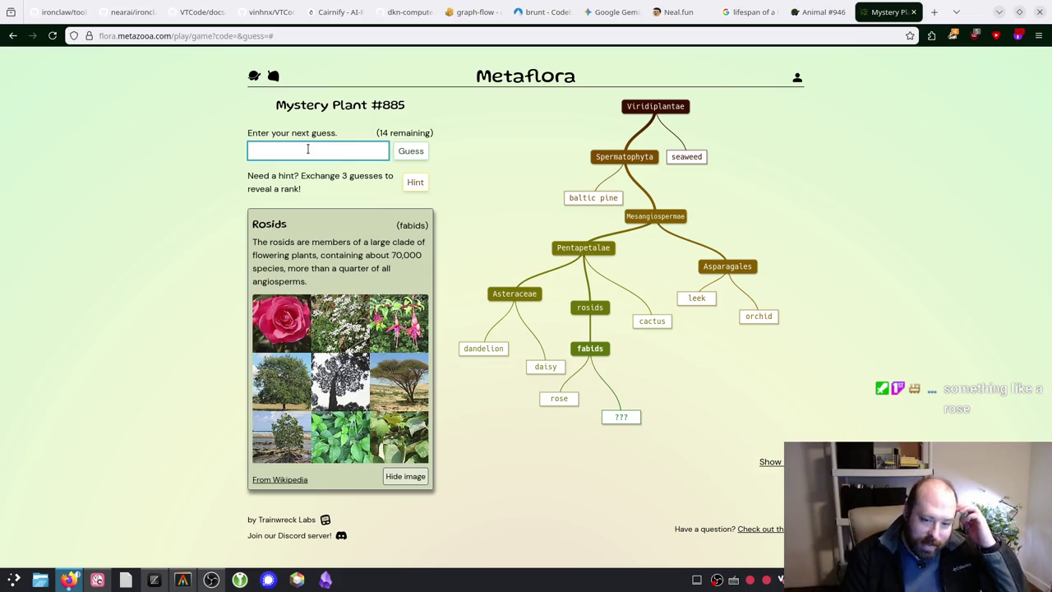
key("Return")
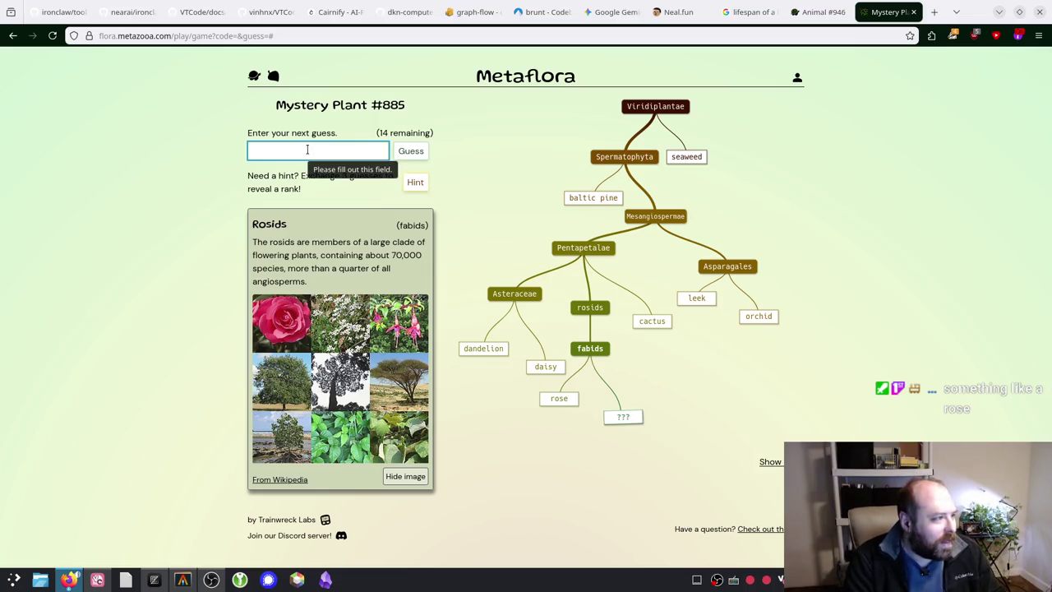
left_click(307, 148)
key("Escape")
type("rose")
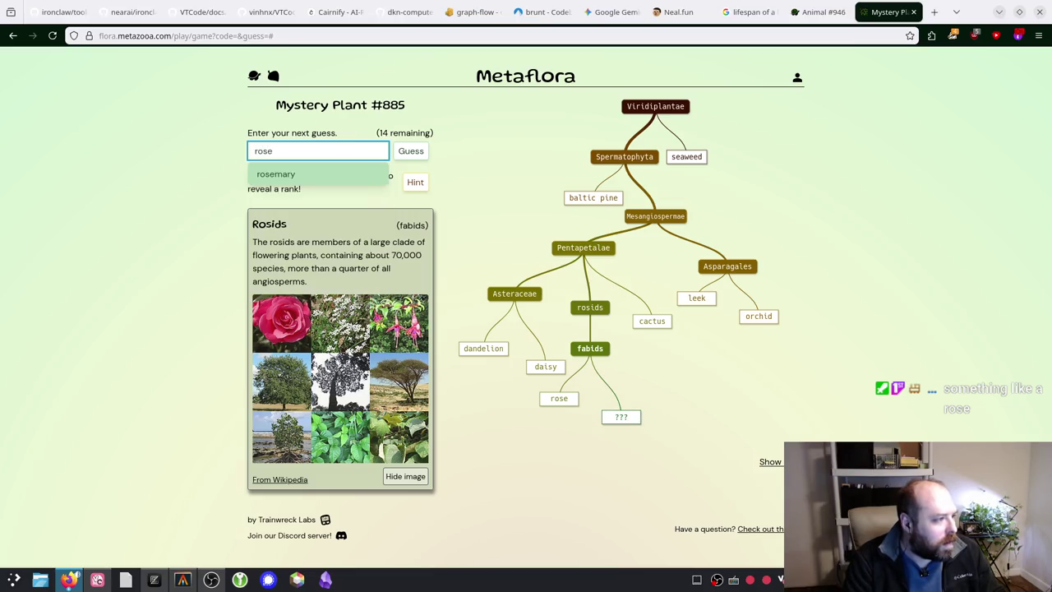
key("BackSpace")
key("BackSpace")
key("BackSpace")
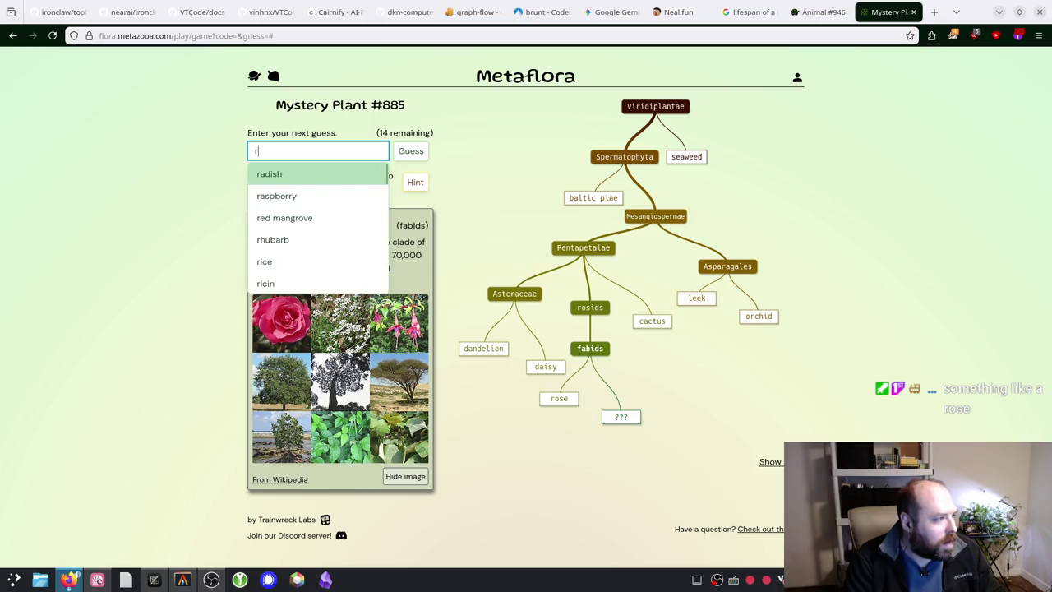
type("lam")
key("BackSpace")
key("BackSpace")
key("BackSpace")
type("ro")
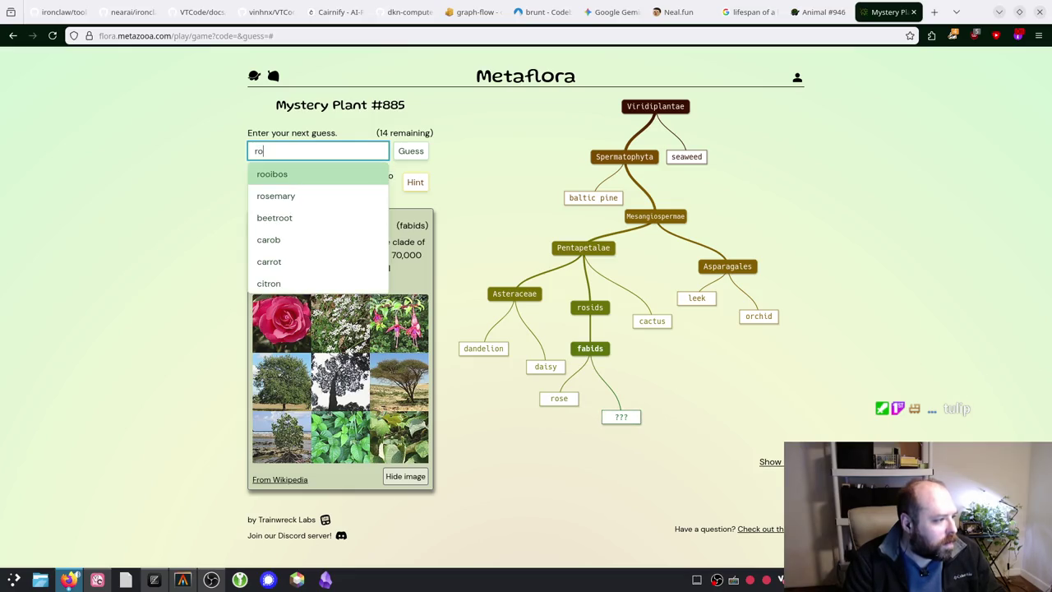
key("BackSpace")
key("BackSpace")
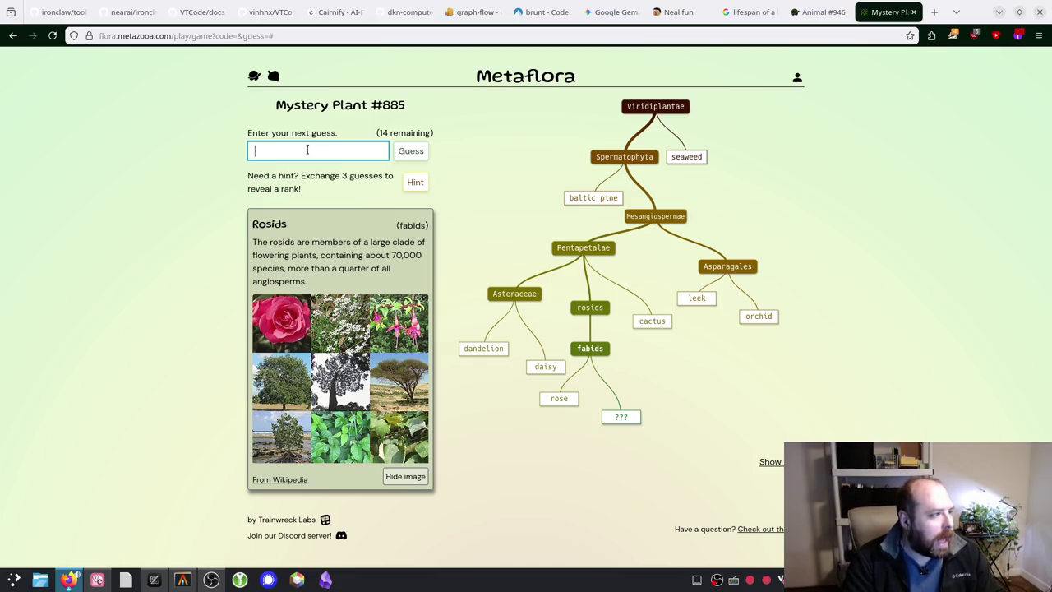
Step: Guess sunflower, which joins daisy under Asteroideae, leaving 13 guesses
type("la")
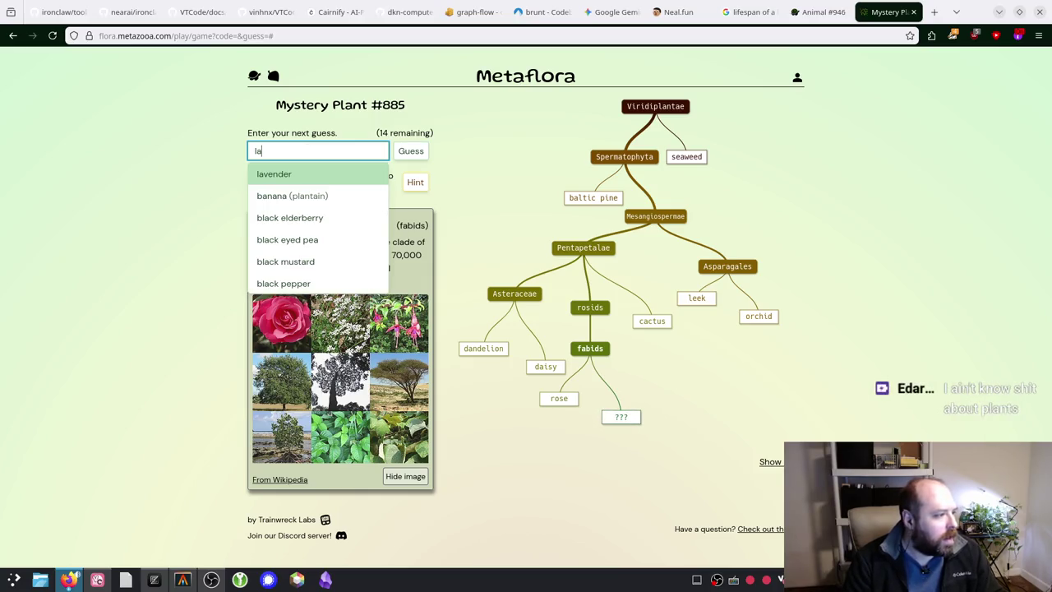
key("BackSpace")
key("BackSpace")
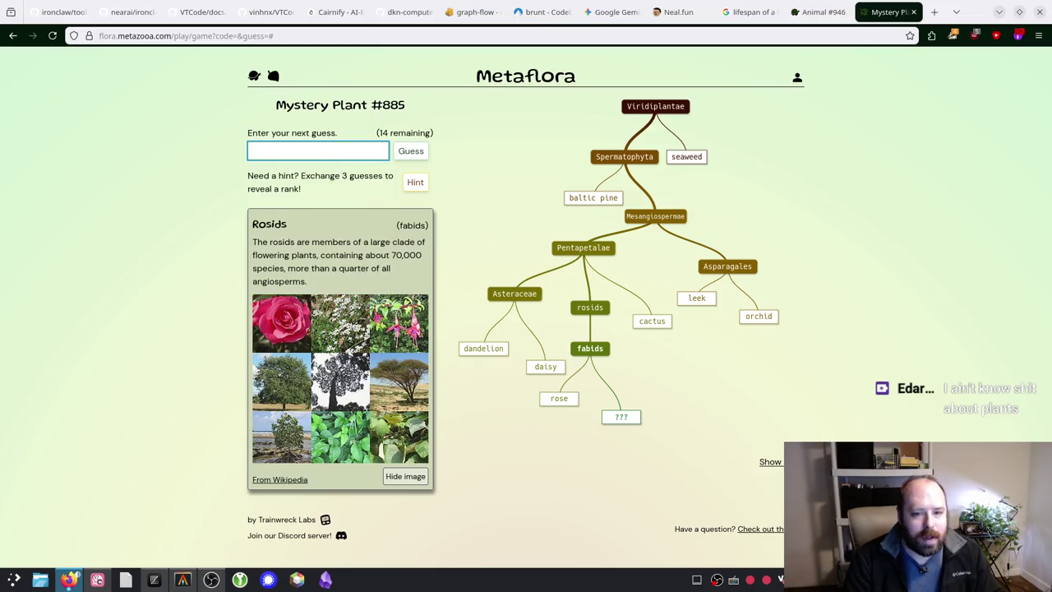
type("flower")
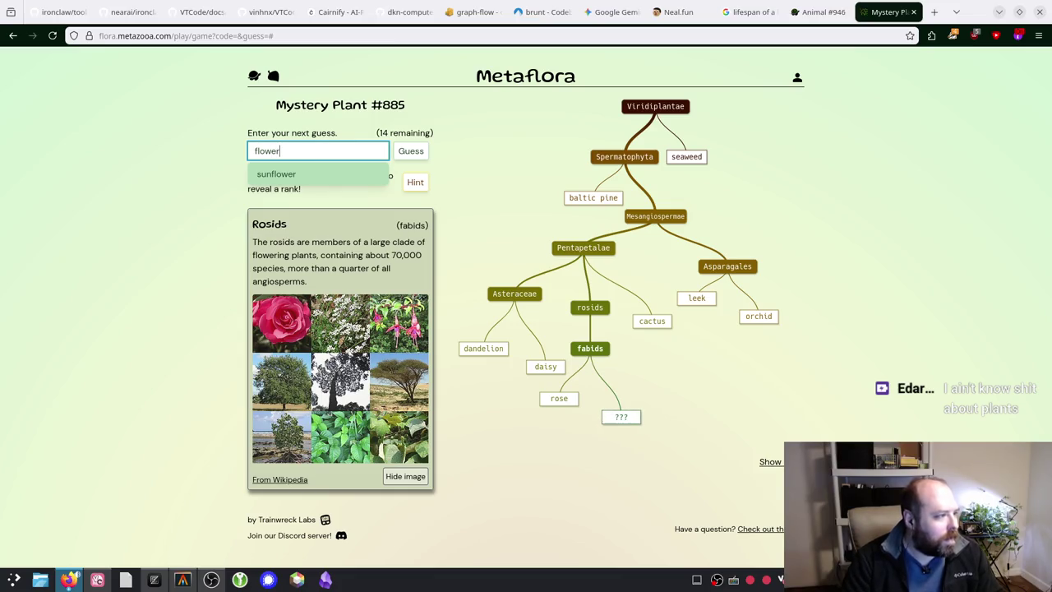
key("ctrl+a")
key("BackSpace")
type("sun")
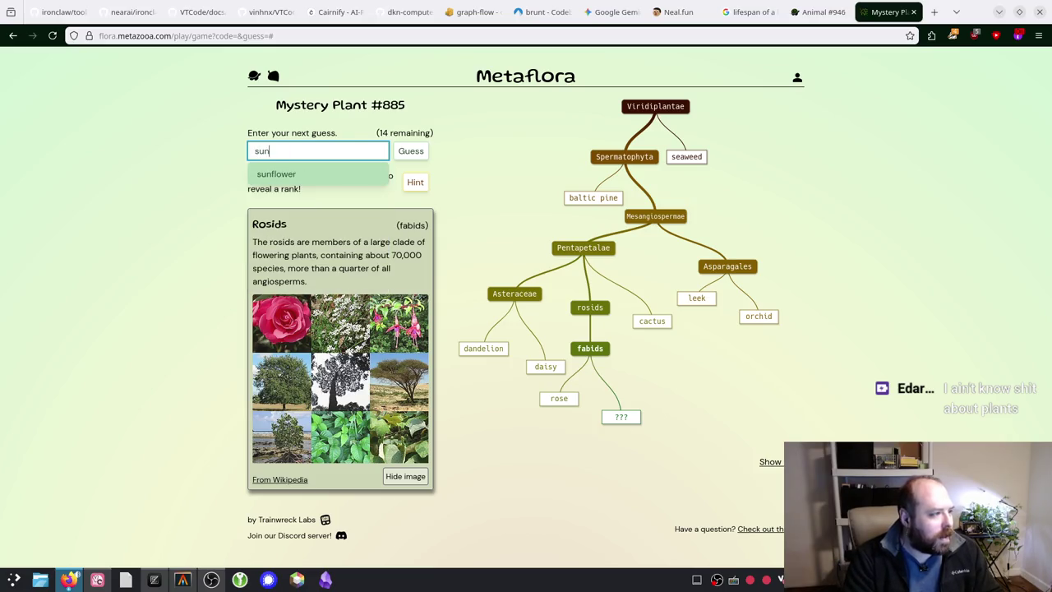
type("er")
key("Return")
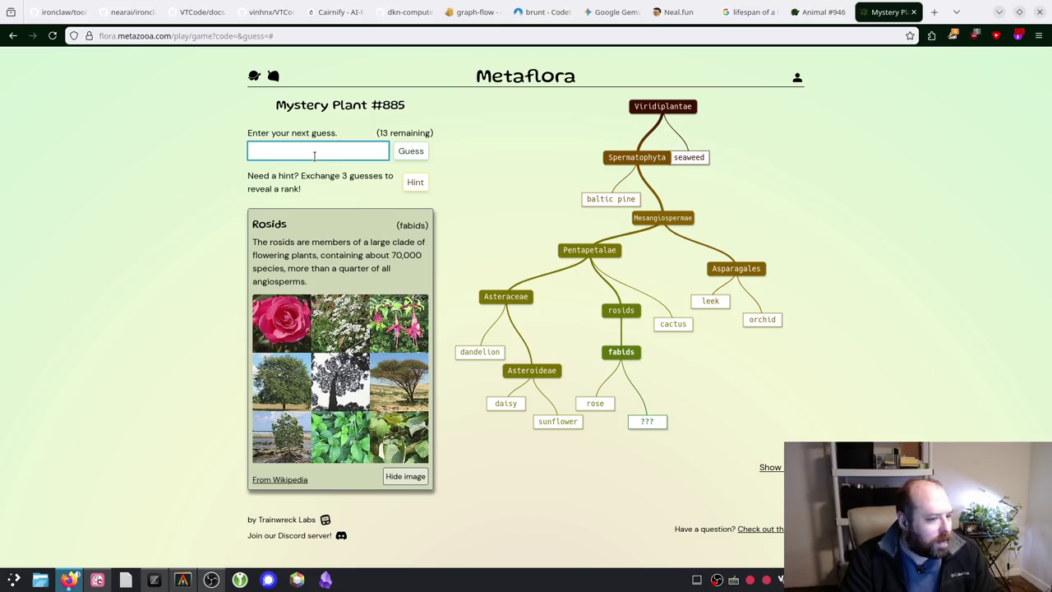
Step: Guess petunia via 'pet', then spend three guesses on a rank hint revealing Fagales
type("iv")
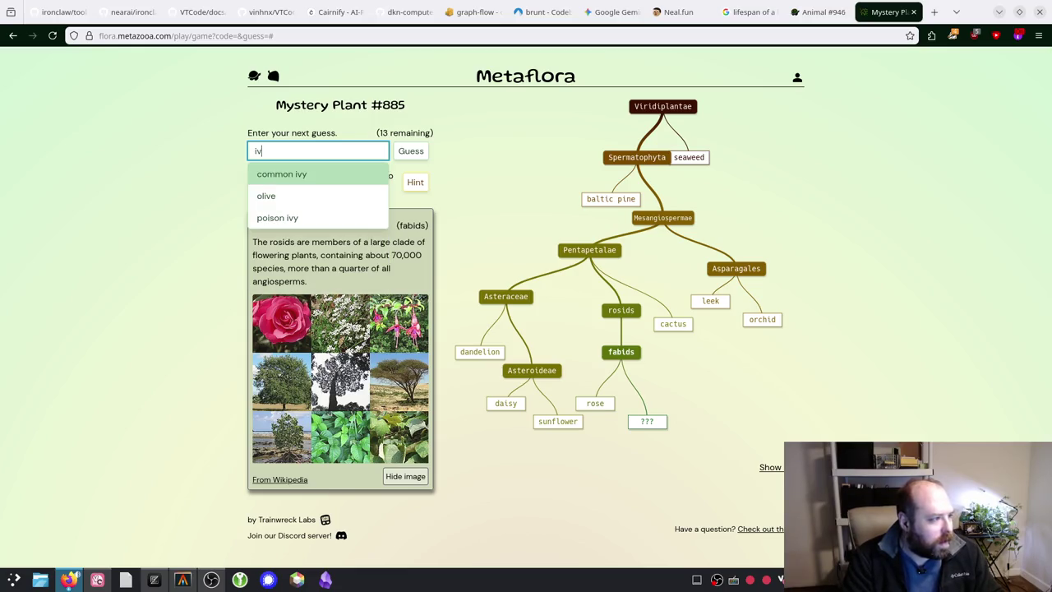
key("BackSpace")
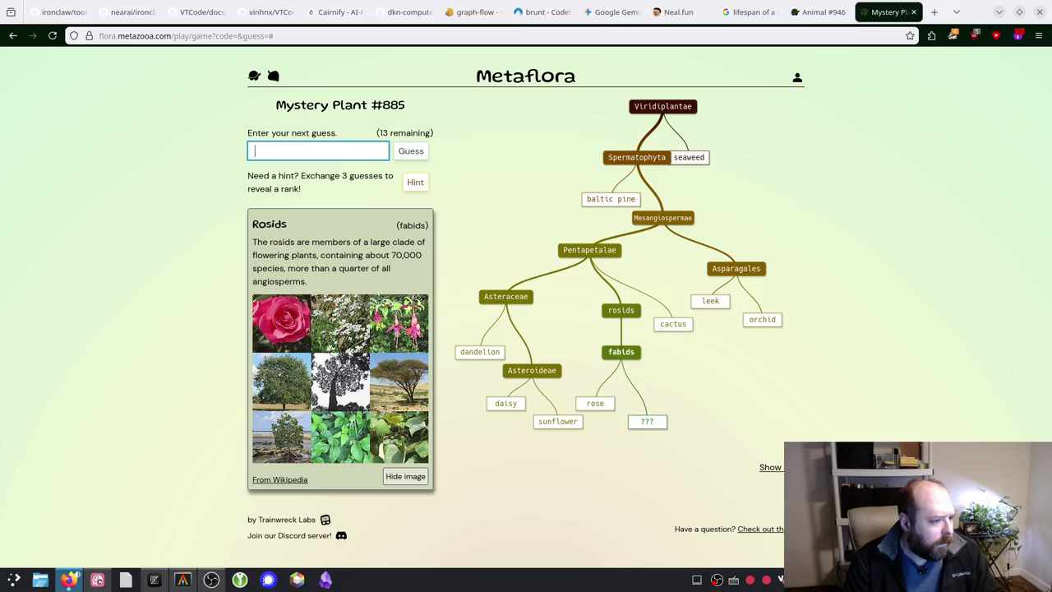
type("petunia")
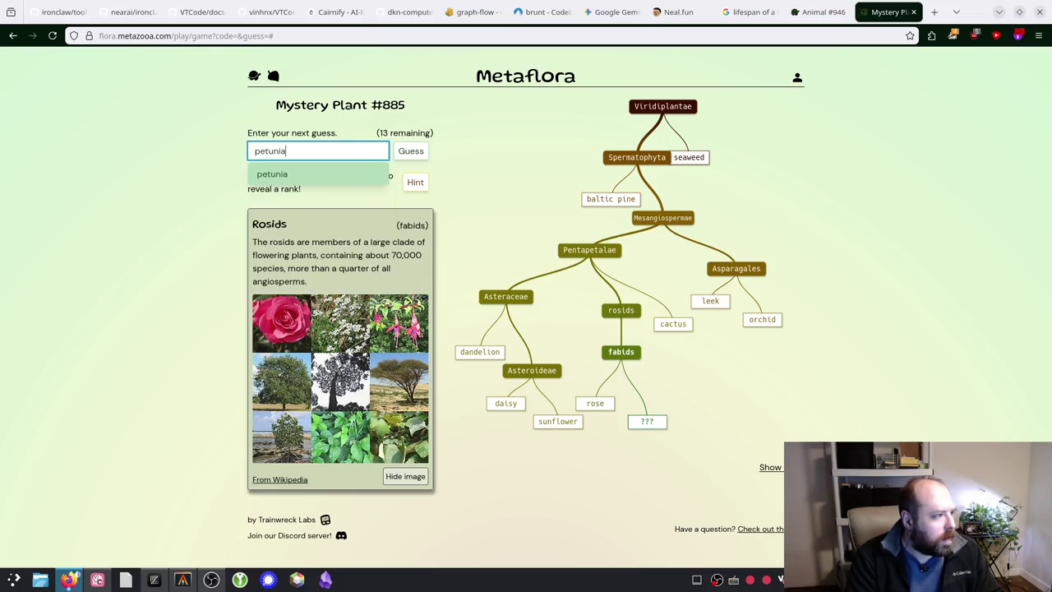
key("Return")
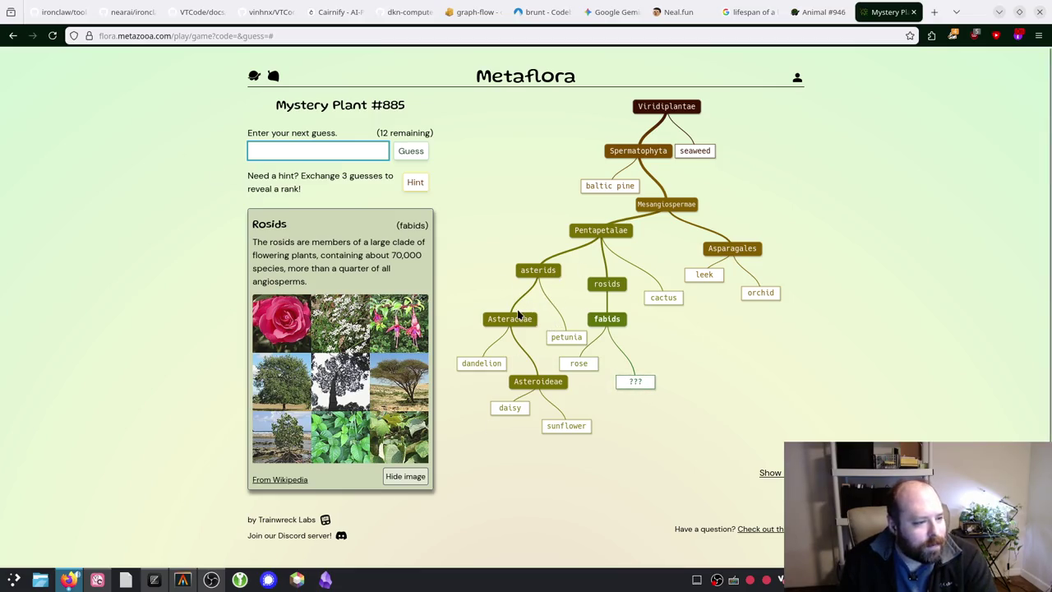
left_click(417, 184)
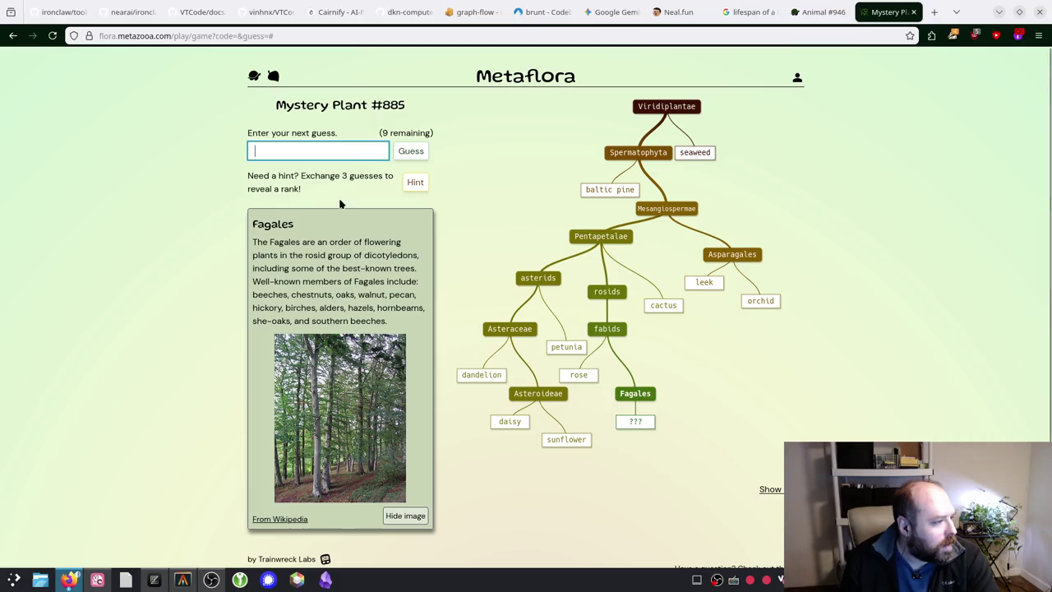
left_click(315, 152)
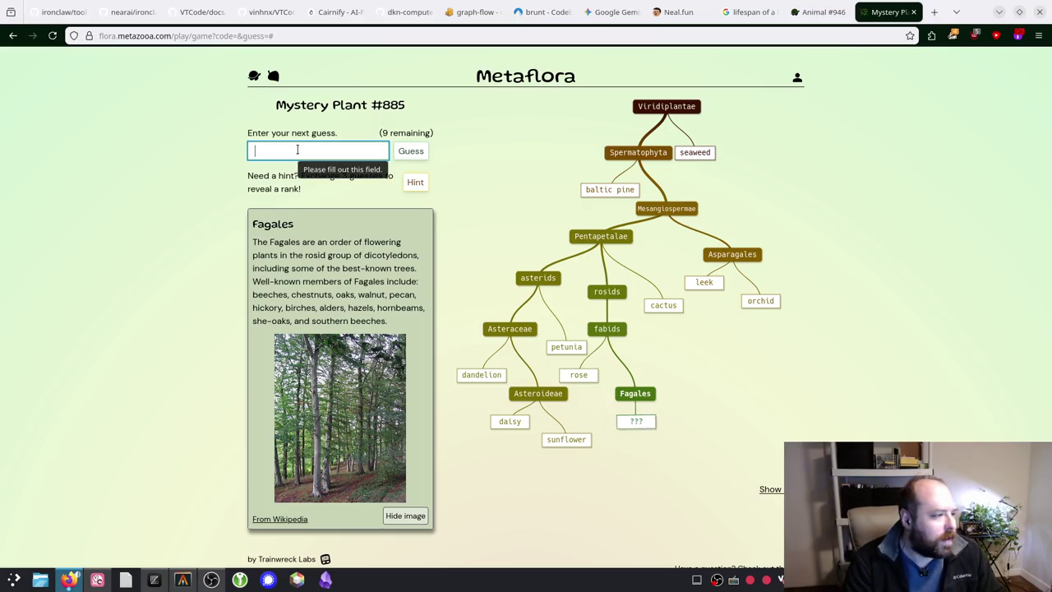
Step: Guess cherry, placing it under Rosaceae, and view the Fagales info card
type("che")
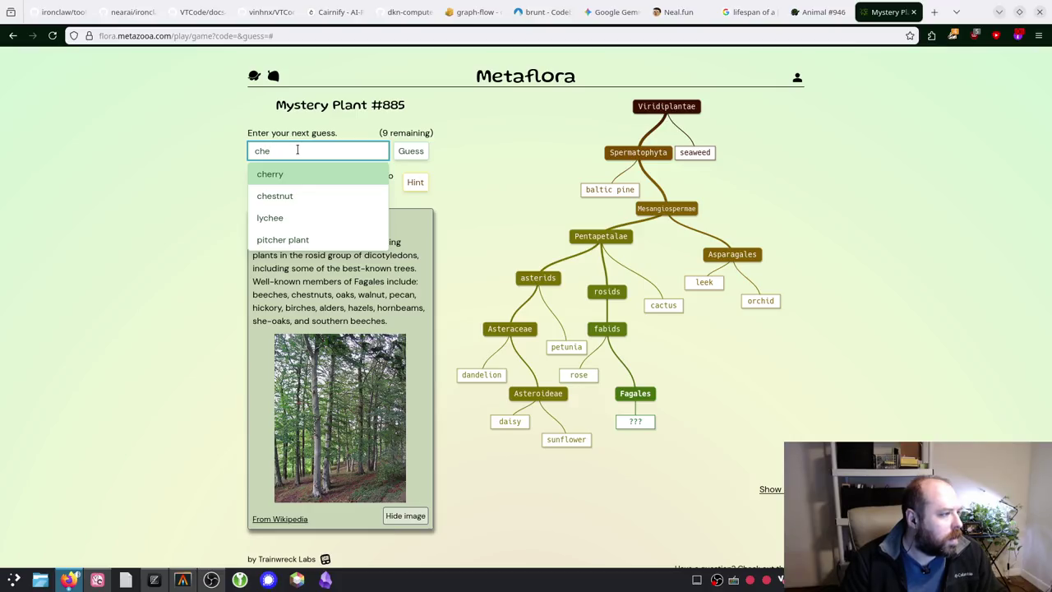
type("rry")
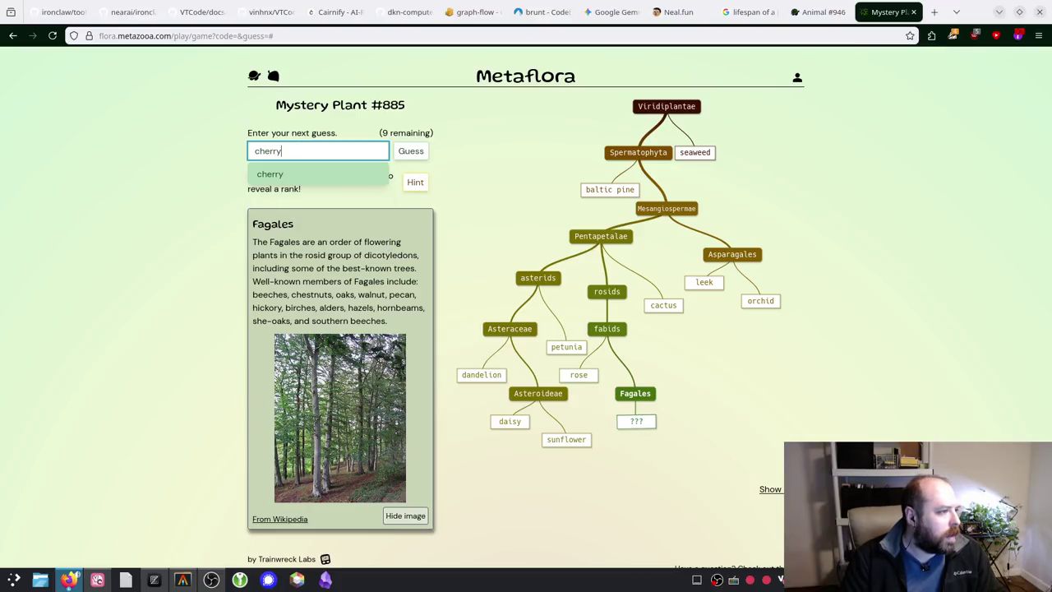
key("Return")
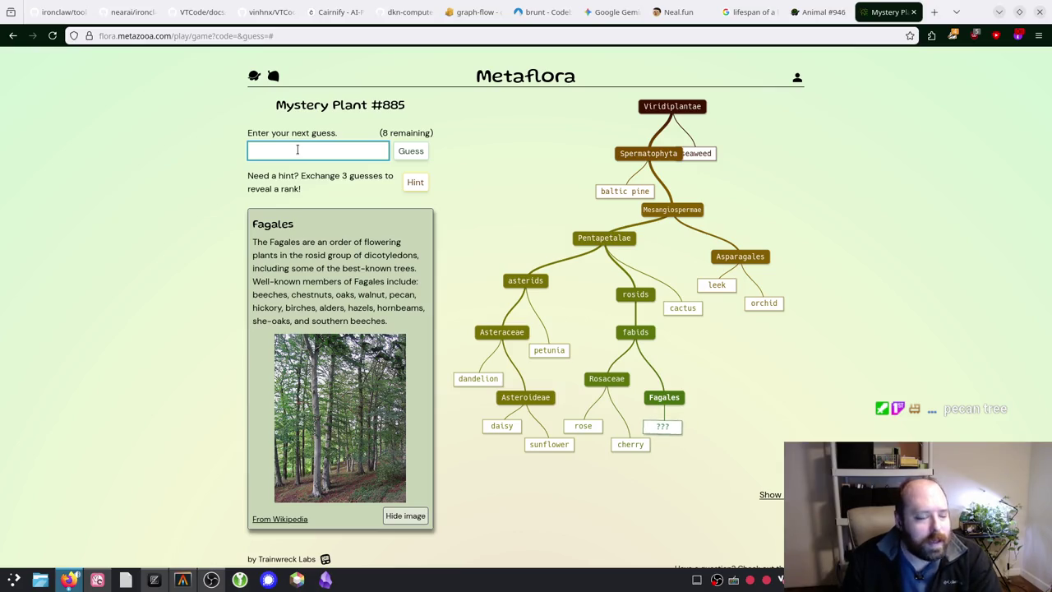
left_click(660, 397)
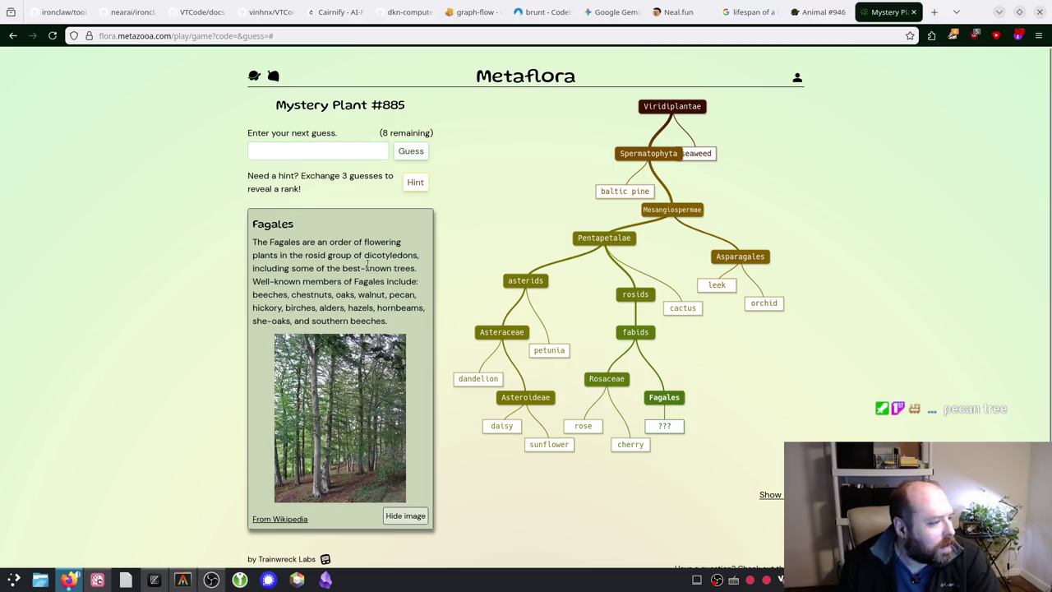
Step: Guess oak from the suggestions, placing it beside the mystery plant in Fagales
left_click(336, 151)
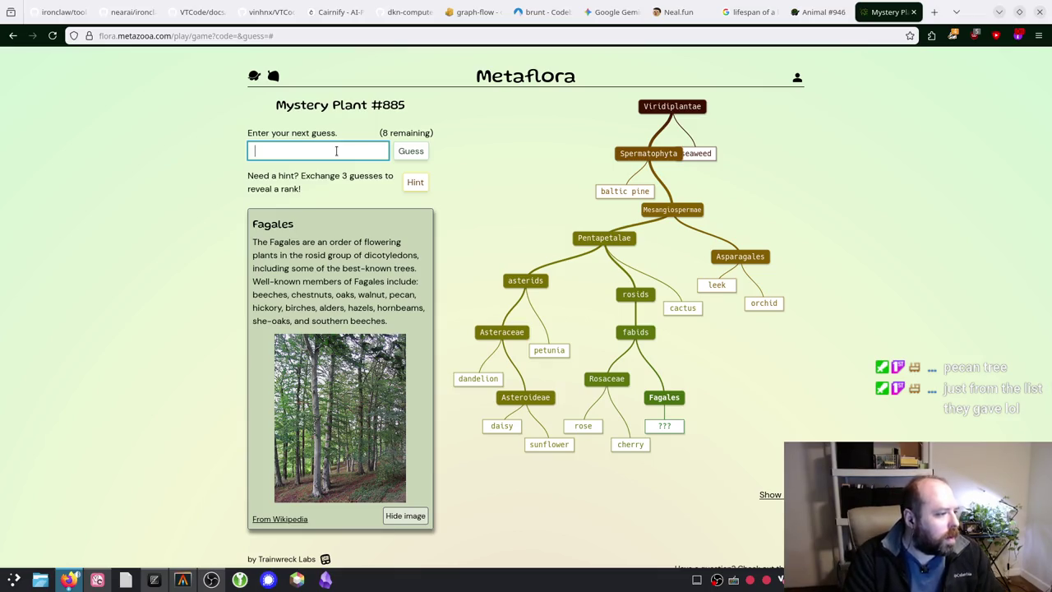
type("oak")
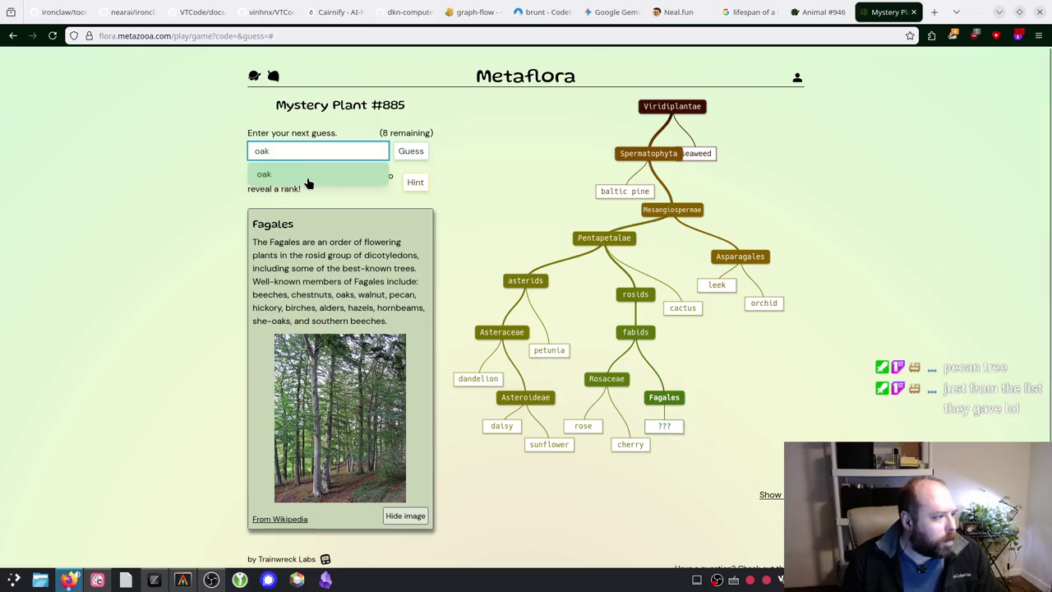
left_click(308, 177)
left_click(411, 151)
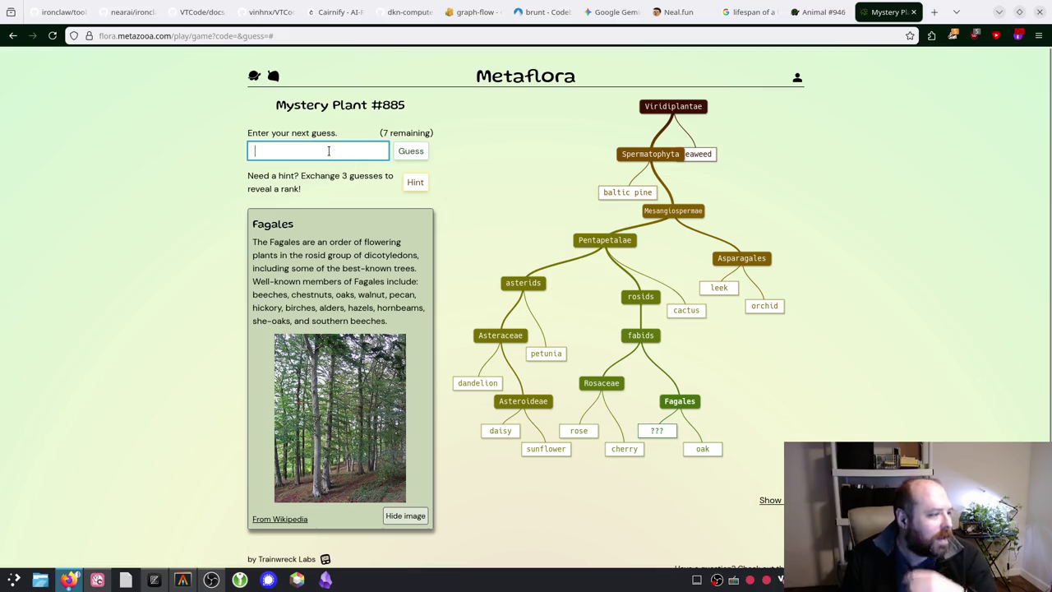
type("birch")
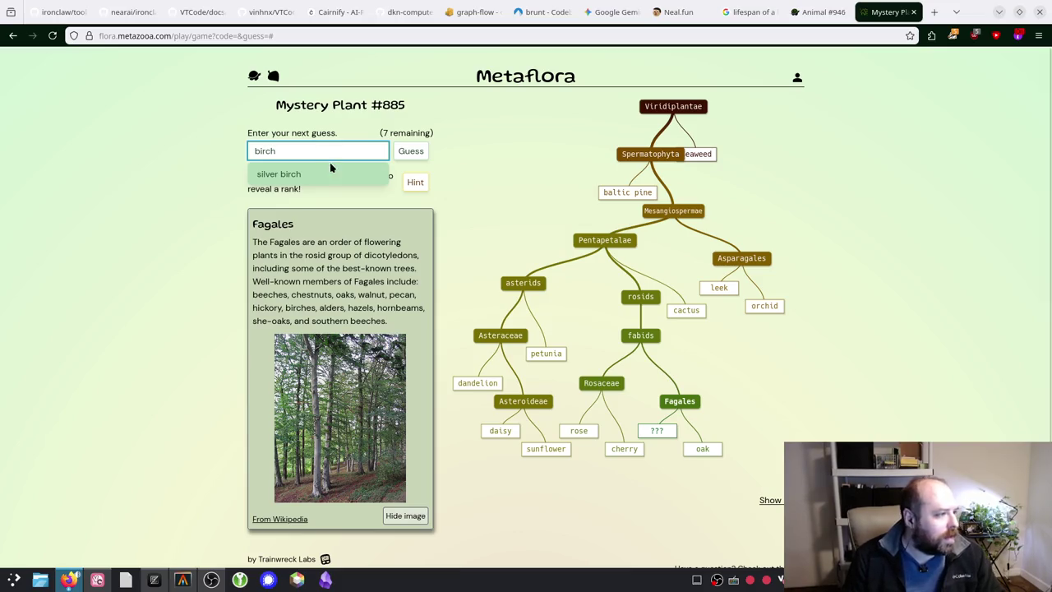
Step: Guess silver birch and hazelnut, which both land under Betulaceae
left_click(328, 174)
left_click(411, 151)
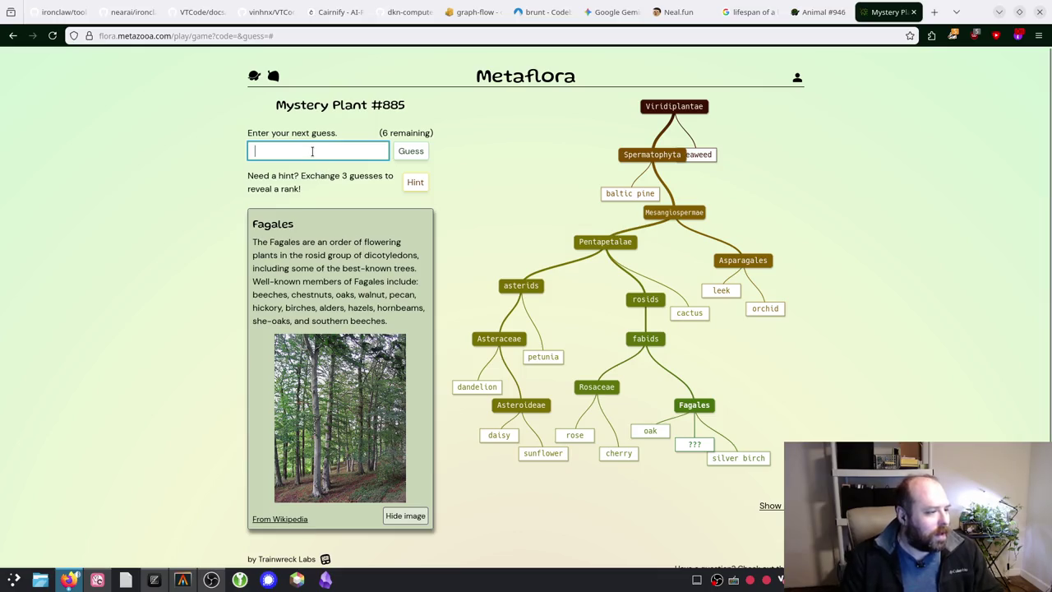
type("alder")
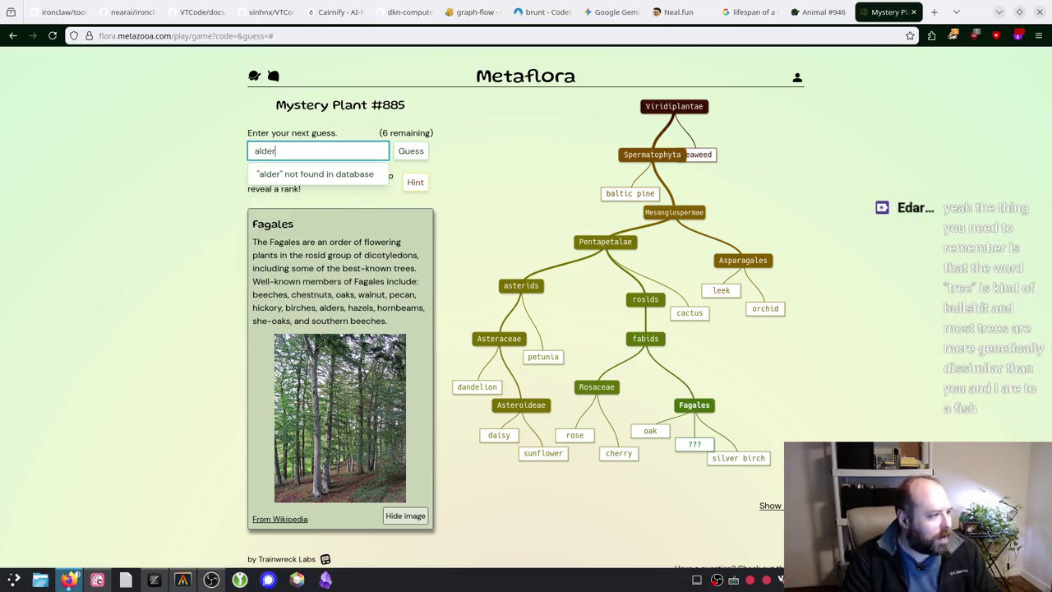
key("BackSpace")
key("BackSpace")
key("BackSpace")
type("hze")
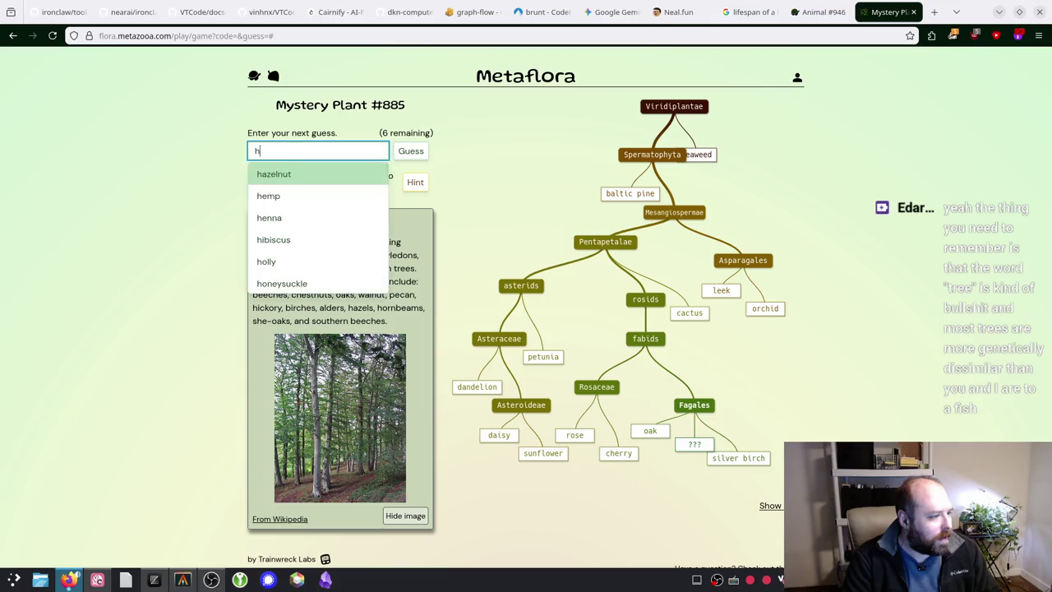
key("BackSpace")
key("BackSpace")
type("azel")
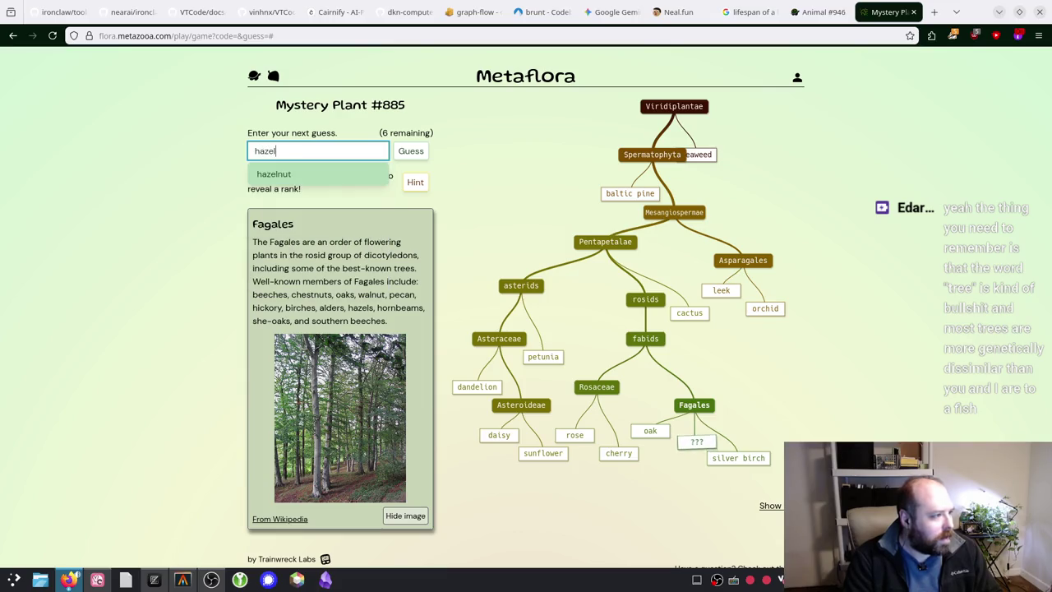
left_click(351, 175)
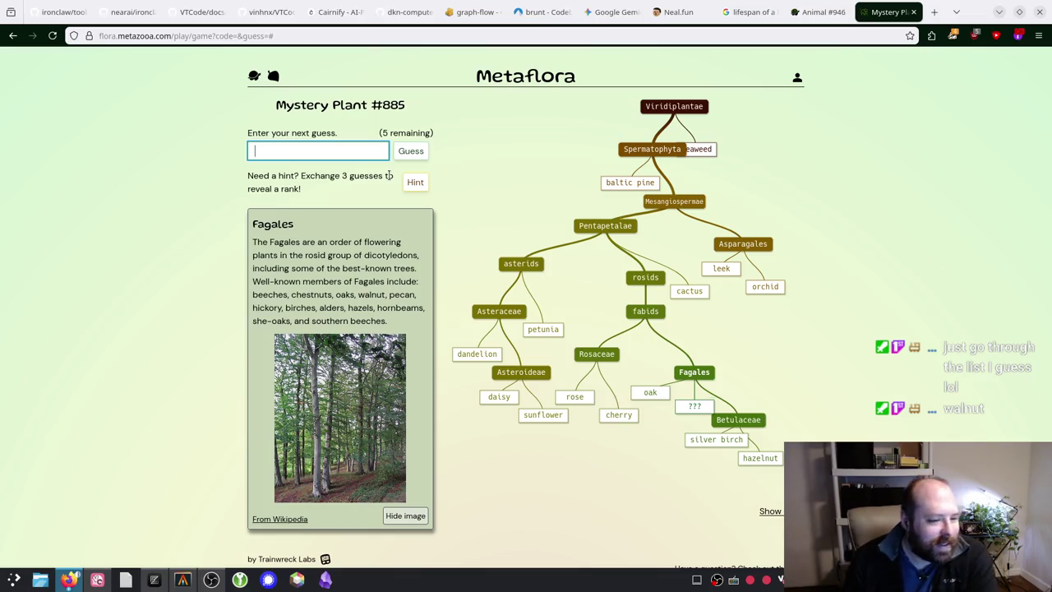
Step: Compare the Betulaceae and Fagales info cards and select 'she-oaks' in the Fagales description
left_click(748, 420)
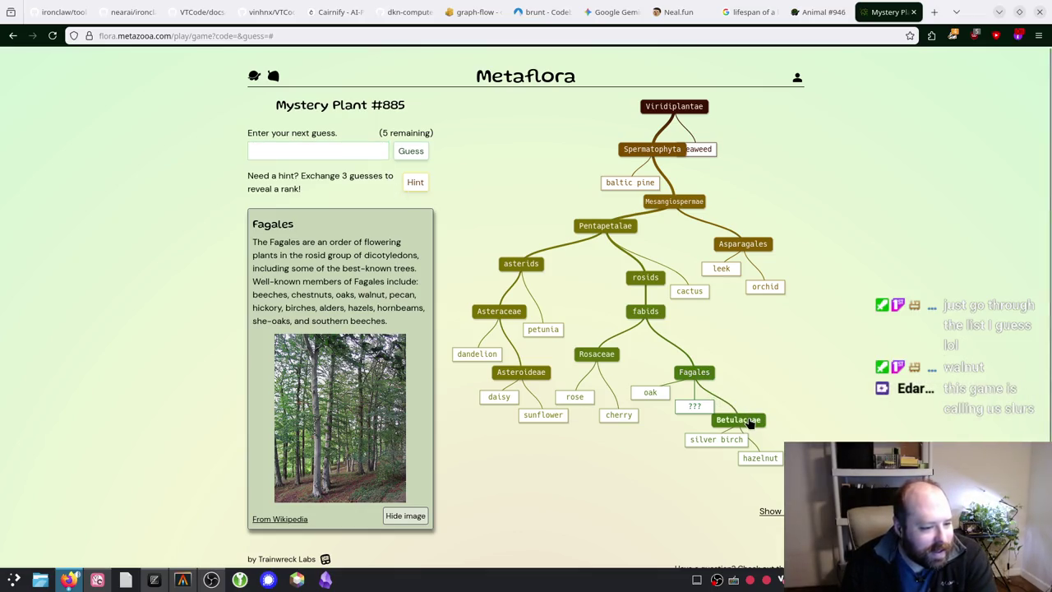
left_click(694, 375)
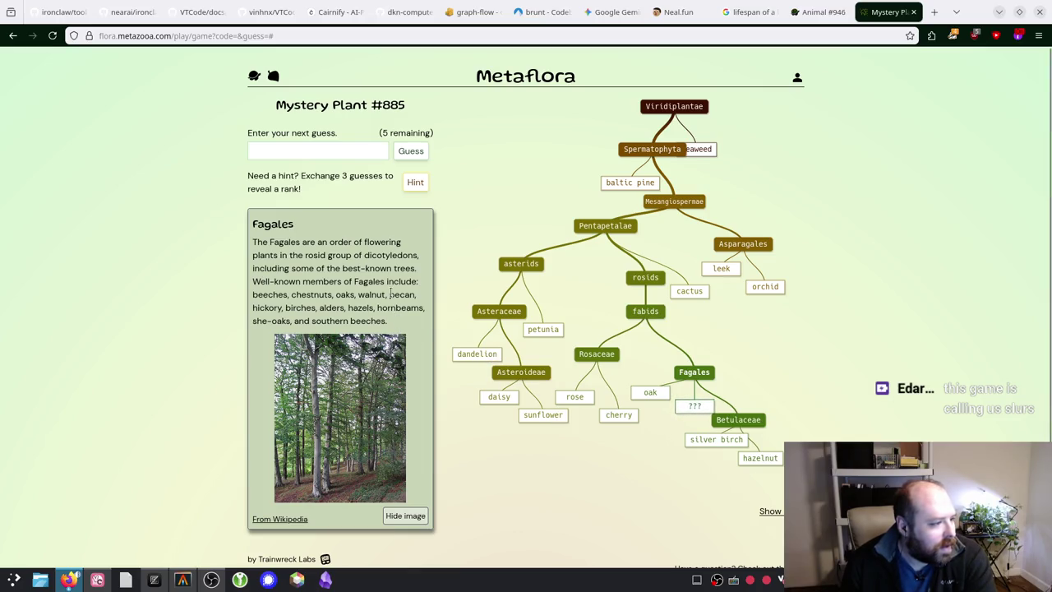
left_click_drag(256, 322, 282, 321)
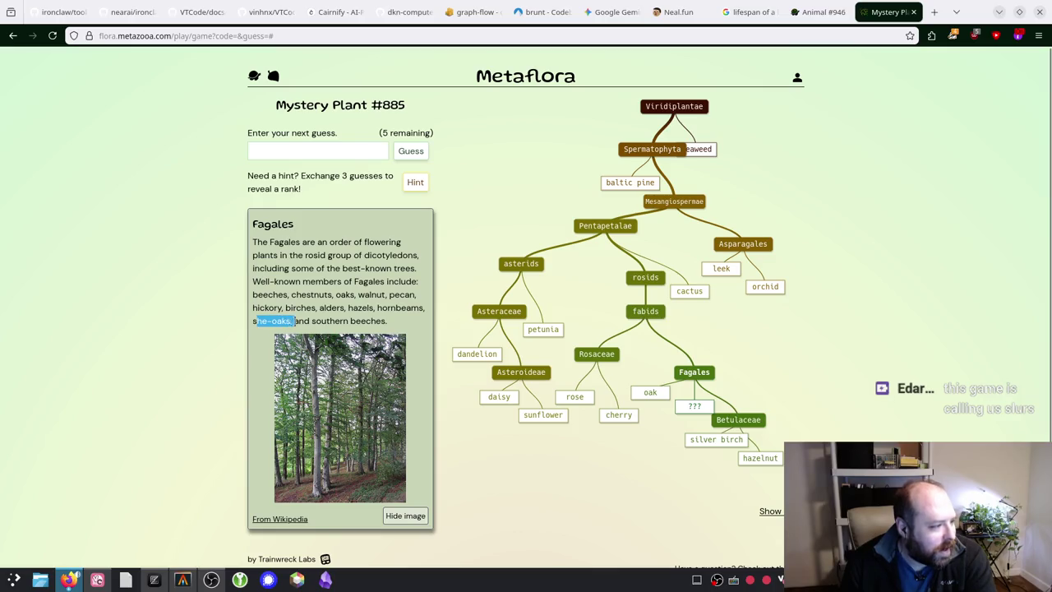
left_click(933, 12)
Step: Search Wikipedia for 'she oak' to learn it is Casuarinaceae, then close the tab
type("!w she oak")
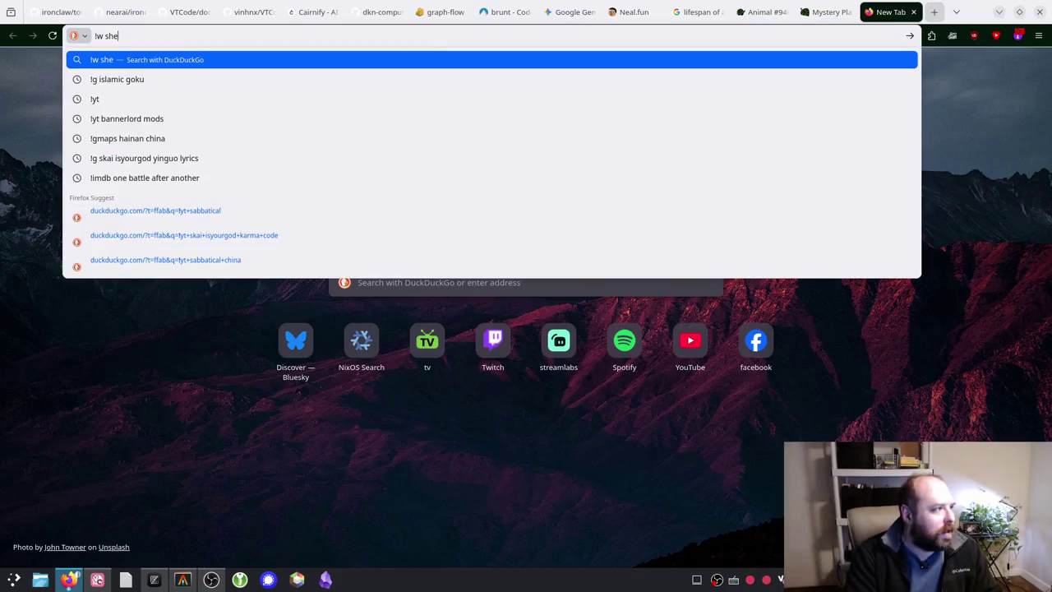
key("Return")
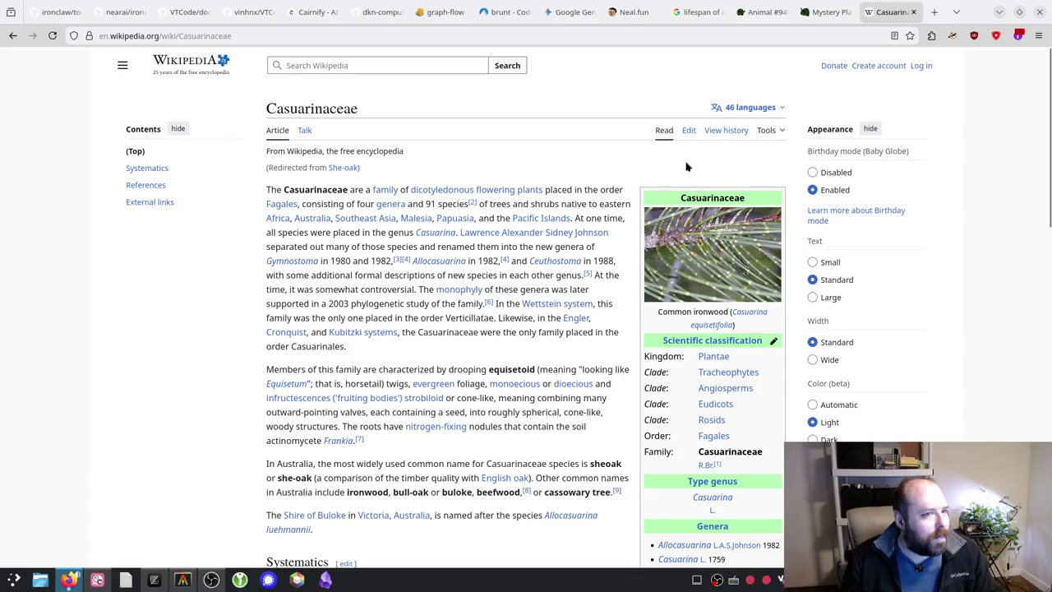
left_click(916, 12)
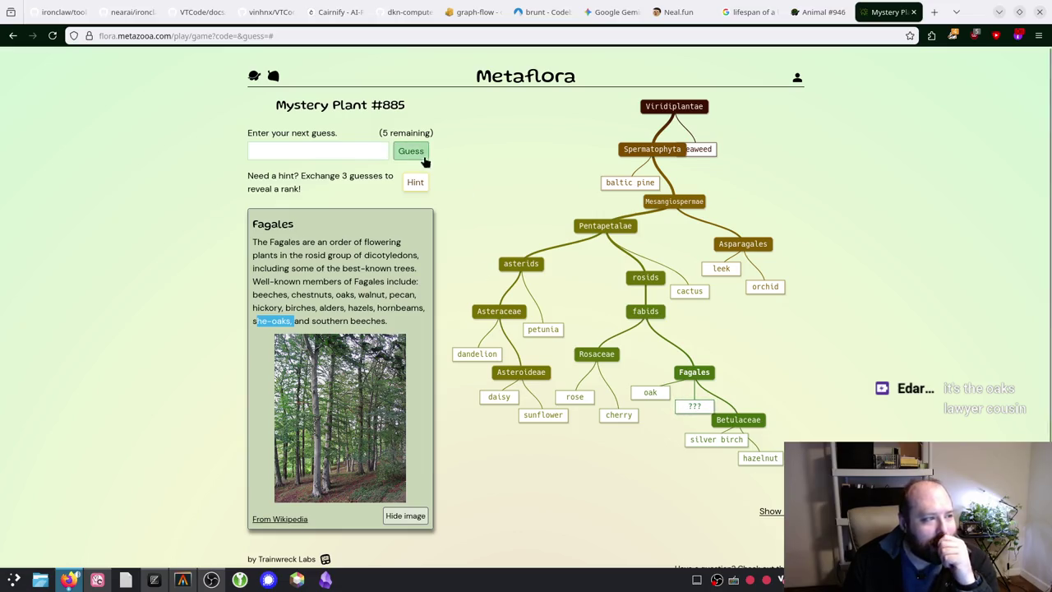
Step: Trade three guesses for another hint, then submit 'walnut' as the Mystery Plant #885 answer
left_click(415, 182)
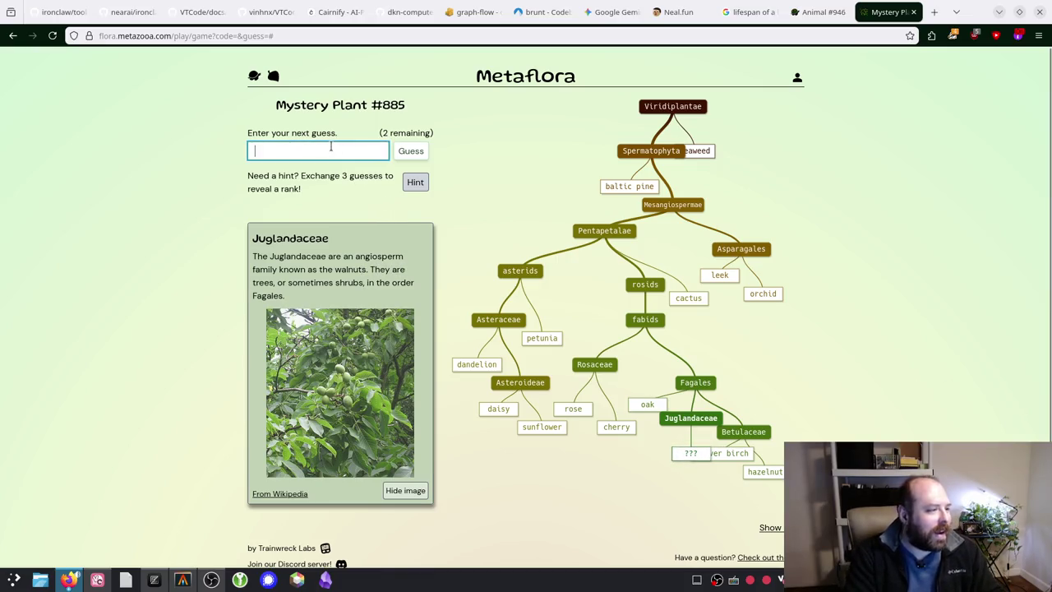
type("wal")
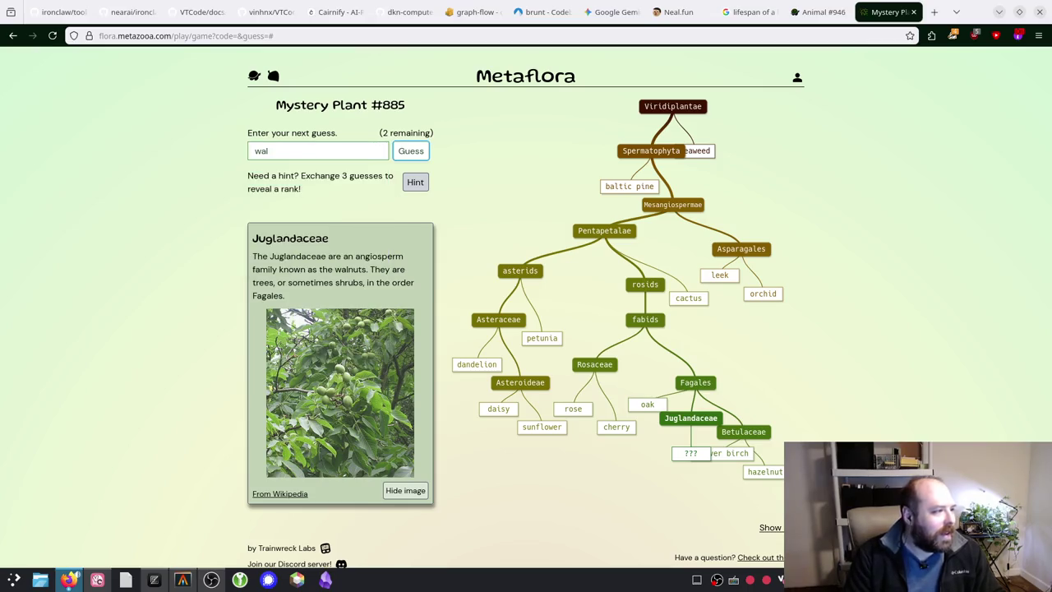
type("n")
left_click(279, 176)
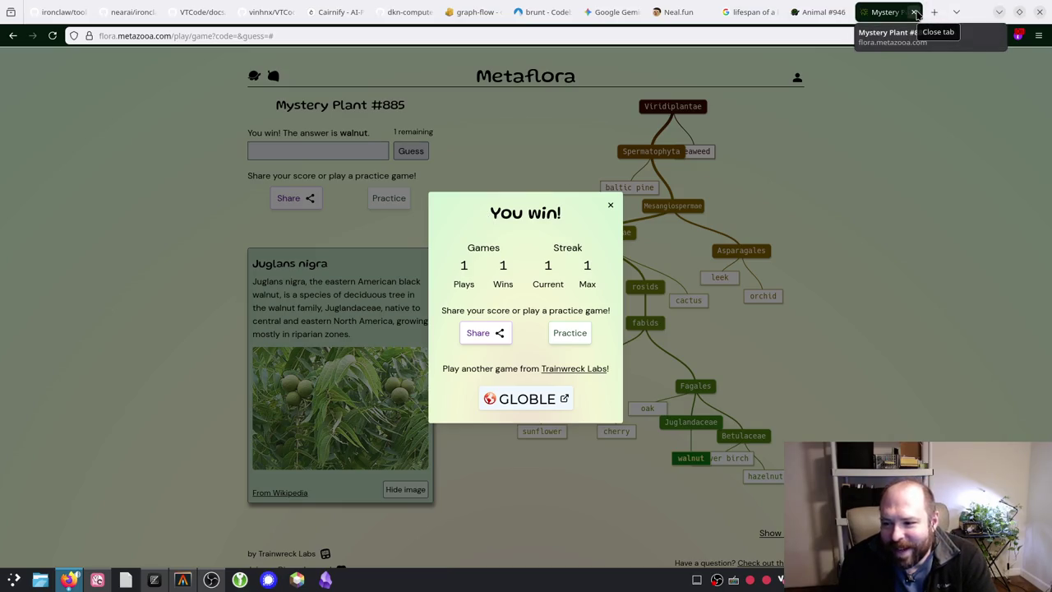
Step: Close the Mystery Plant, Metazooa and lobster-search tabs and open Design the Next iPhone from neal.fun
left_click(914, 13)
left_click(915, 13)
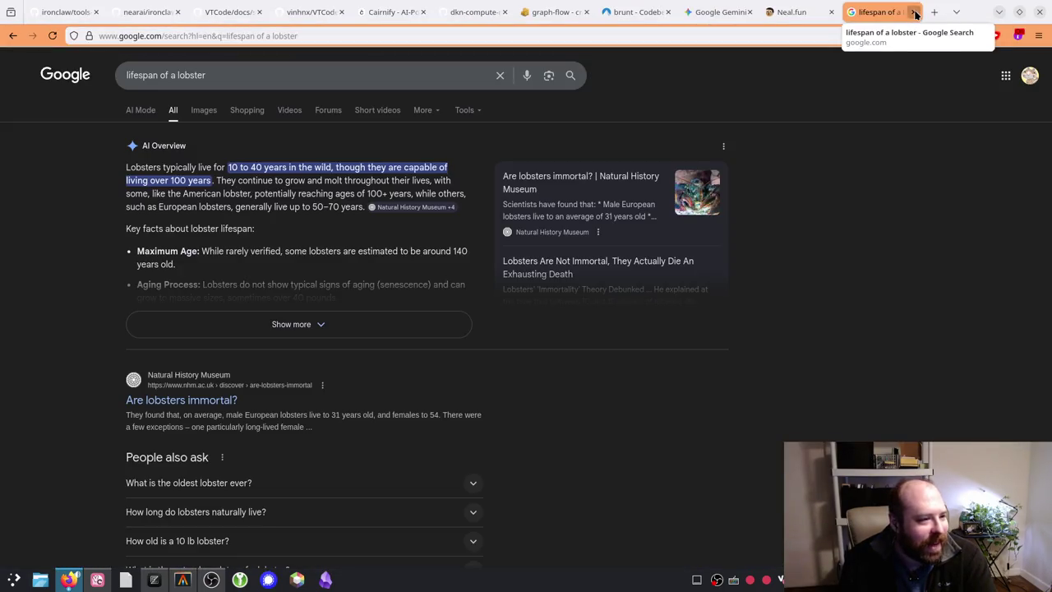
left_click(915, 13)
scroll(501, 173, "down", 3)
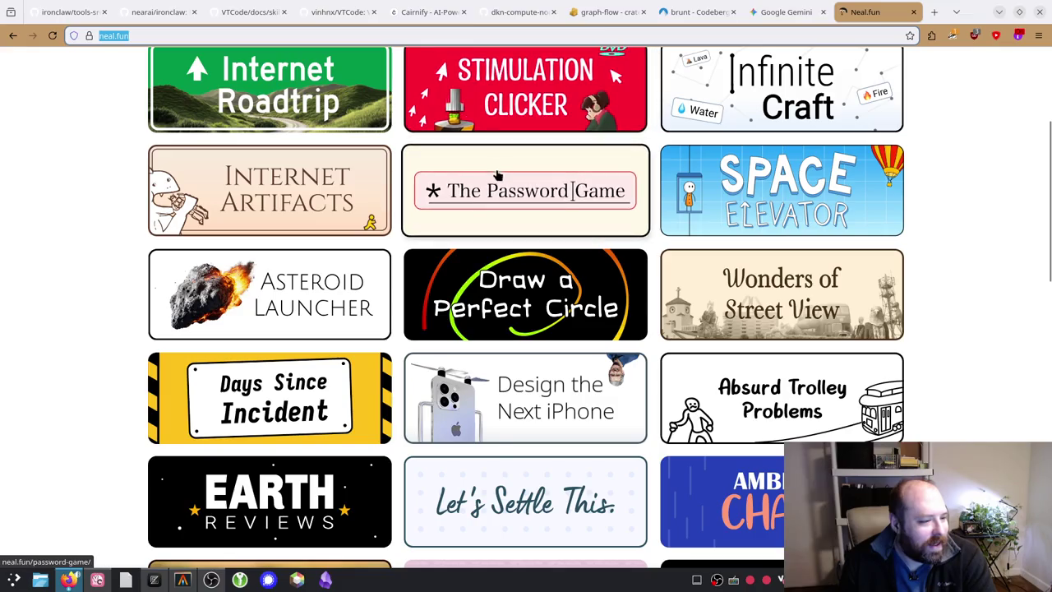
left_click(556, 275)
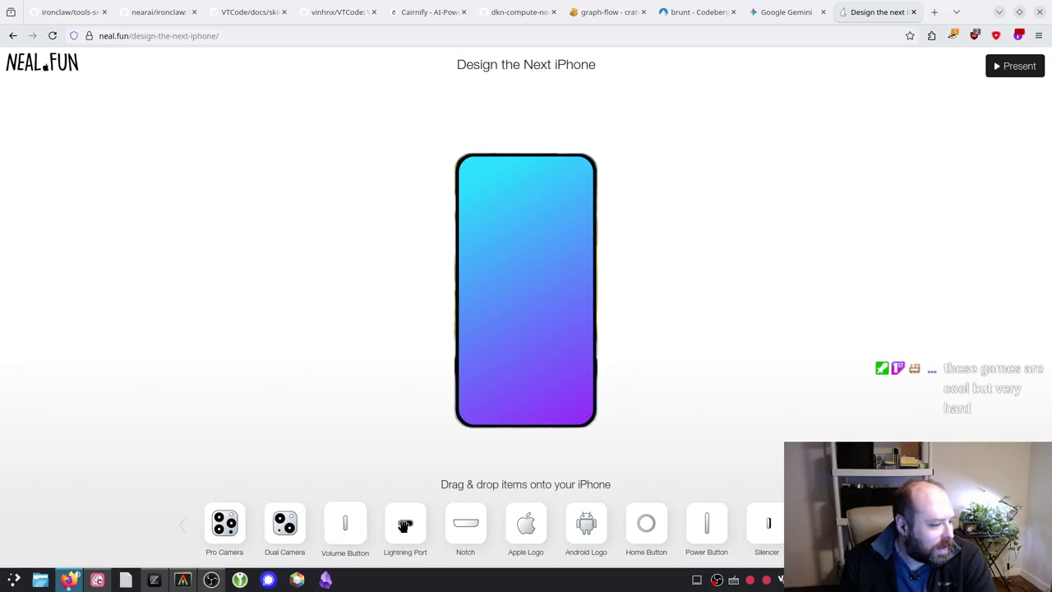
Step: Turn the phone to its back and place four Pro Camera modules in a grid
left_click_drag(566, 355, 481, 344)
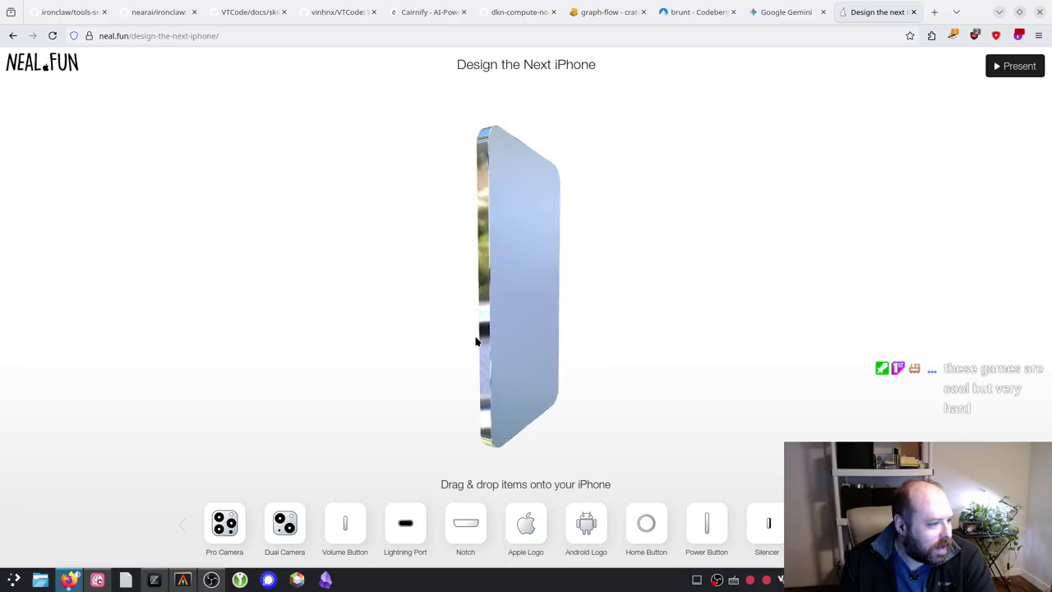
mouse_move(613, 348)
left_mouse_down()
mouse_move(636, 396)
mouse_move(570, 400)
mouse_move(542, 481)
mouse_move(334, 241)
left_mouse_up()
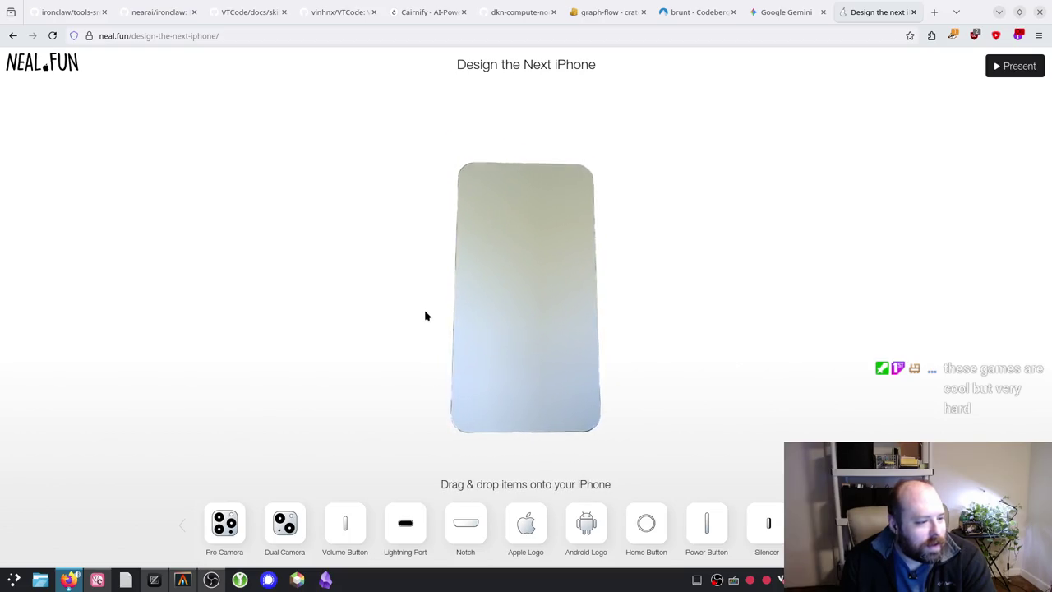
mouse_move(225, 523)
left_mouse_down()
mouse_move(460, 296)
mouse_move(489, 203)
mouse_move(498, 202)
mouse_move(508, 315)
mouse_move(546, 270)
mouse_move(495, 198)
left_mouse_up()
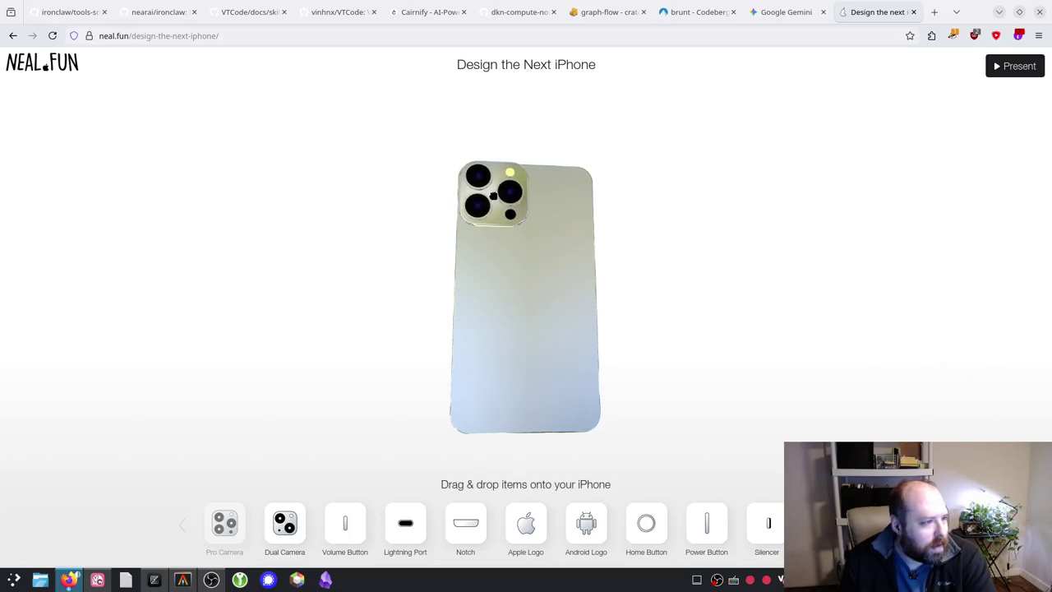
mouse_move(205, 523)
left_mouse_down()
mouse_move(285, 497)
mouse_move(542, 191)
mouse_move(562, 199)
left_mouse_up()
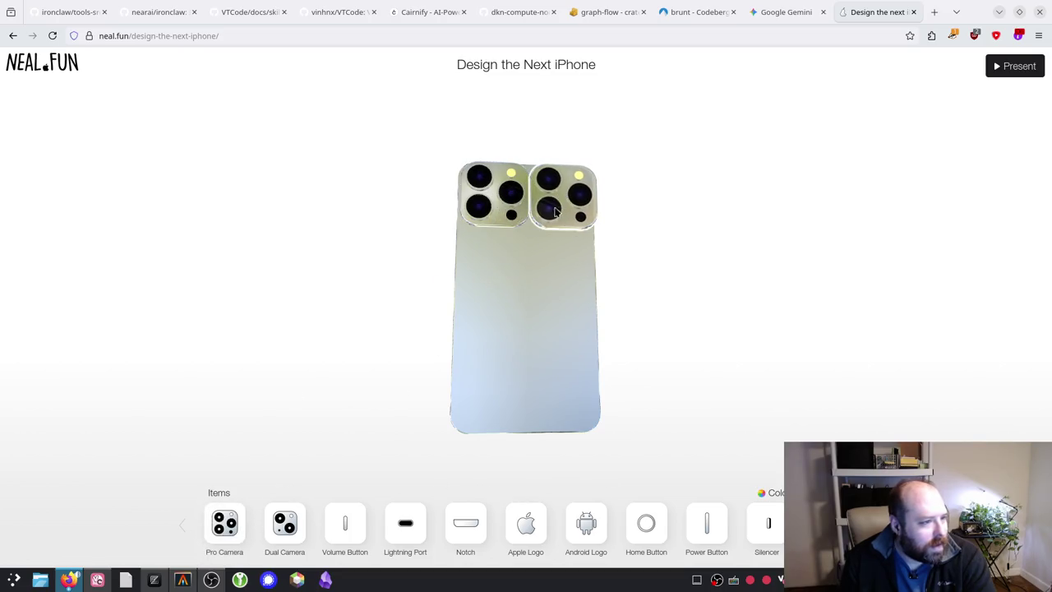
left_click_drag(216, 525, 493, 260)
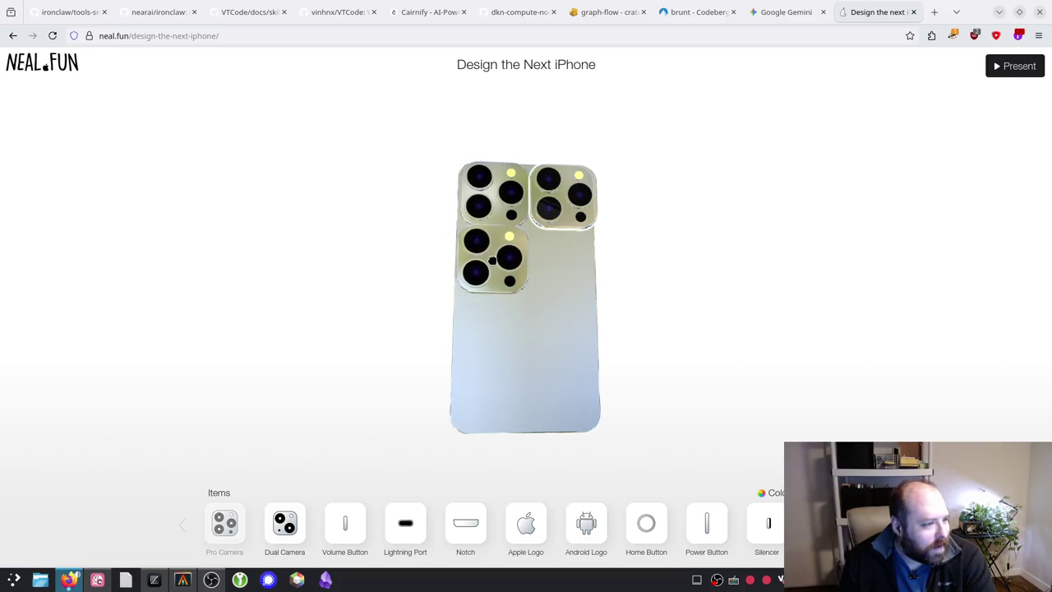
mouse_move(225, 523)
left_mouse_down()
mouse_move(582, 298)
mouse_move(564, 261)
left_mouse_up()
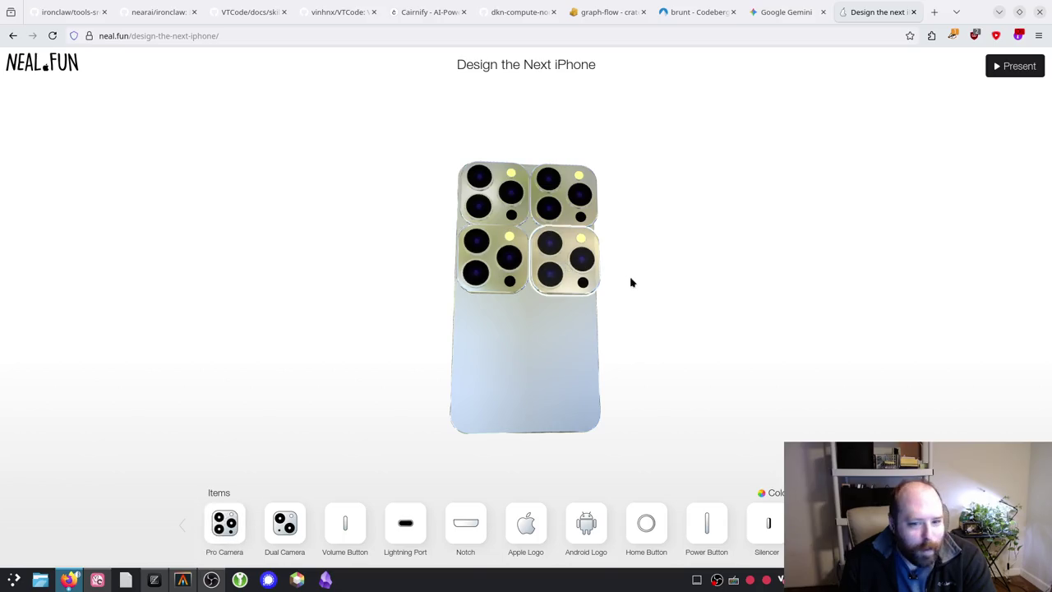
Step: Add a Home Button to the phone's back and attach a Power Button to its side
left_click_drag(581, 395, 498, 348)
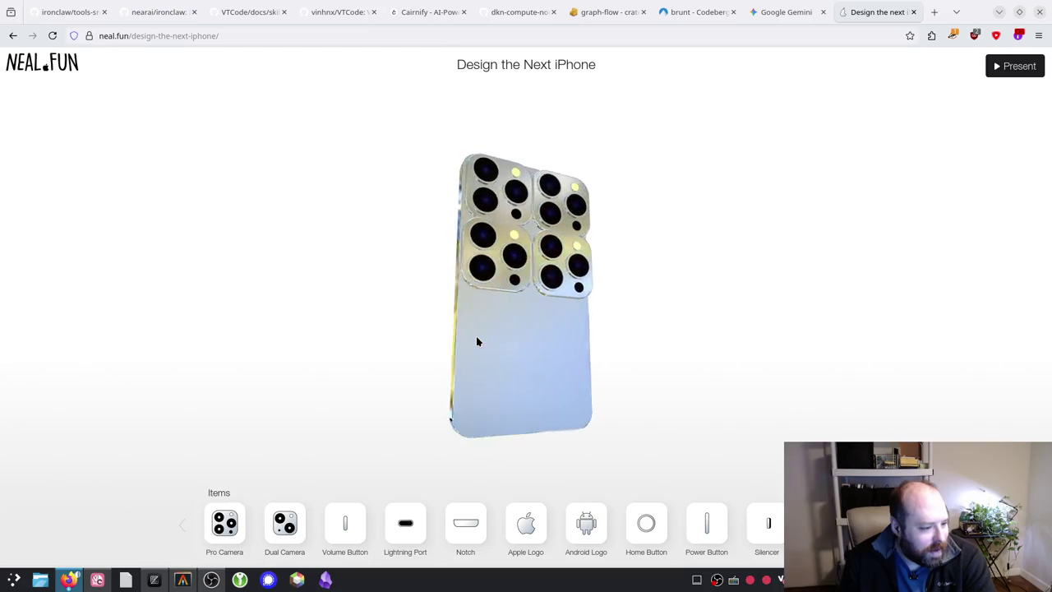
mouse_move(633, 532)
left_mouse_down()
mouse_move(514, 367)
mouse_move(528, 384)
left_mouse_up()
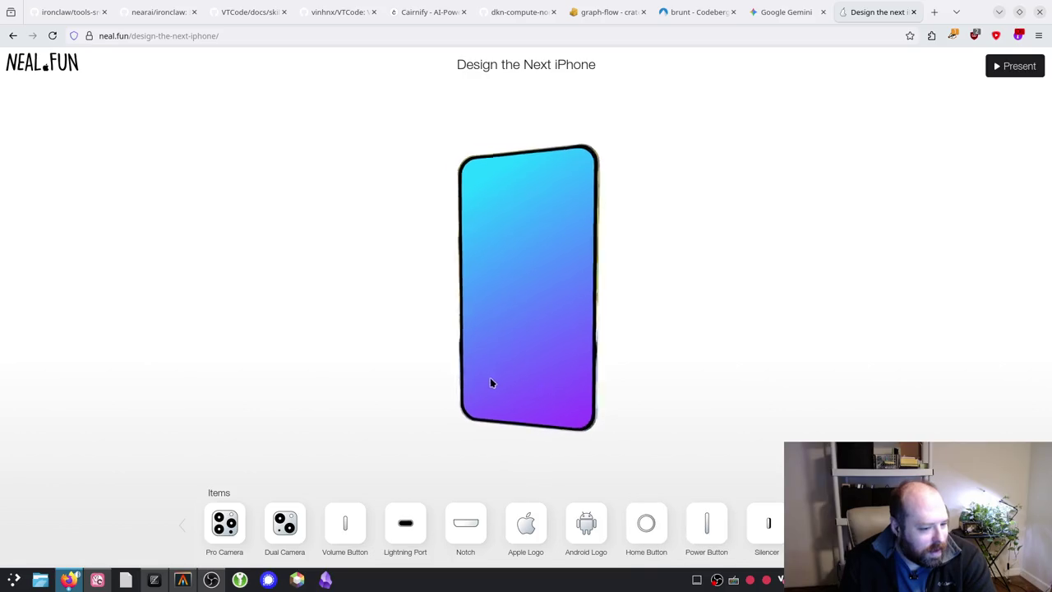
mouse_move(715, 524)
left_mouse_down()
mouse_move(558, 340)
mouse_move(535, 277)
left_mouse_up()
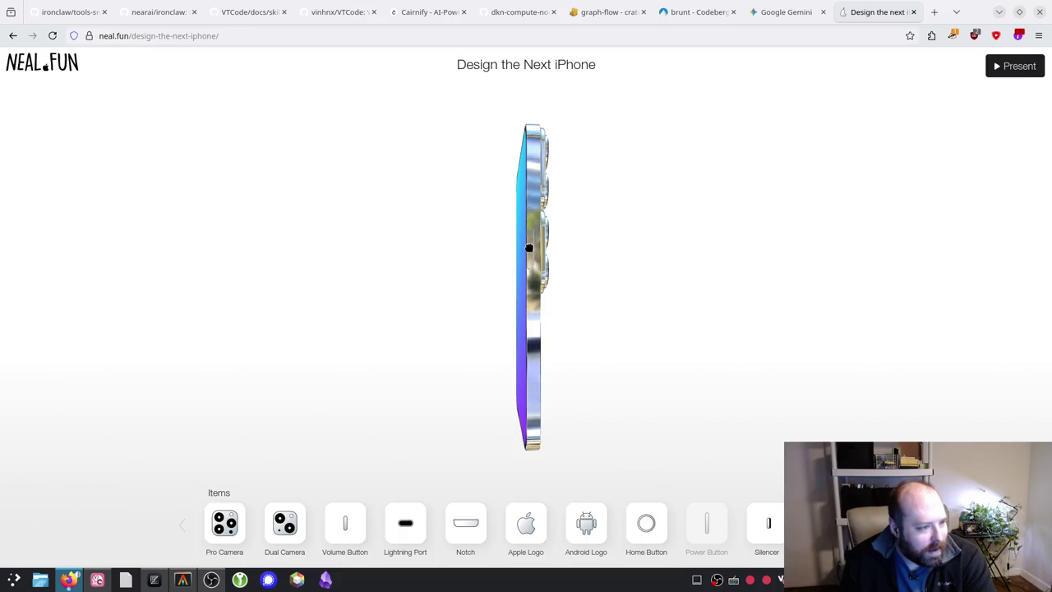
left_click_drag(530, 221, 532, 217)
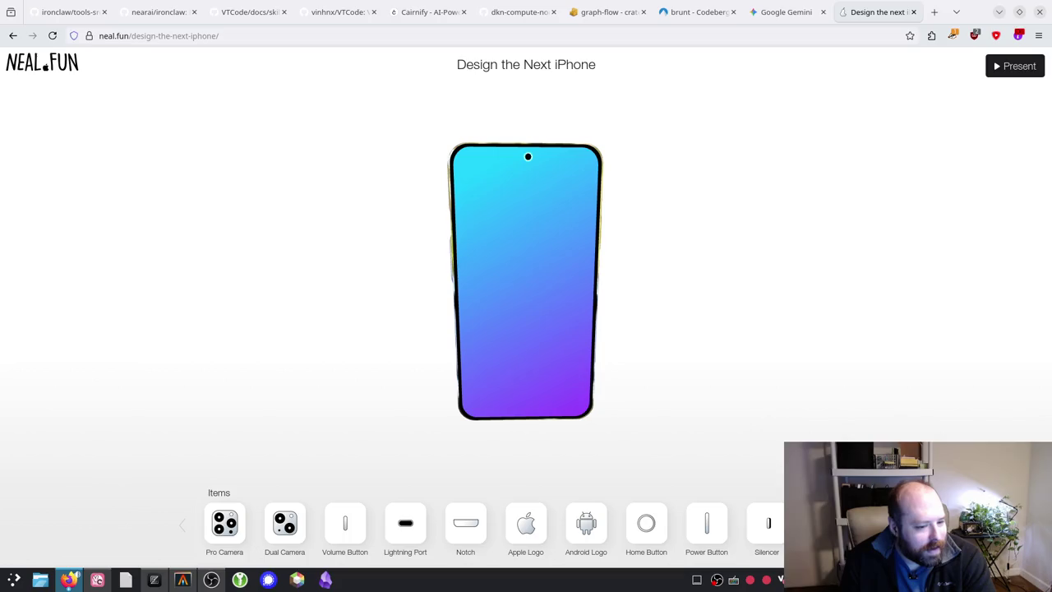
Step: Show the next page of parts, rotate the phone, and place an HDMI port near its bottom edge
left_click(870, 524)
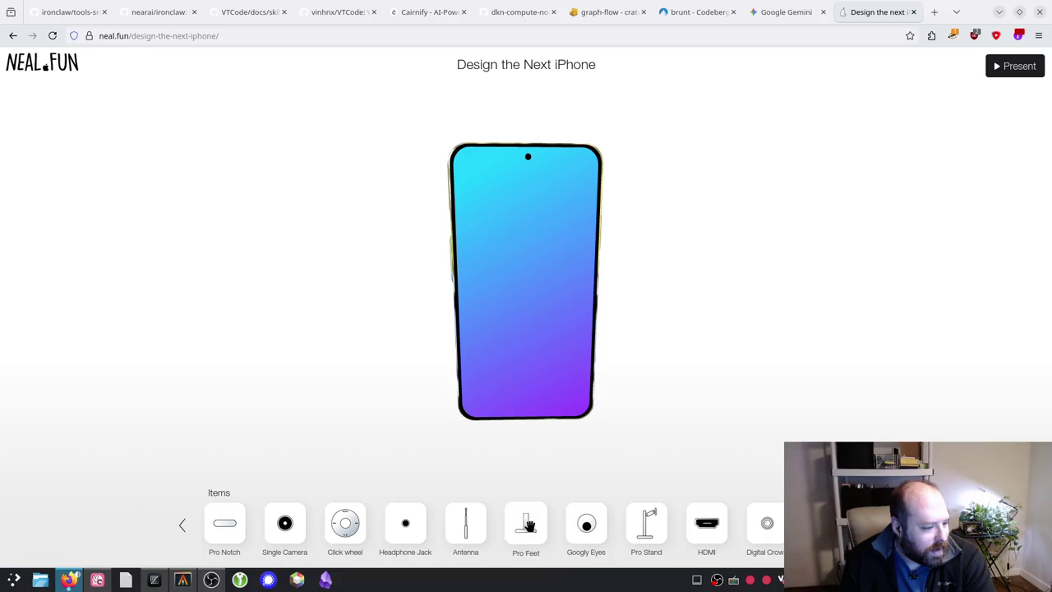
left_click_drag(458, 418, 462, 282)
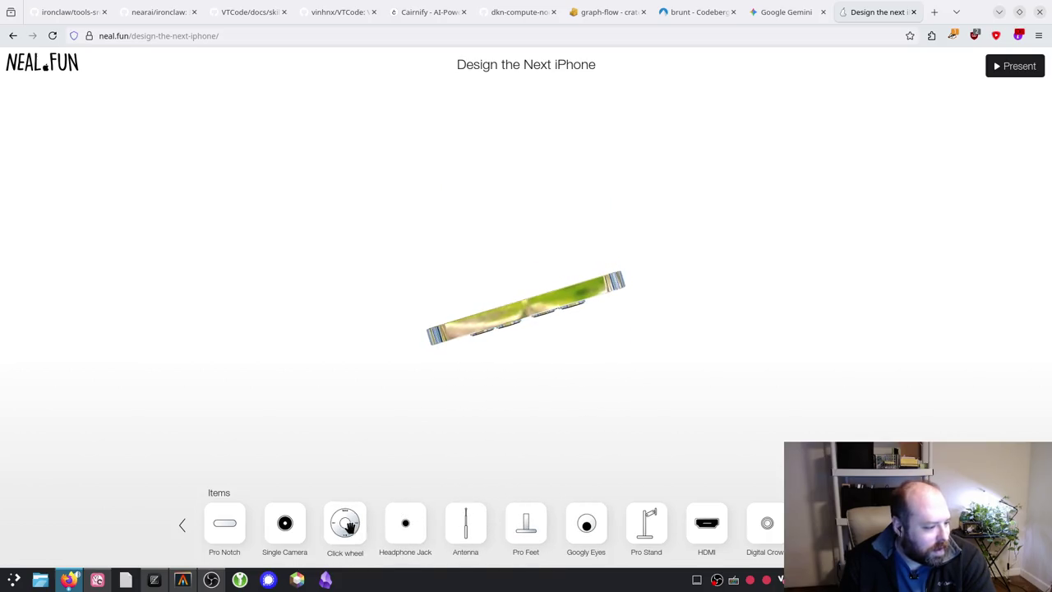
left_click_drag(534, 271, 435, 298)
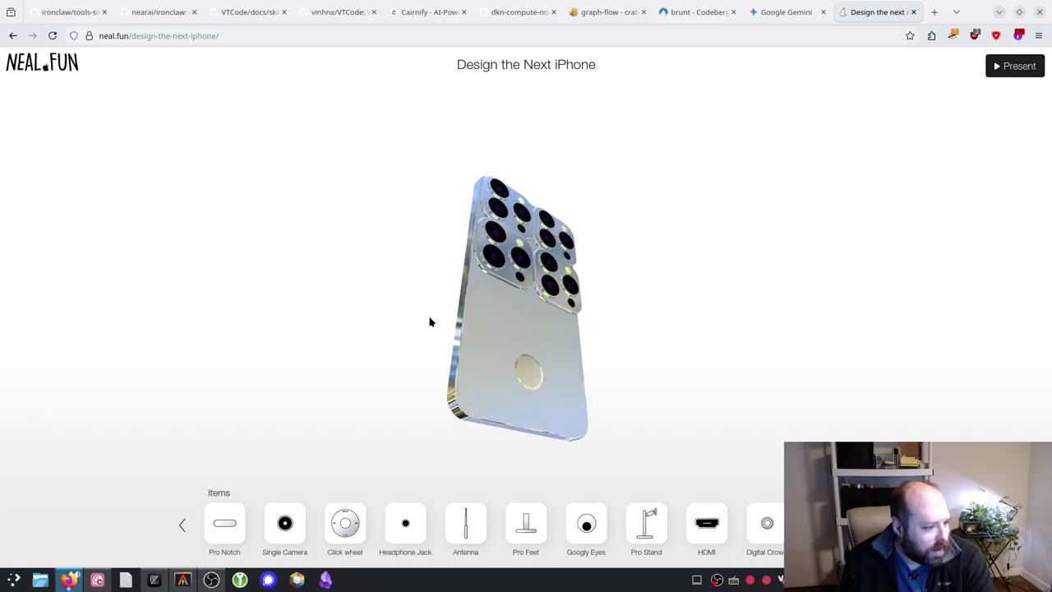
mouse_move(707, 522)
left_mouse_down()
mouse_move(487, 404)
mouse_move(489, 425)
left_mouse_up()
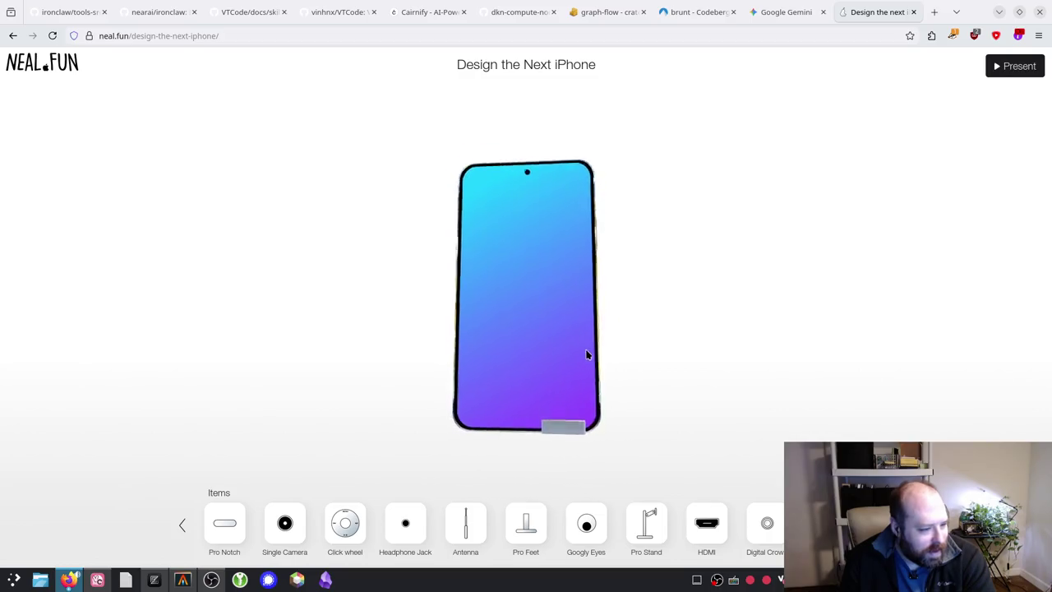
mouse_move(465, 338)
left_mouse_down()
mouse_move(383, 244)
mouse_move(341, 338)
mouse_move(584, 413)
mouse_move(509, 374)
mouse_move(466, 298)
left_mouse_up()
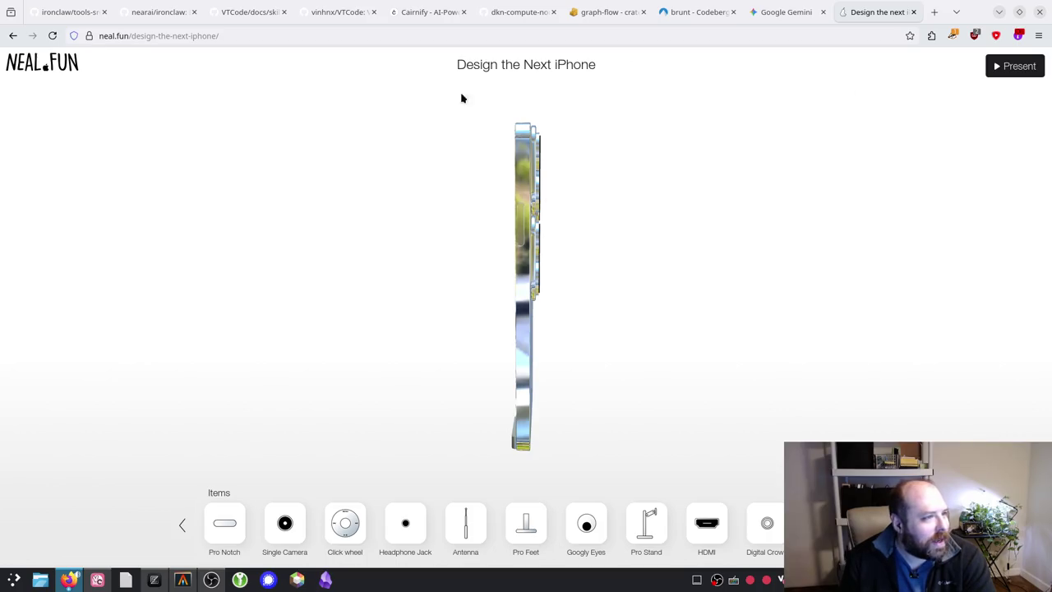
mouse_move(188, 156)
left_mouse_down()
mouse_move(460, 235)
mouse_move(789, 249)
mouse_move(541, 272)
mouse_move(555, 115)
mouse_move(567, 254)
left_mouse_up()
Step: Present the design as 'The all new iPhone', exit the presentation, and close the designer tab
left_click(1019, 67)
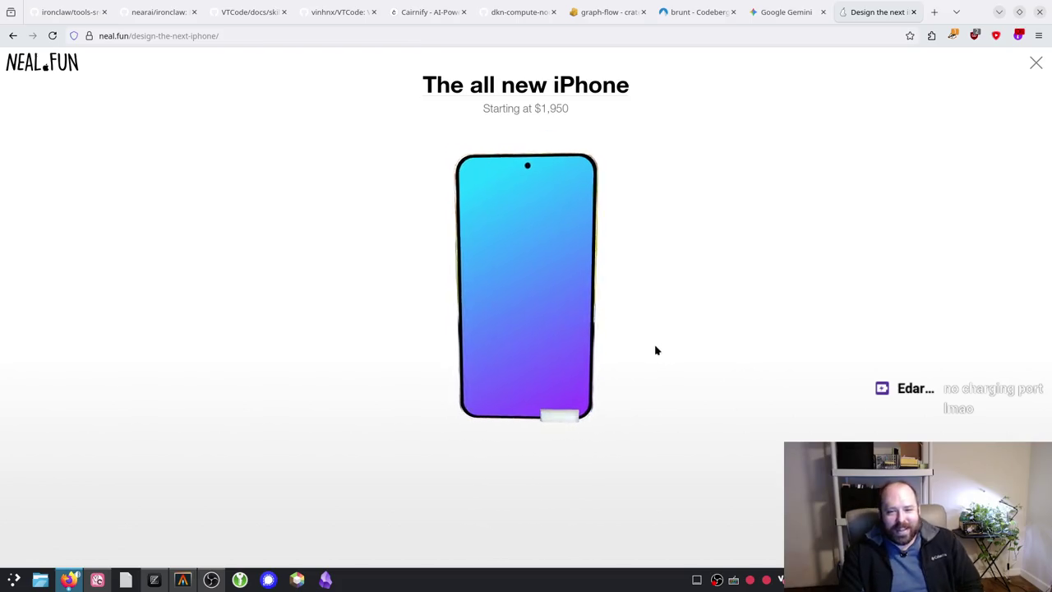
left_click(1036, 64)
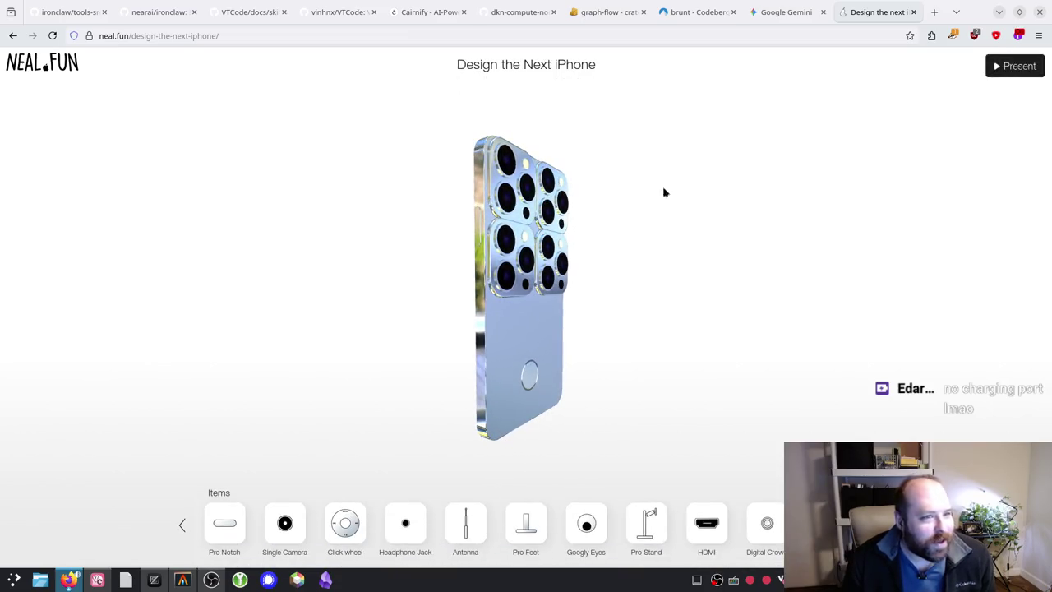
left_click(912, 12)
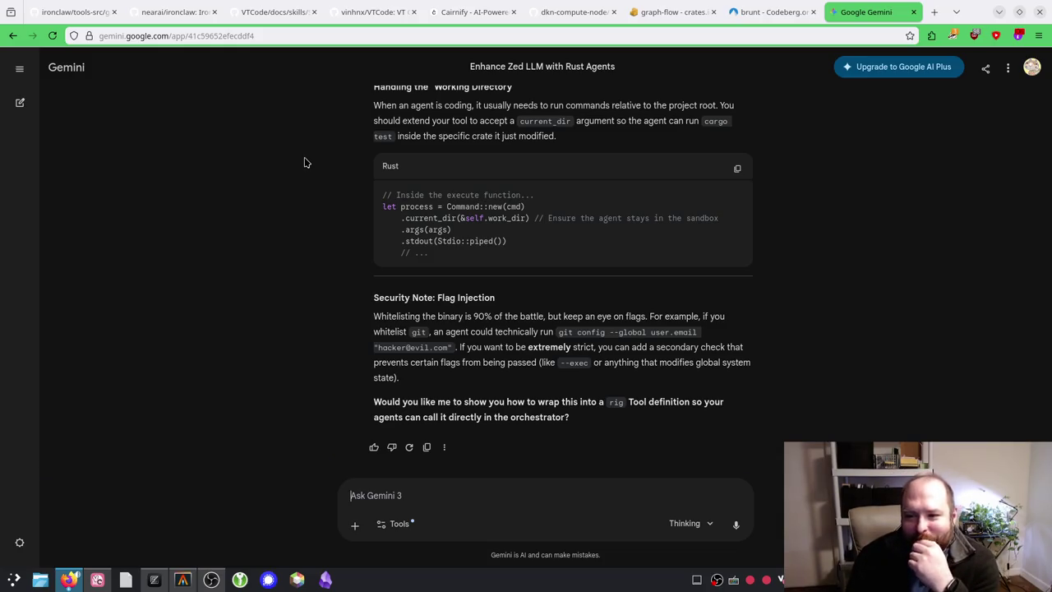
Step: Review Zed and the earlier Gemini answer, then send a follow-up asking for a rig-compatible execution tool definition
left_click(153, 579)
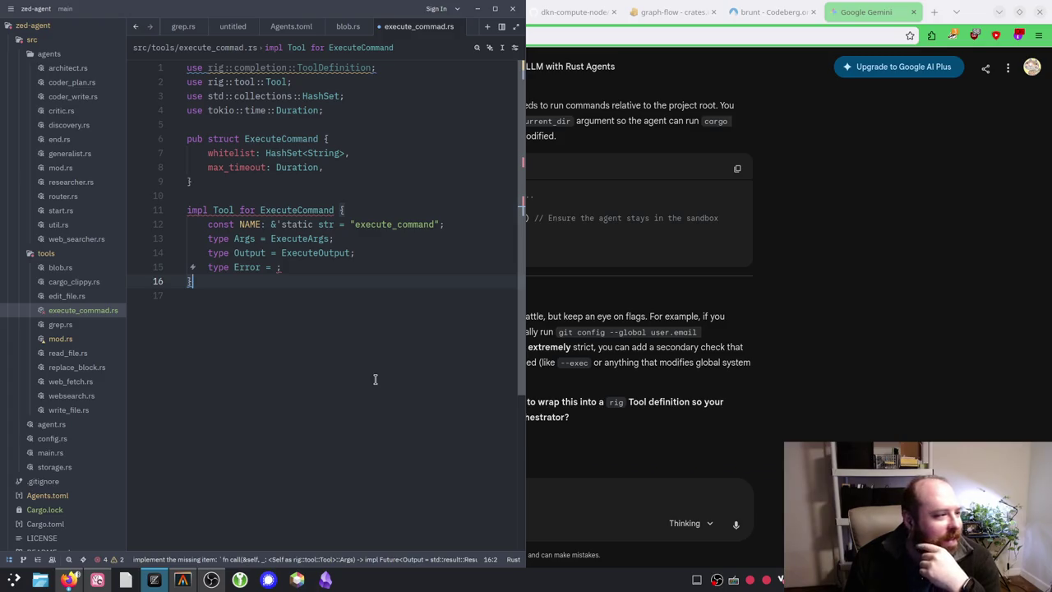
left_click(681, 333)
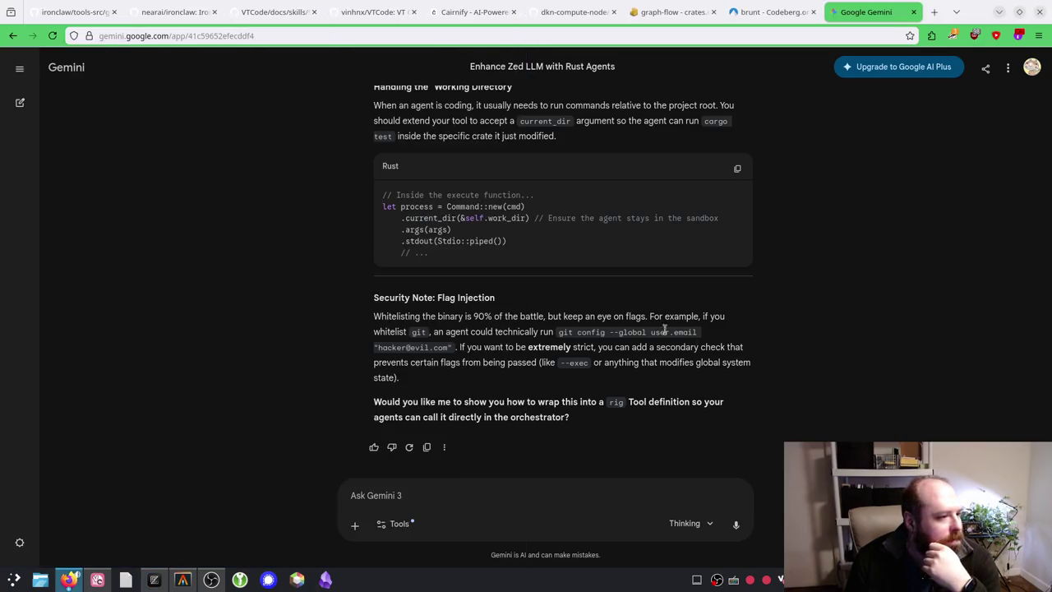
scroll(602, 319, "up", 15)
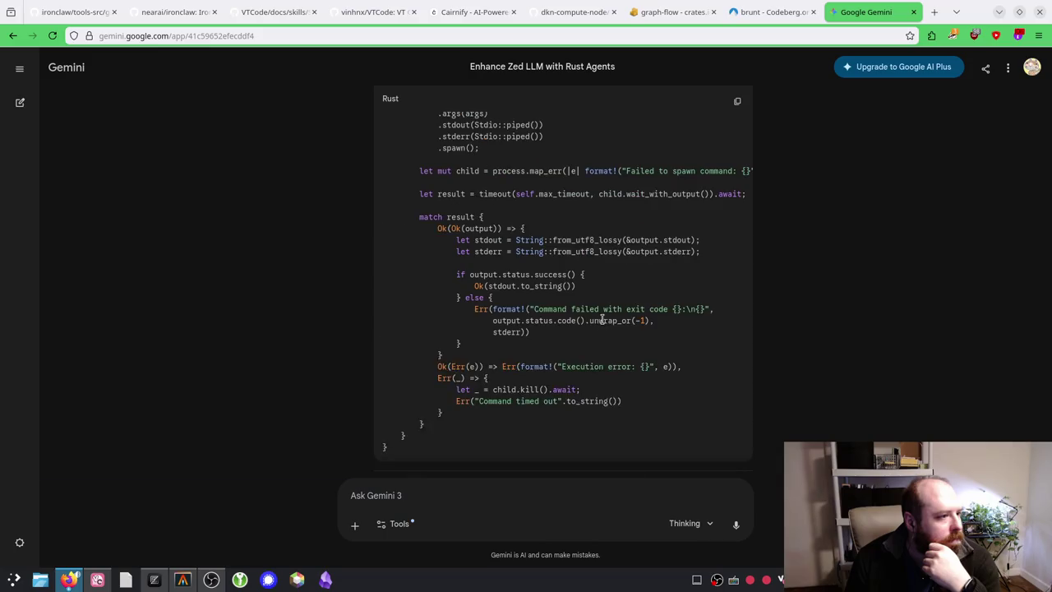
scroll(602, 323, "up", 3)
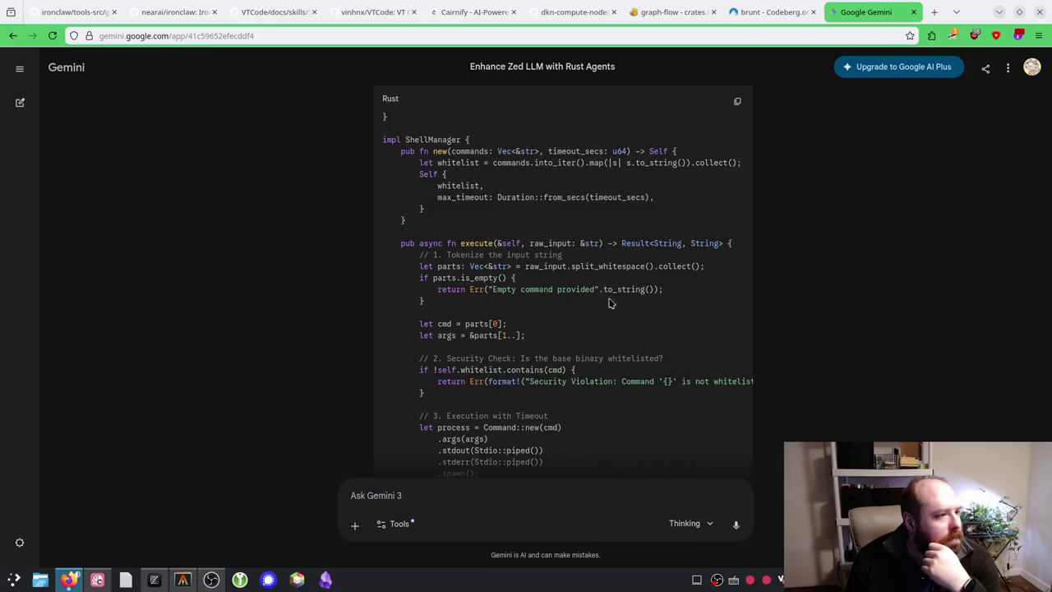
scroll(646, 290, "up", 6)
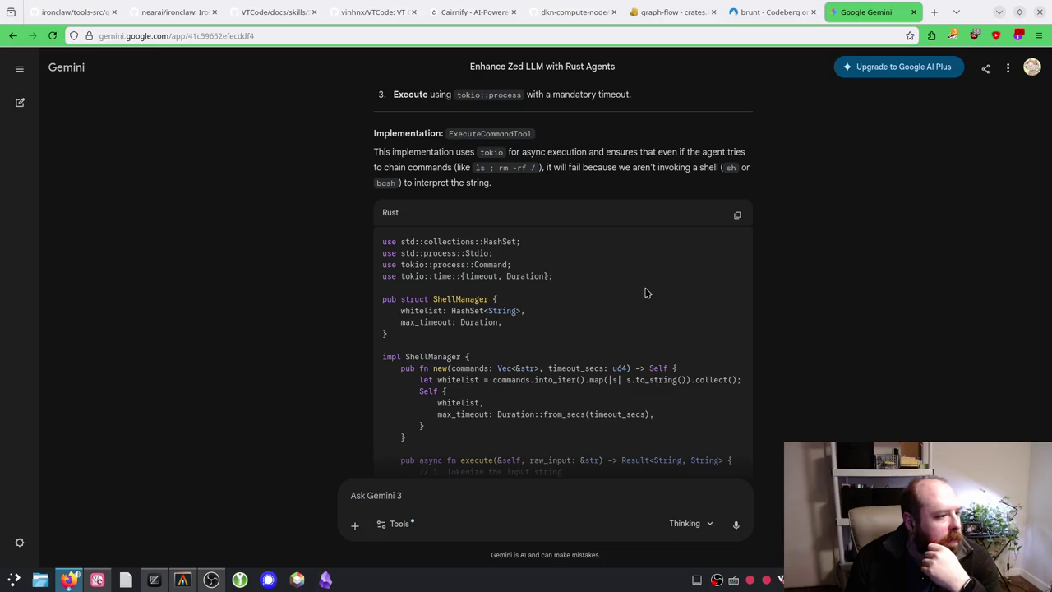
scroll(646, 294, "down", 20)
type("Yeah I need a rig compatible tool definition for an execution tool")
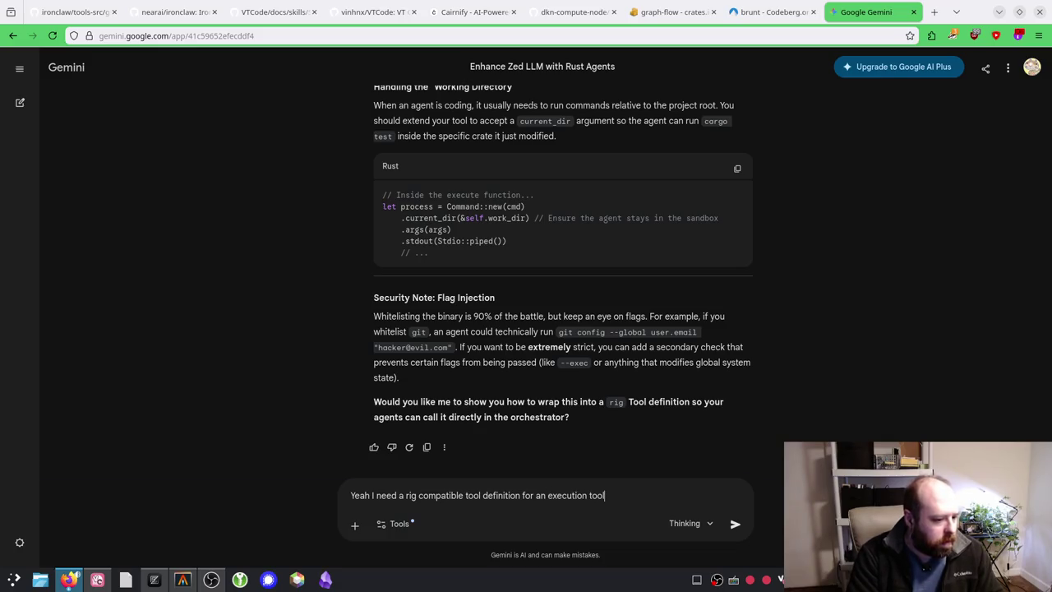
key("Return")
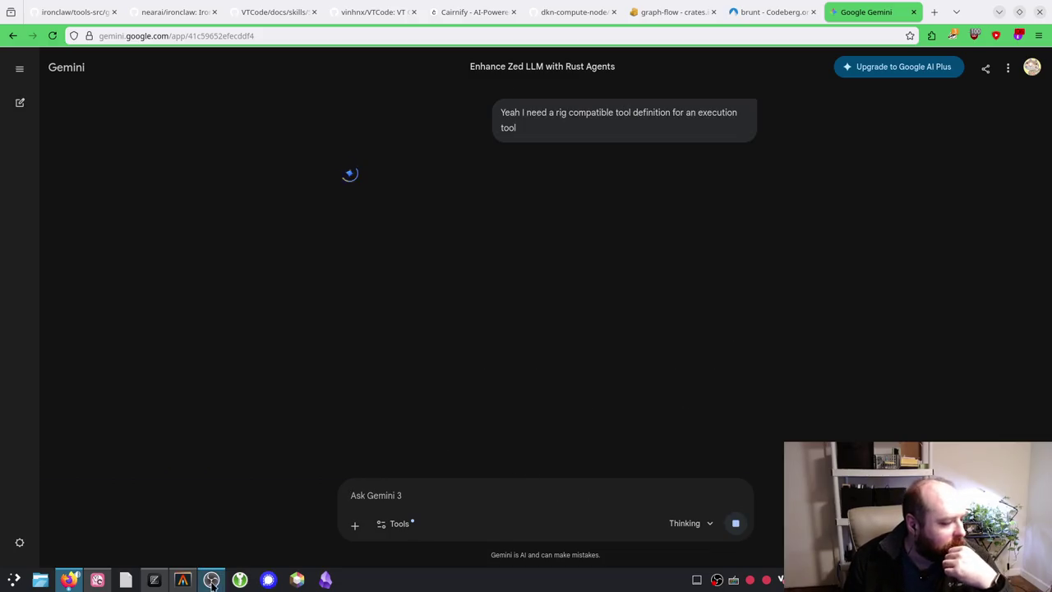
Step: Tile Zed to the left half beside Gemini and scroll through the Rig tool answer
left_click(164, 582)
left_click(640, 340)
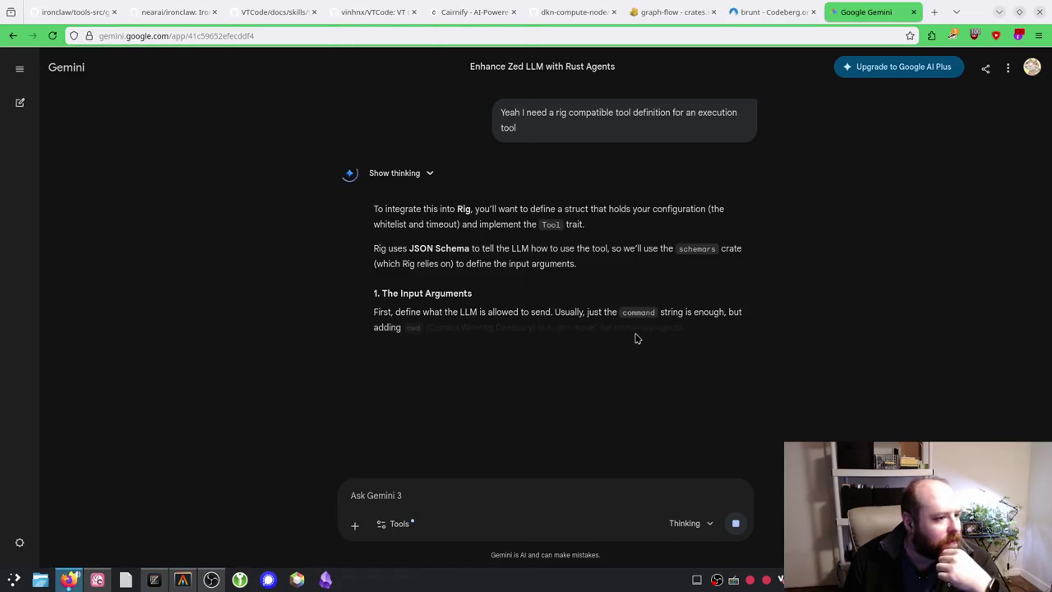
left_click(164, 582)
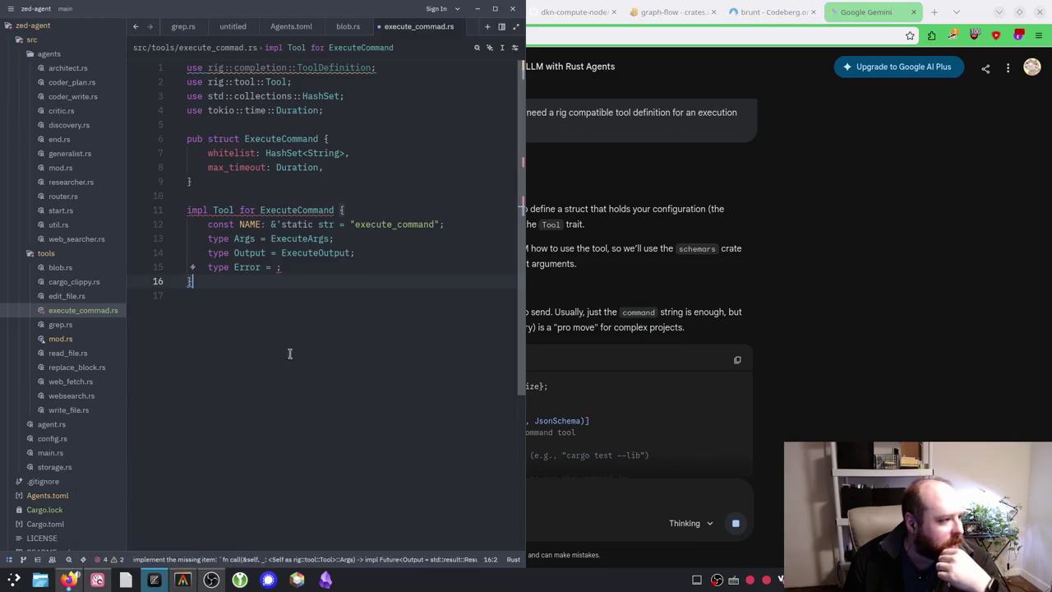
left_click(770, 315)
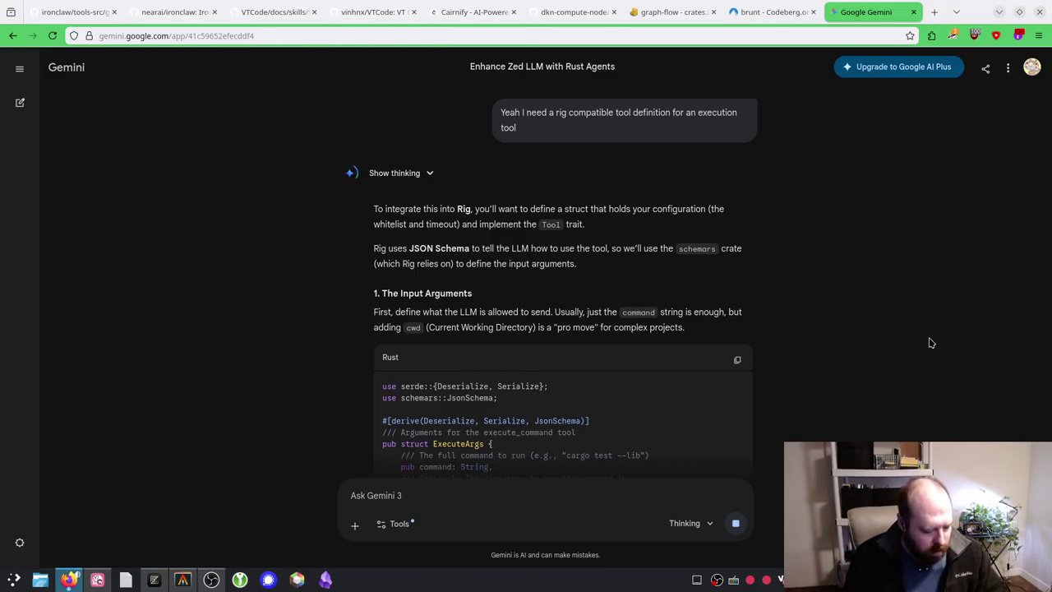
key("super+Left")
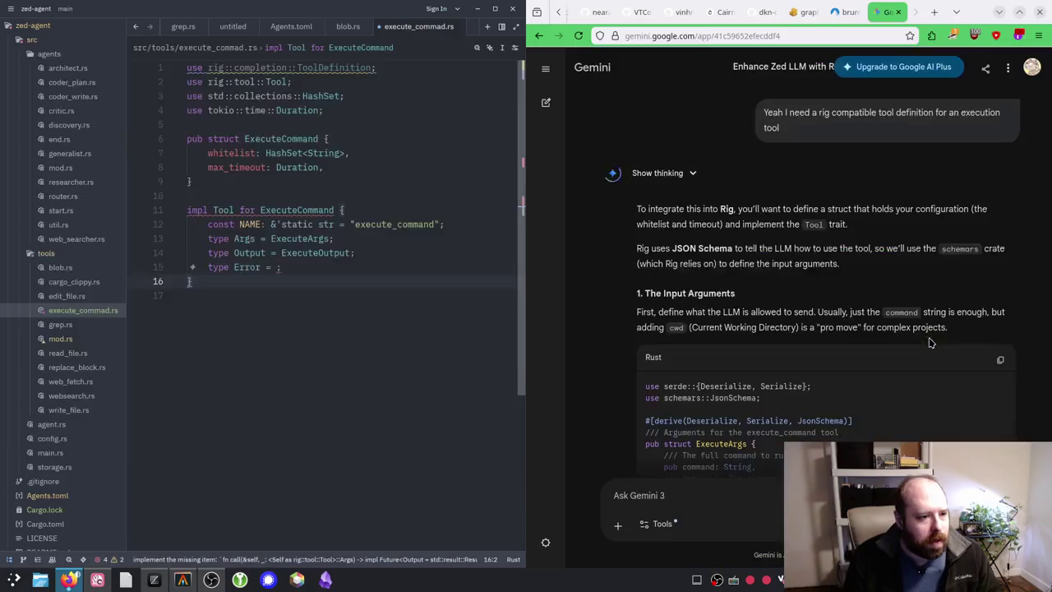
scroll(877, 347, "down", 3)
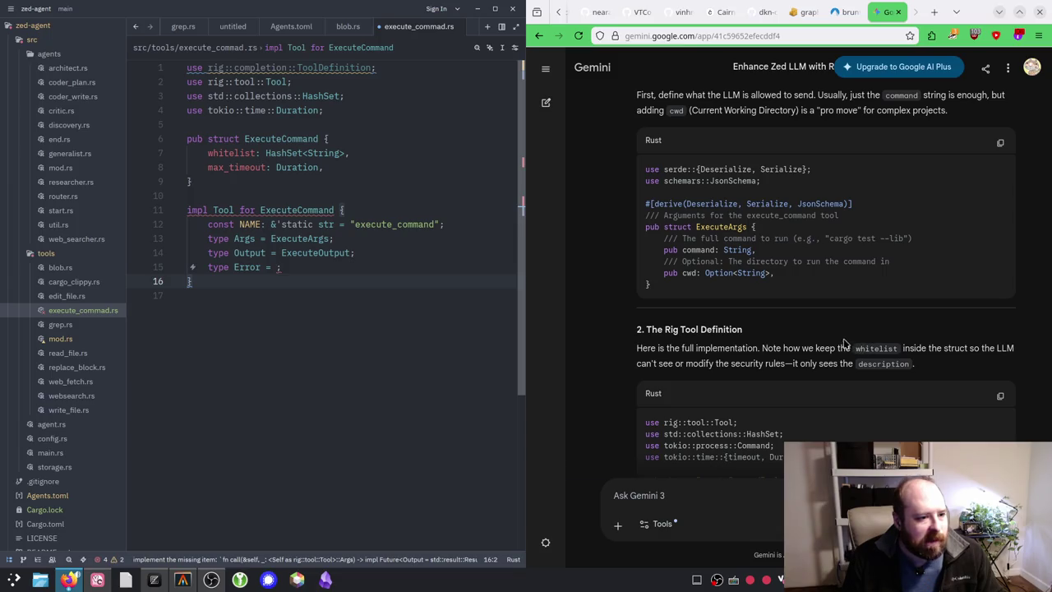
scroll(808, 331, "down", 5)
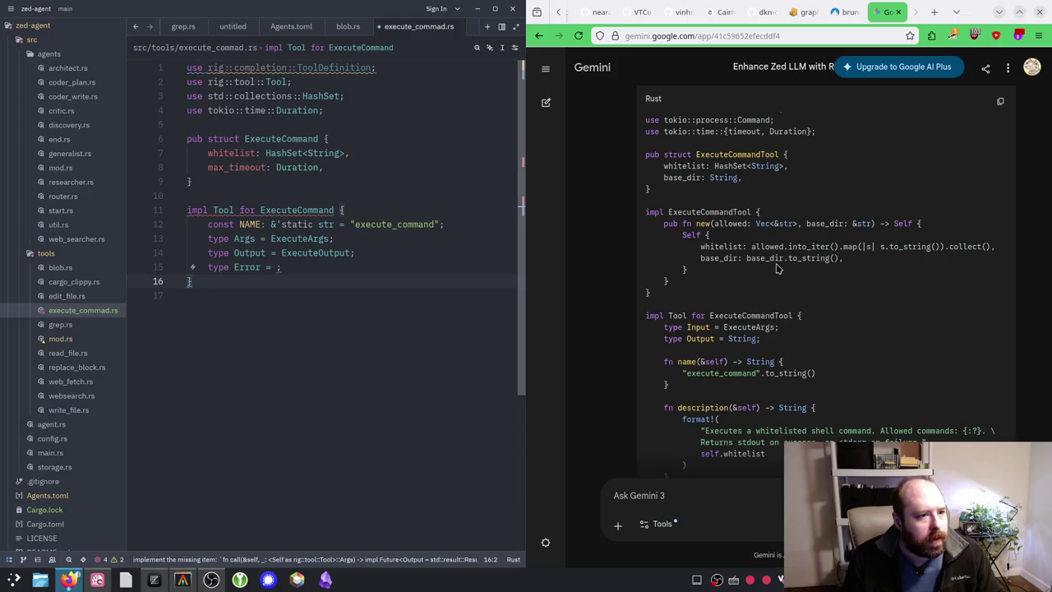
scroll(777, 269, "down", 5)
scroll(802, 354, "up", 15)
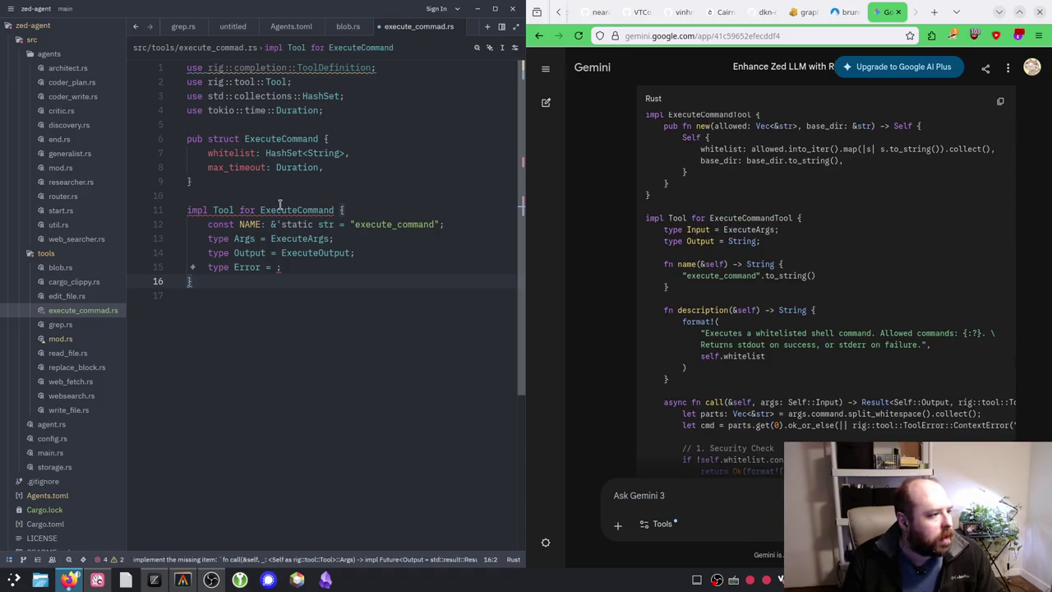
Step: Replace the Args, Output and Error type lines with 'type Input = ExecuteArgs' and add blank lines above the impl
mouse_move(228, 212)
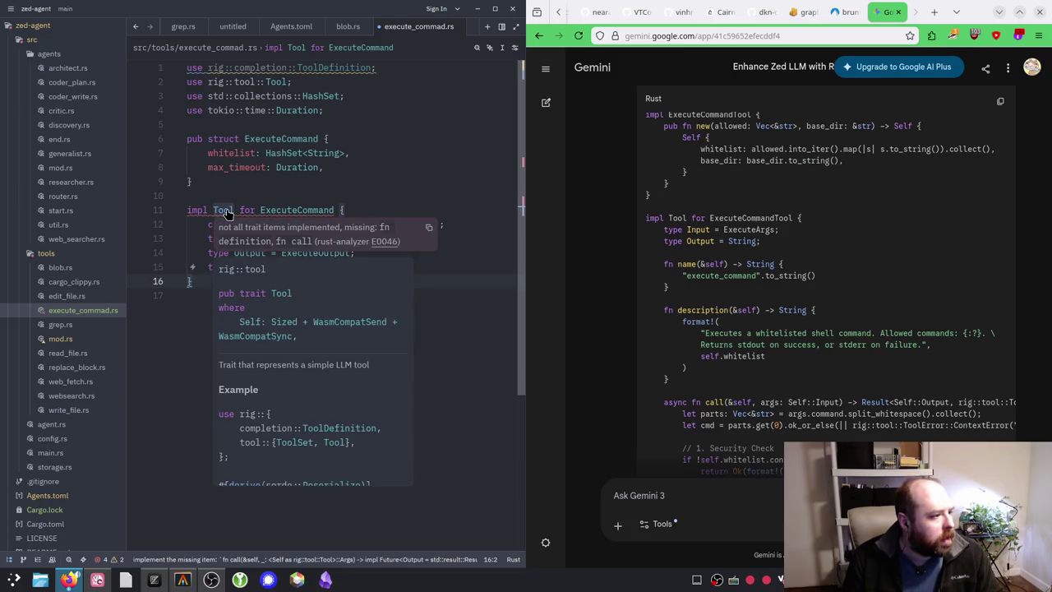
mouse_move(343, 268)
left_mouse_down()
mouse_move(104, 252)
mouse_move(117, 235)
left_mouse_up()
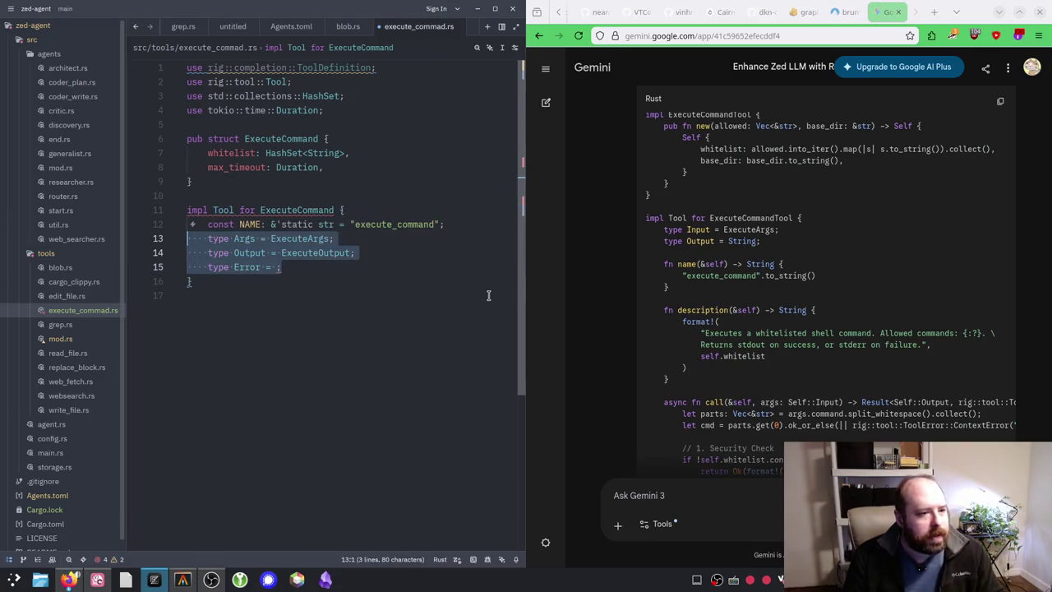
key("BackSpace")
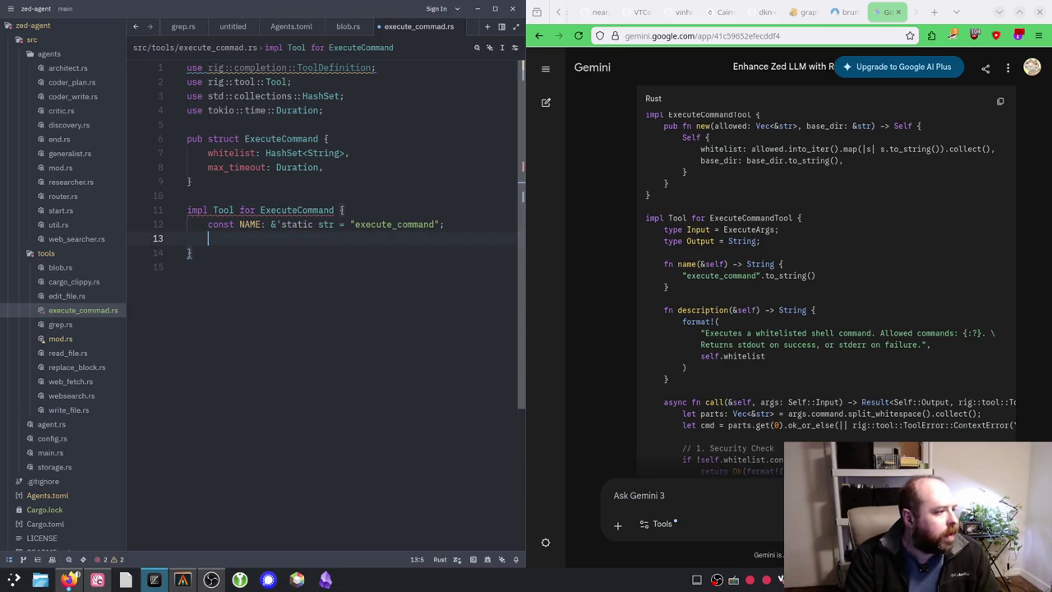
type("type ")
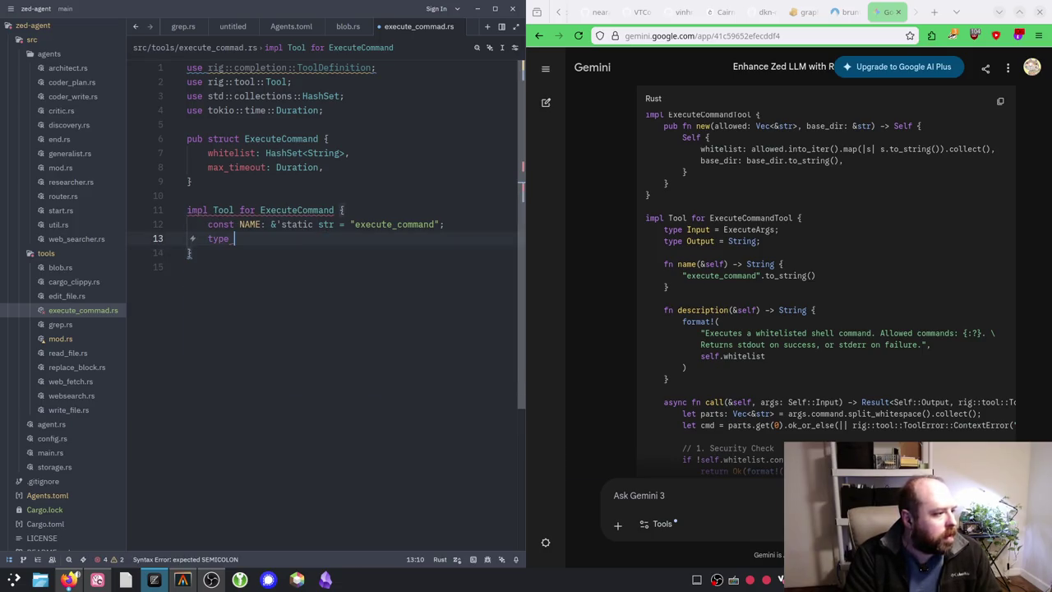
type("Input = ")
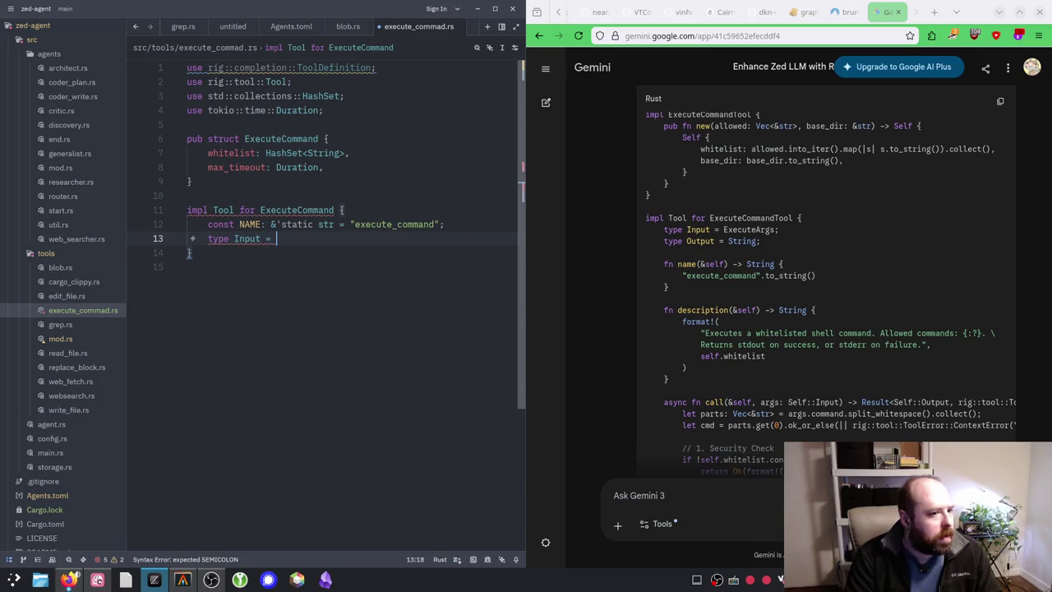
type("ExecuteA")
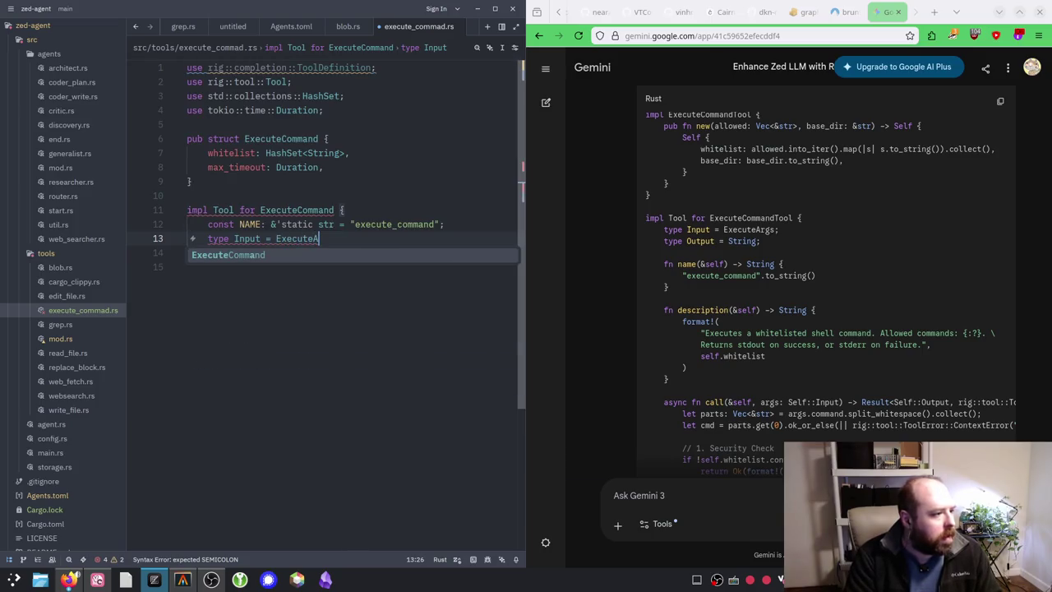
type("rgs")
key("Up")
key("Up")
key("Up")
key("Return")
key("Return")
left_click(187, 210)
scroll(905, 329, "up", 3)
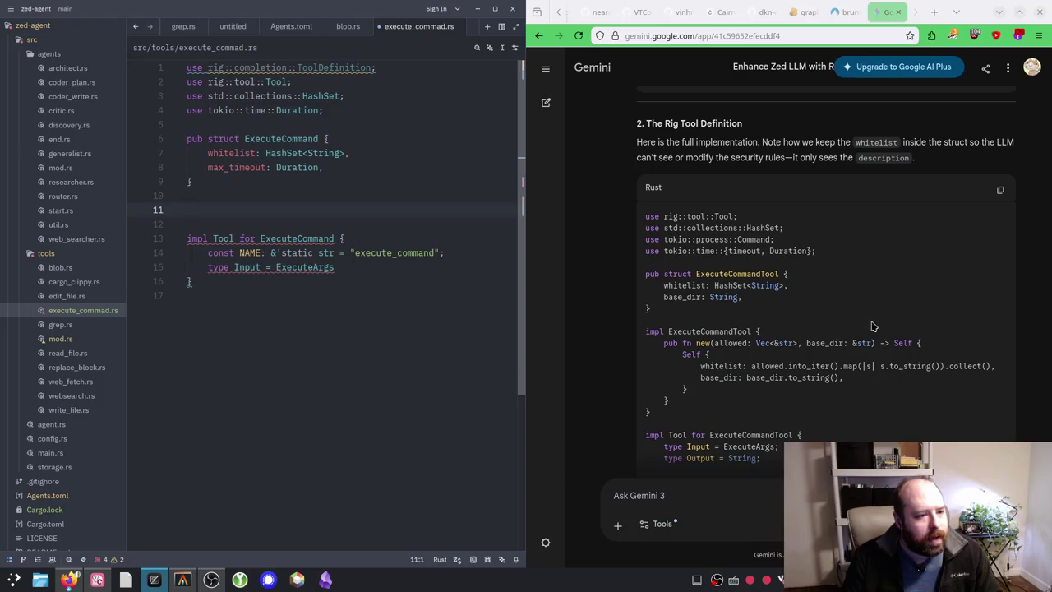
Step: Declare an empty ExecuteCommandArgs struct with 'pub struct' on line 11
scroll(863, 329, "down", 1)
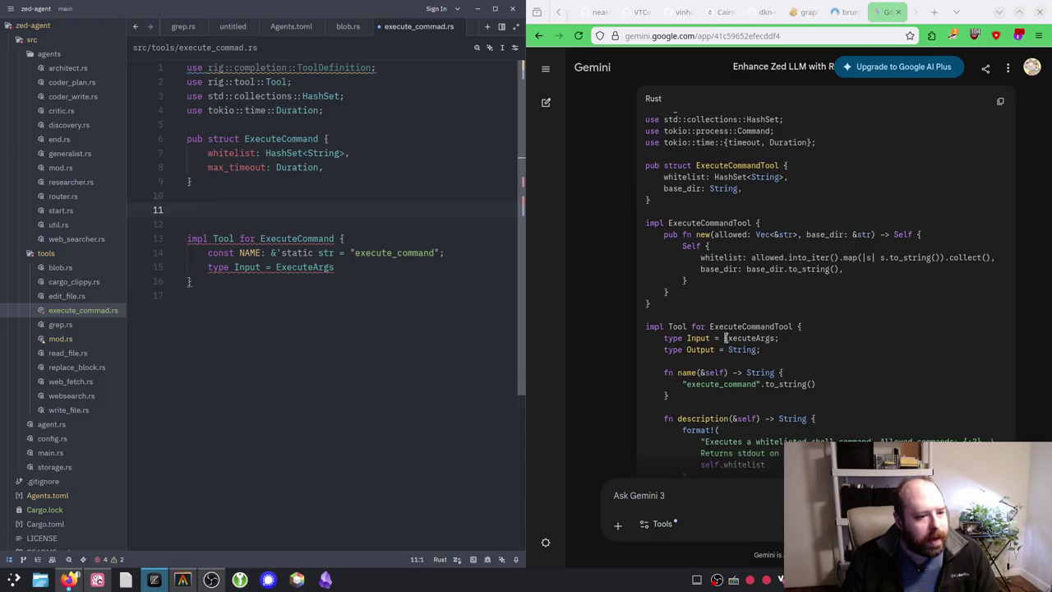
left_click_drag(724, 338, 769, 338)
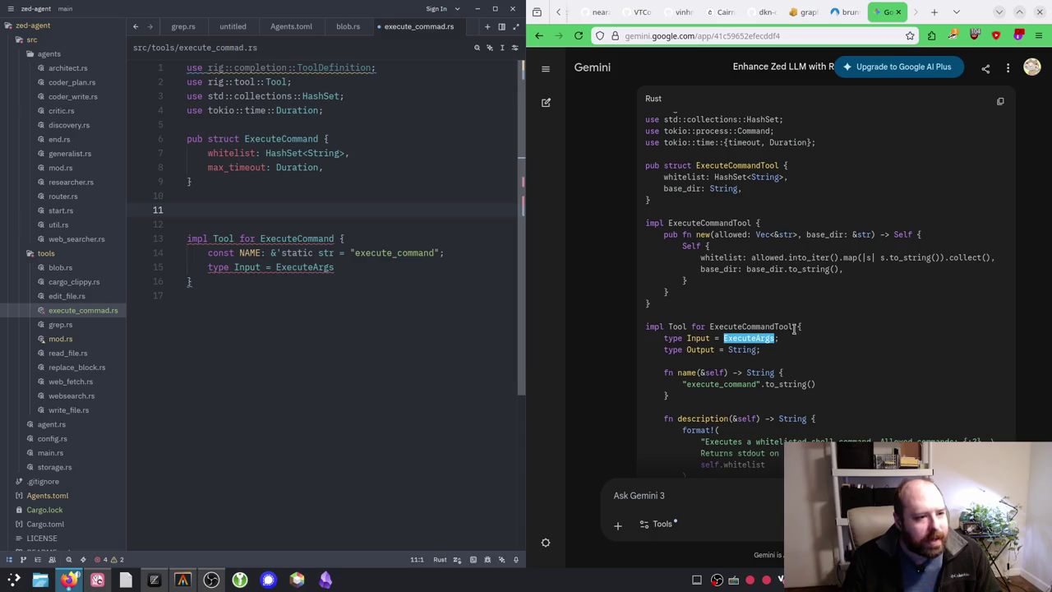
left_click(340, 263)
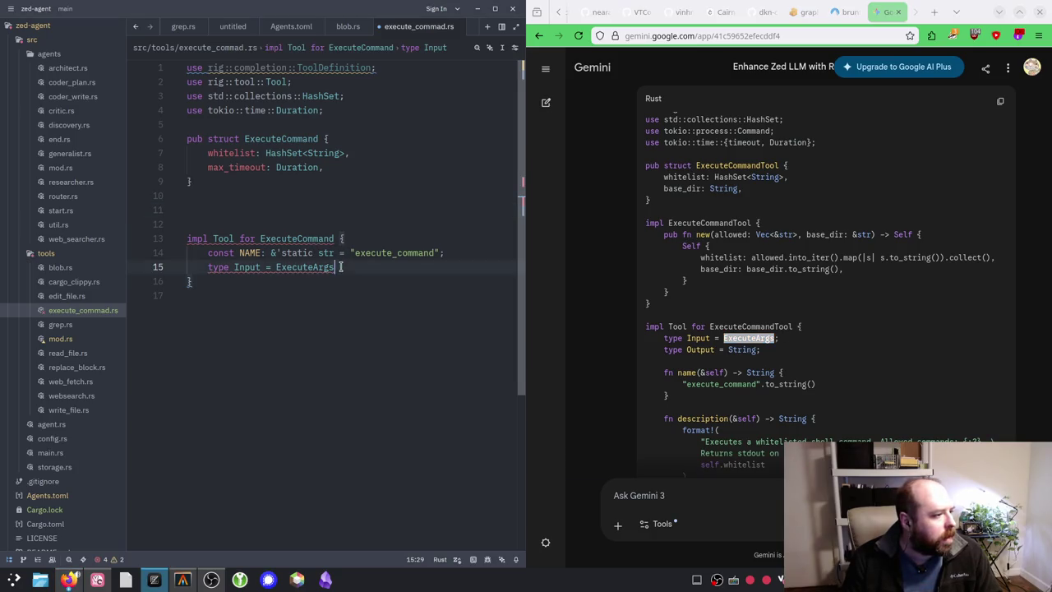
left_click(356, 211)
type("p")
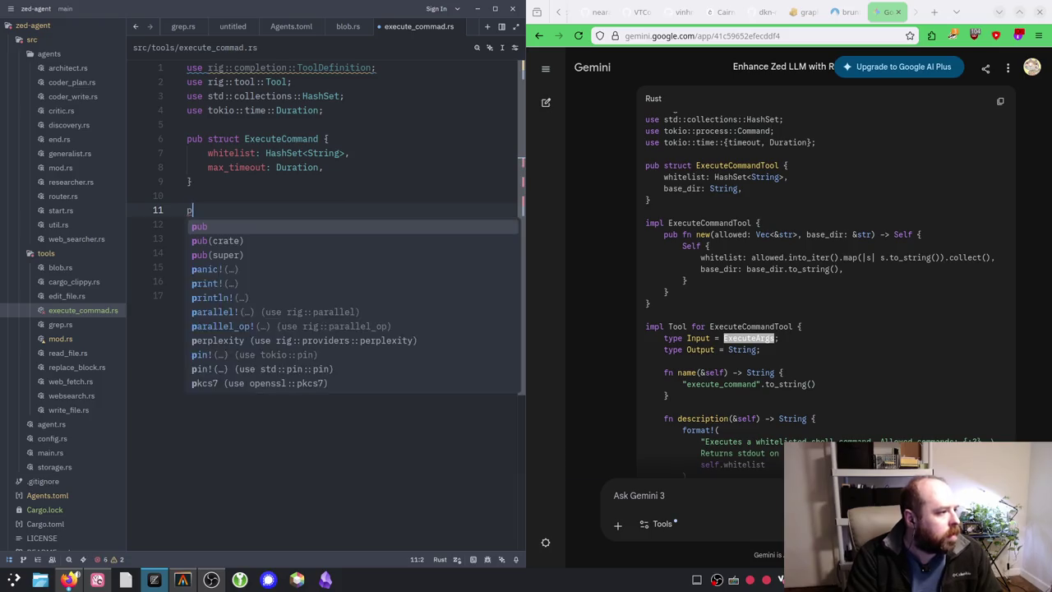
type("ub struct ExecuteA")
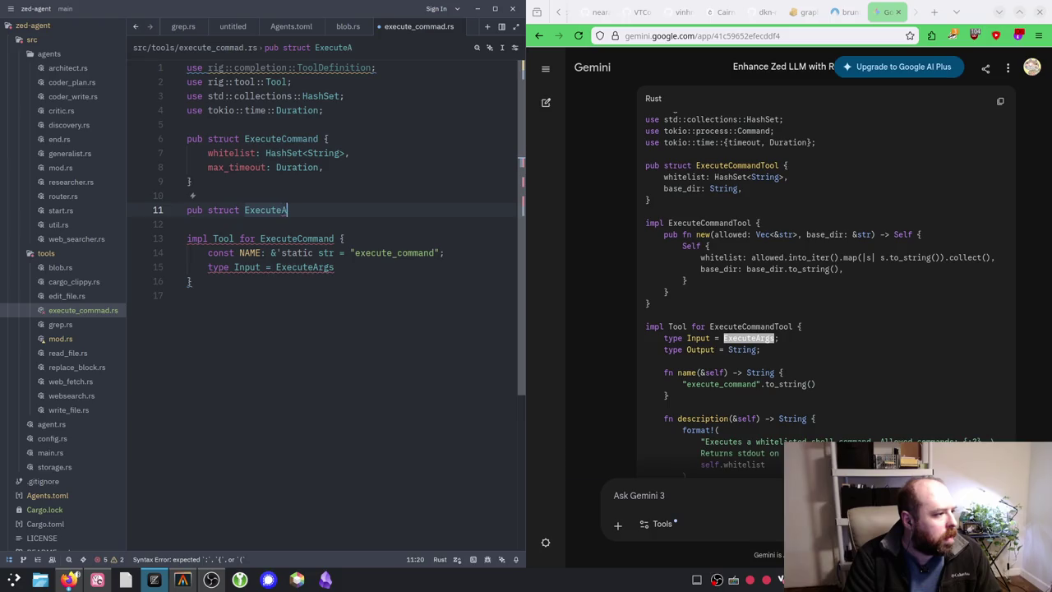
type("CommandArgs")
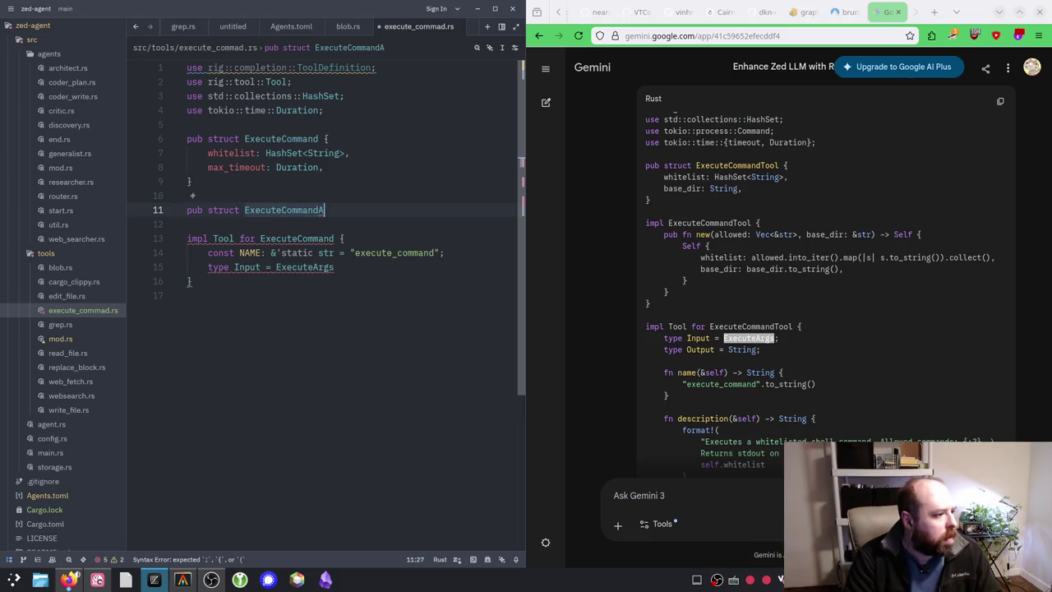
type(";")
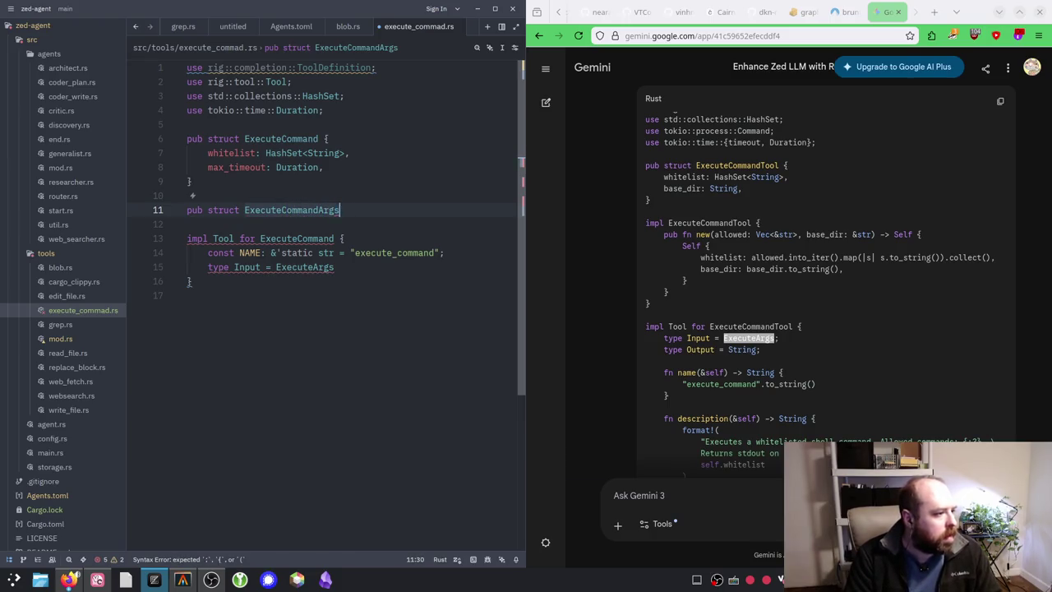
Step: Change the impl's Input to ExecuteCommandArgs and add 'type Output = String;'
left_click(343, 252)
key("Down")
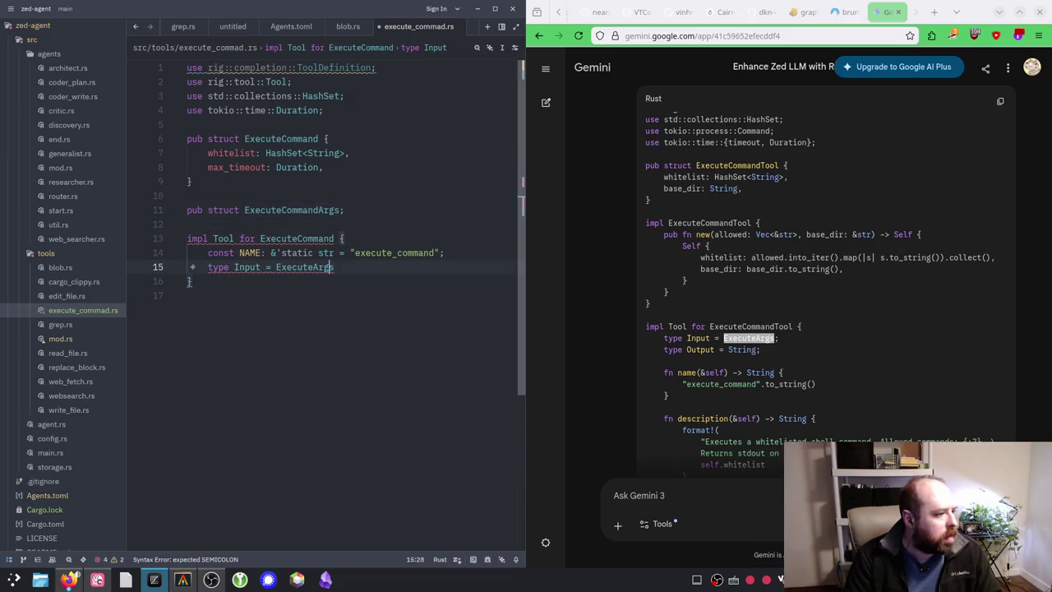
type("Command")
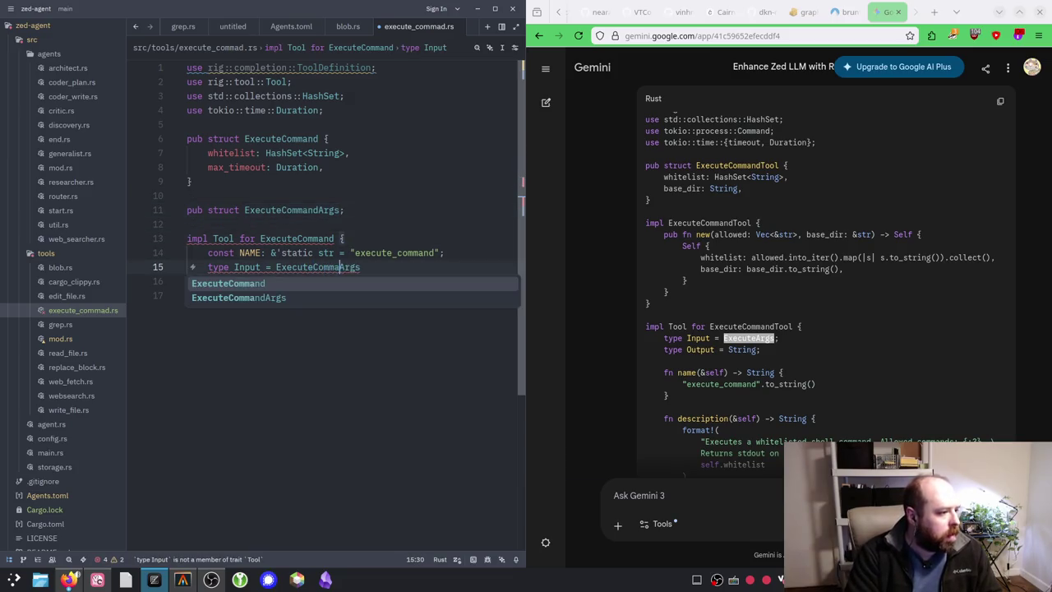
key("End")
key("Return")
type("type O")
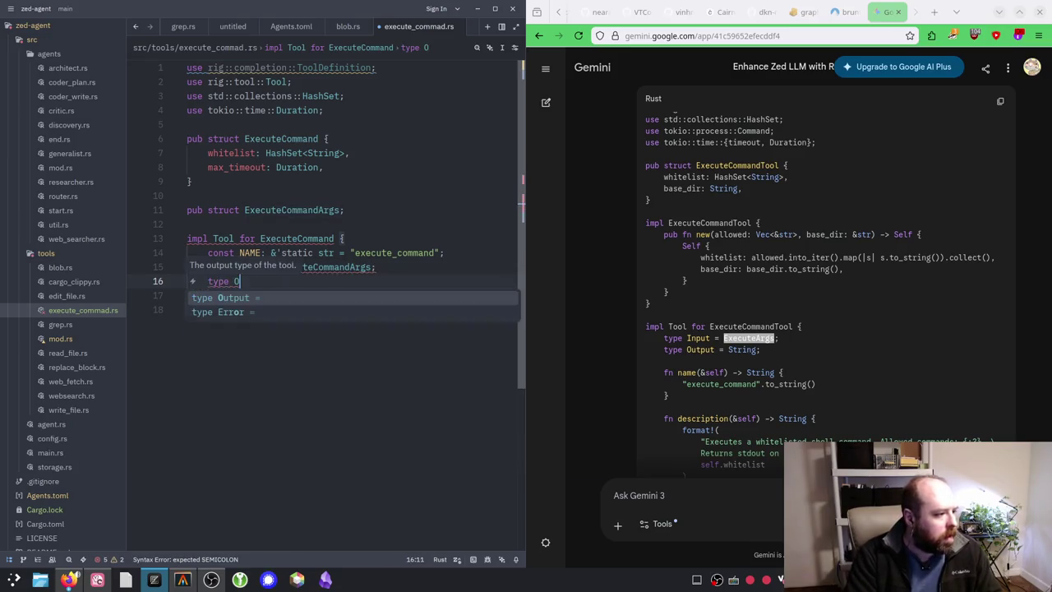
key("Return")
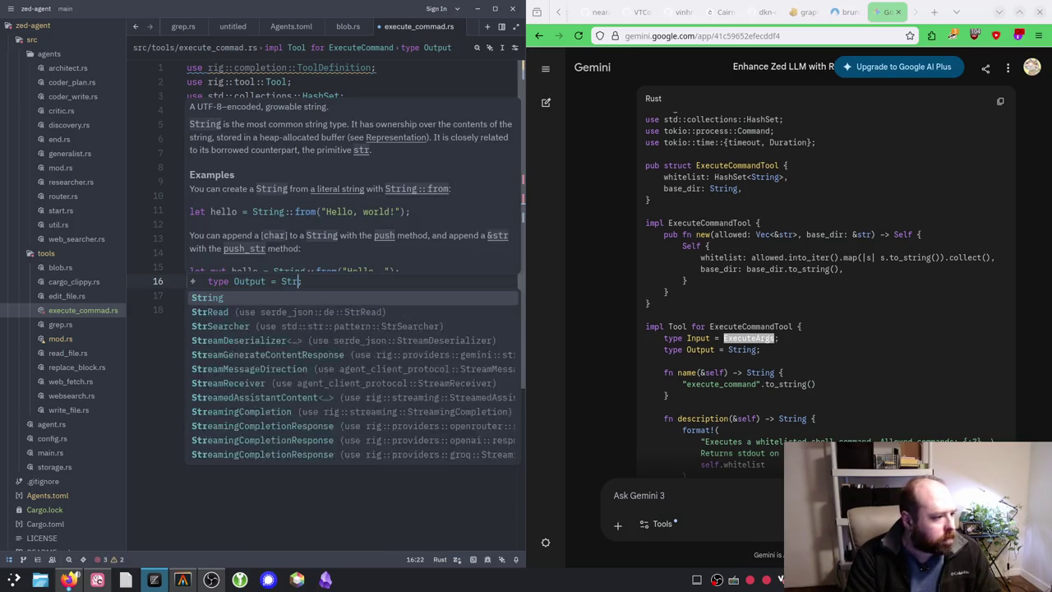
key("Return")
key("End")
key("Return")
key("Delete")
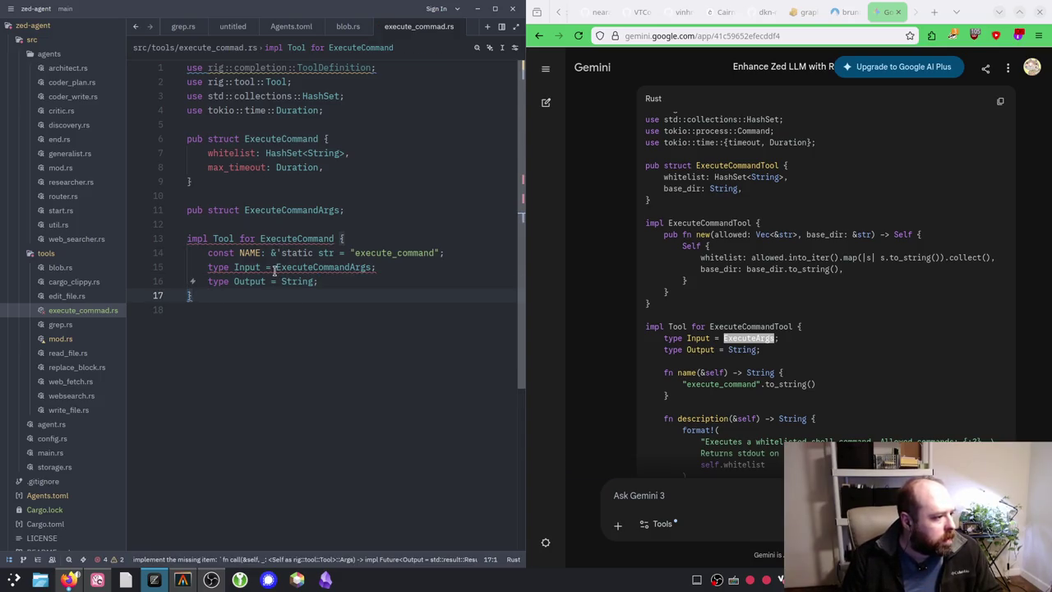
Step: Jump to the rig Tool trait's source definition
mouse_move(275, 270)
left_click(334, 269)
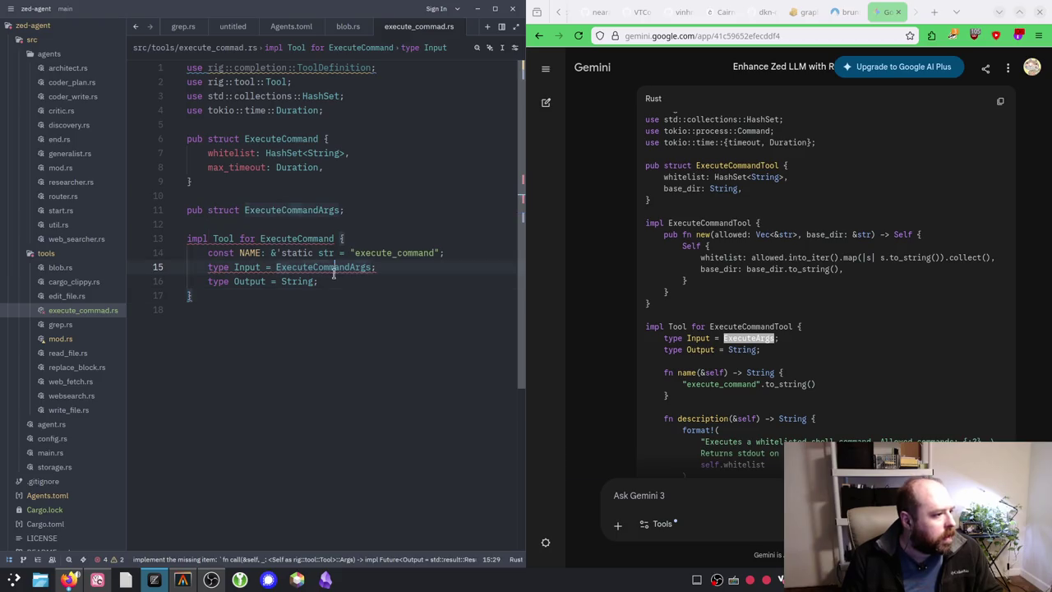
left_click(265, 268)
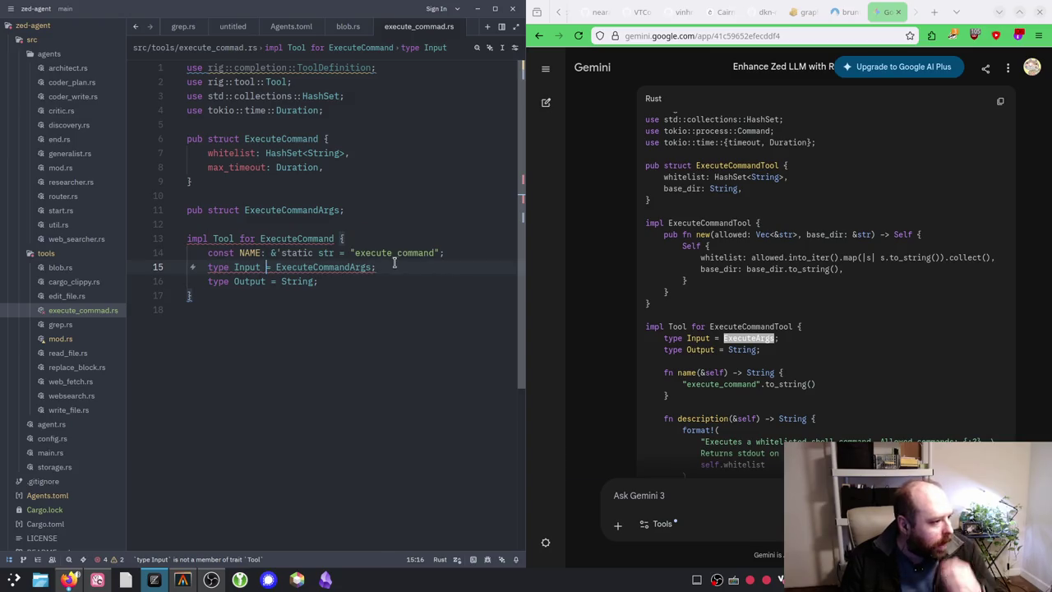
left_click(223, 240, "ctrl")
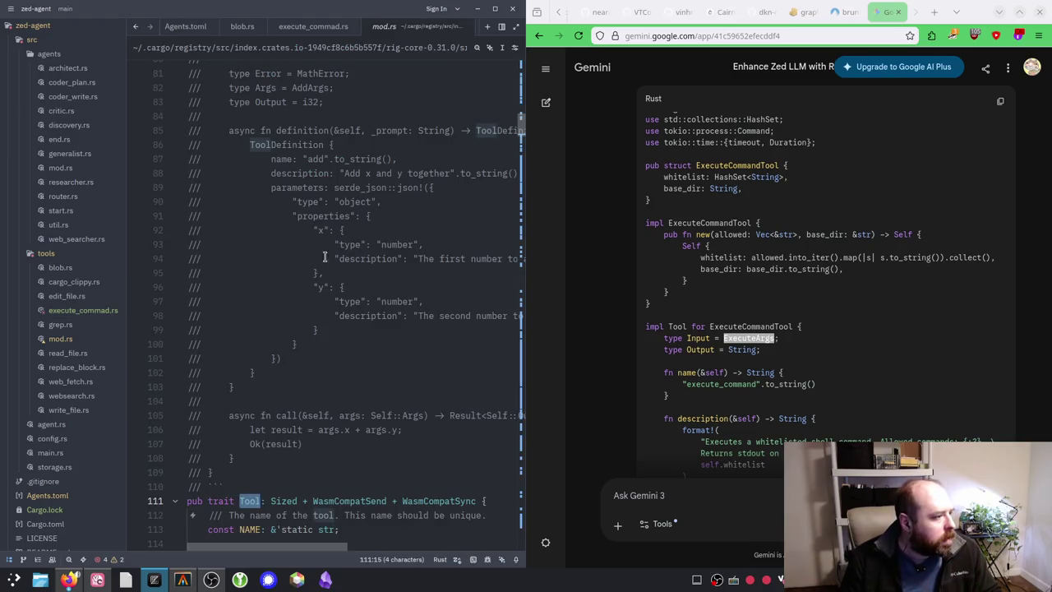
Step: Back in execute_commad.rs, change the Input line to 'type Args = ExecuteCommandArgs;'
scroll(247, 328, "down", 5)
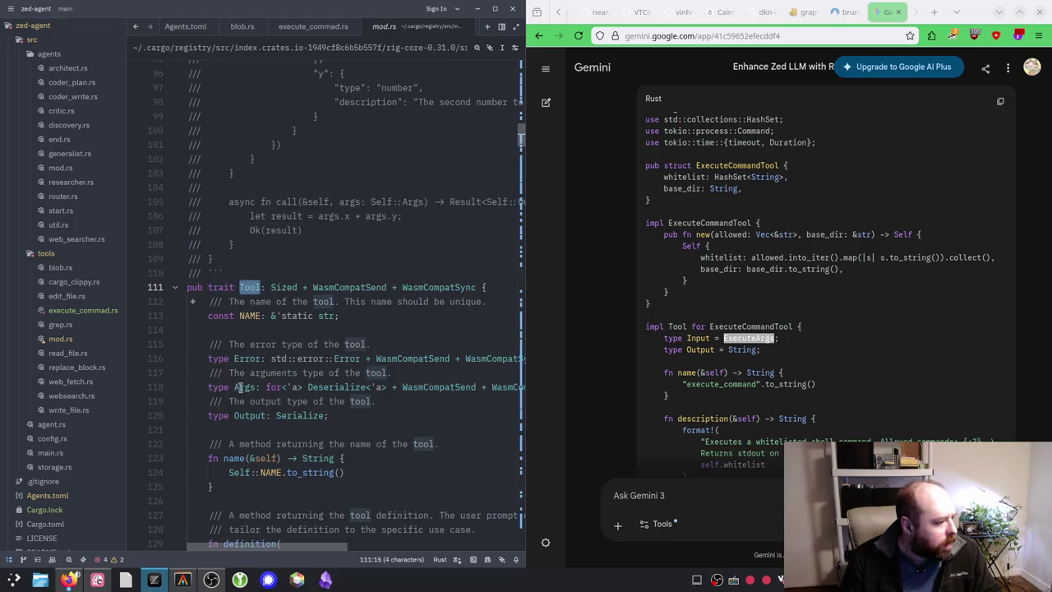
left_click(308, 26)
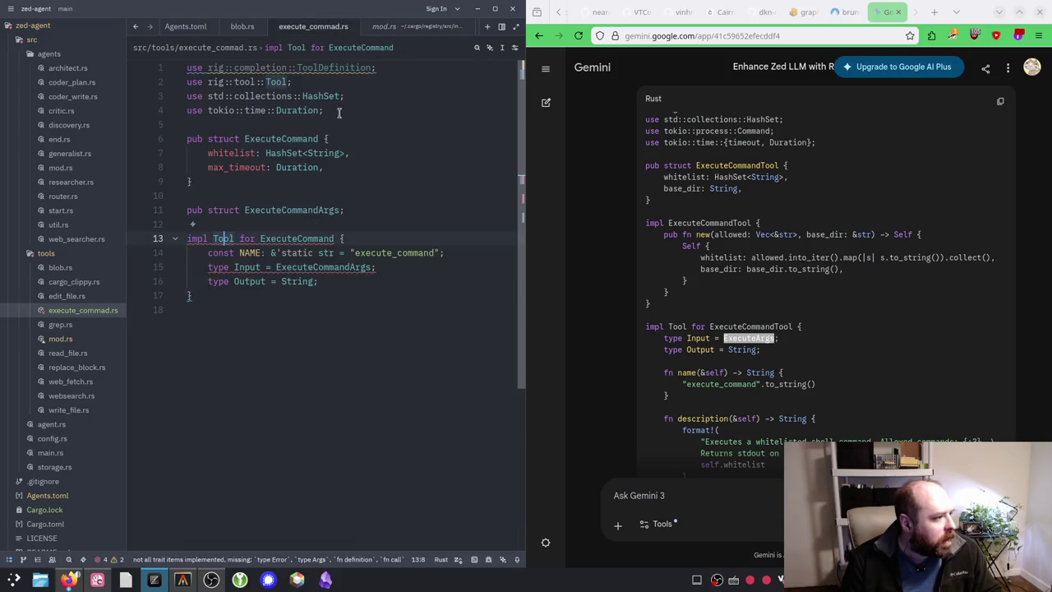
left_click(380, 281)
left_click_drag(236, 267, 386, 268)
type("A")
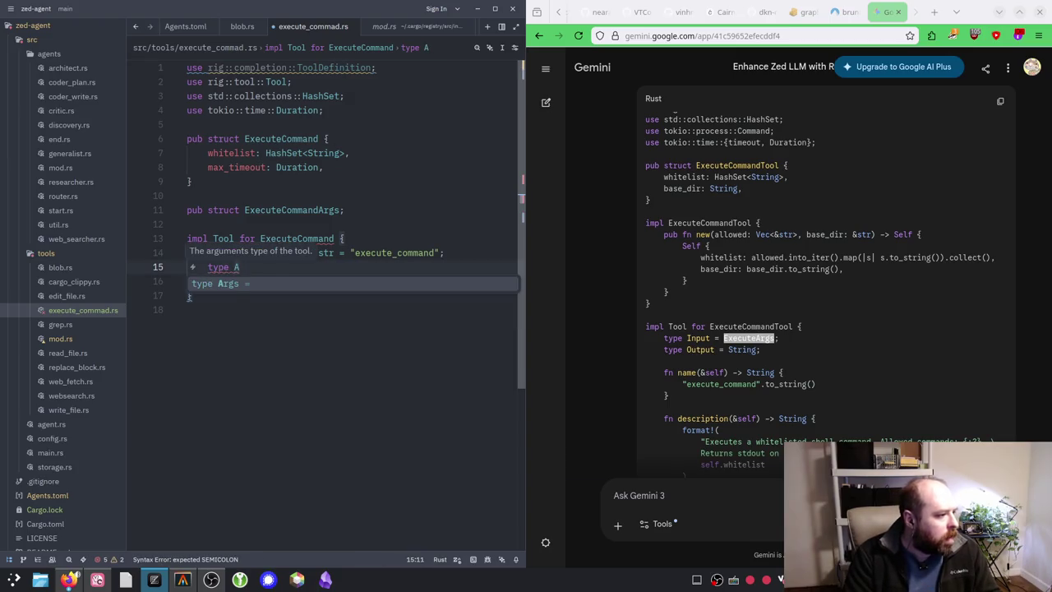
key("Tab")
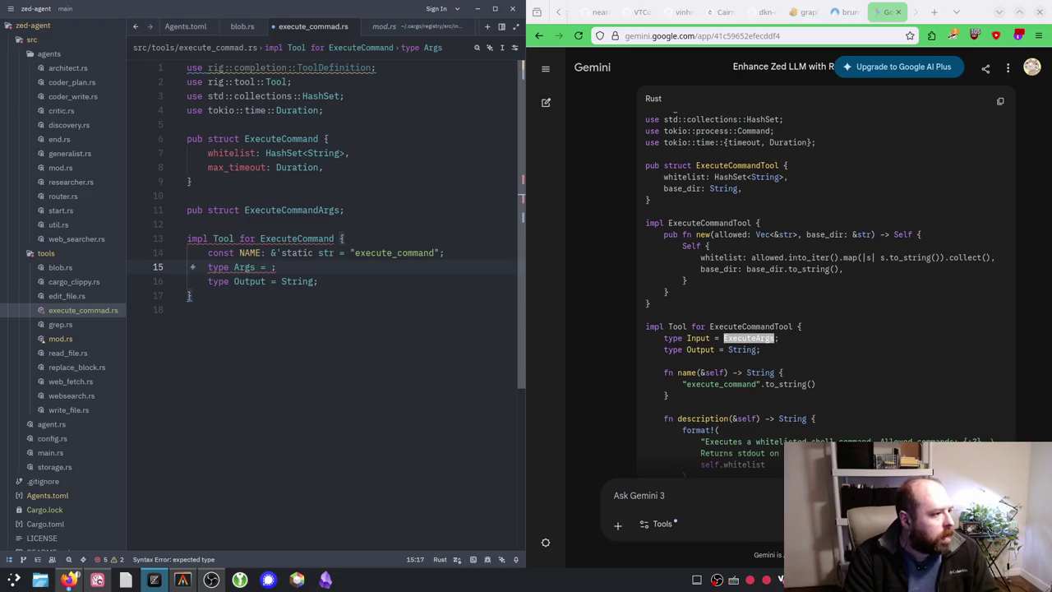
type("Exe")
key("Down")
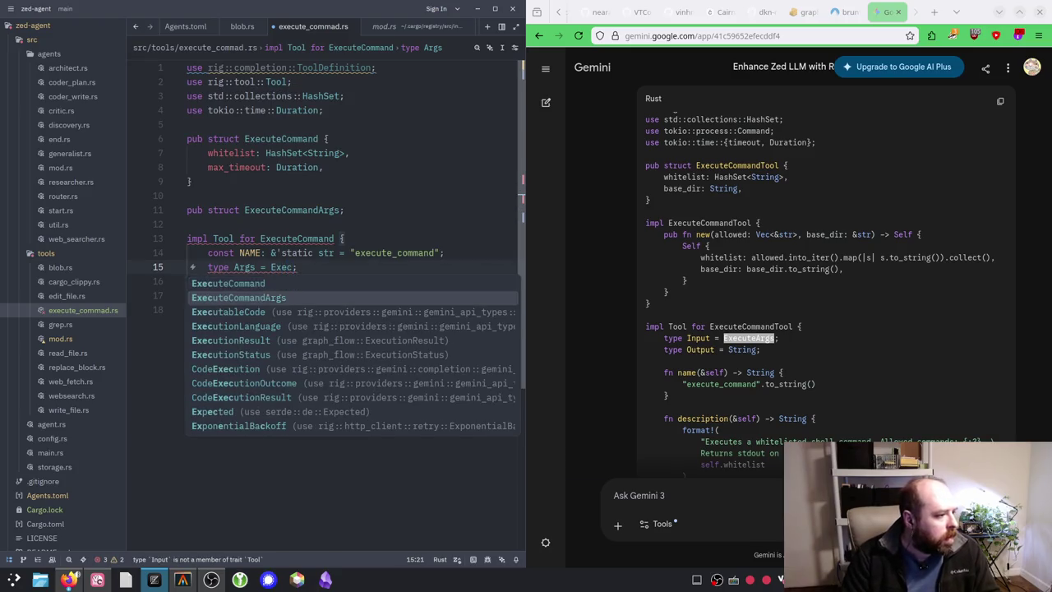
key("Tab")
type(";")
Step: Add a 'type Error' declaration below the Output line via autocomplete
key("Down")
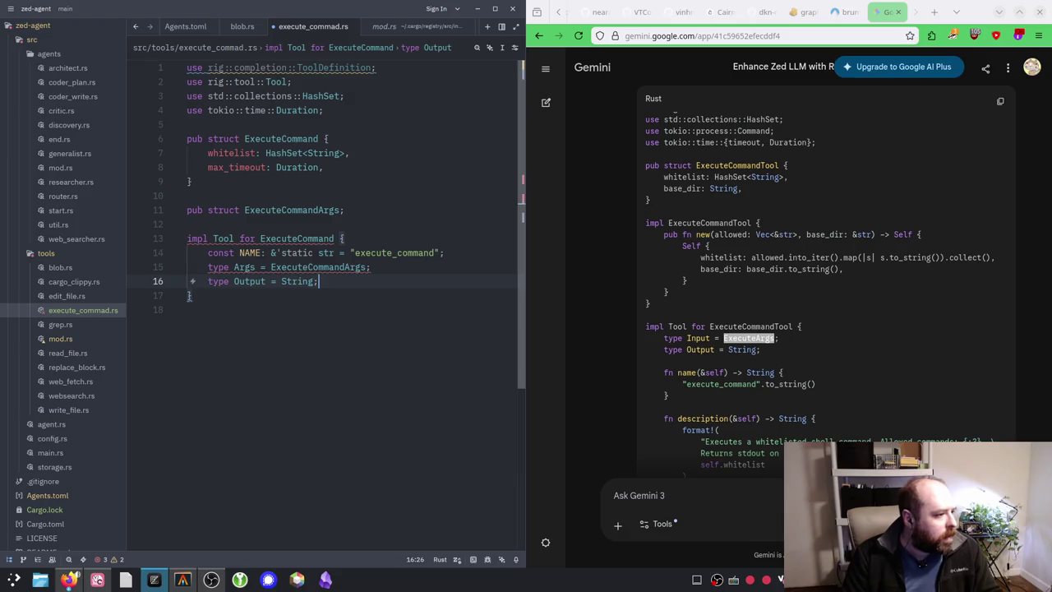
key("Return")
key("Return")
key("Up")
type("type er")
key("BackSpace")
key("BackSpace")
type("Err")
key("Tab")
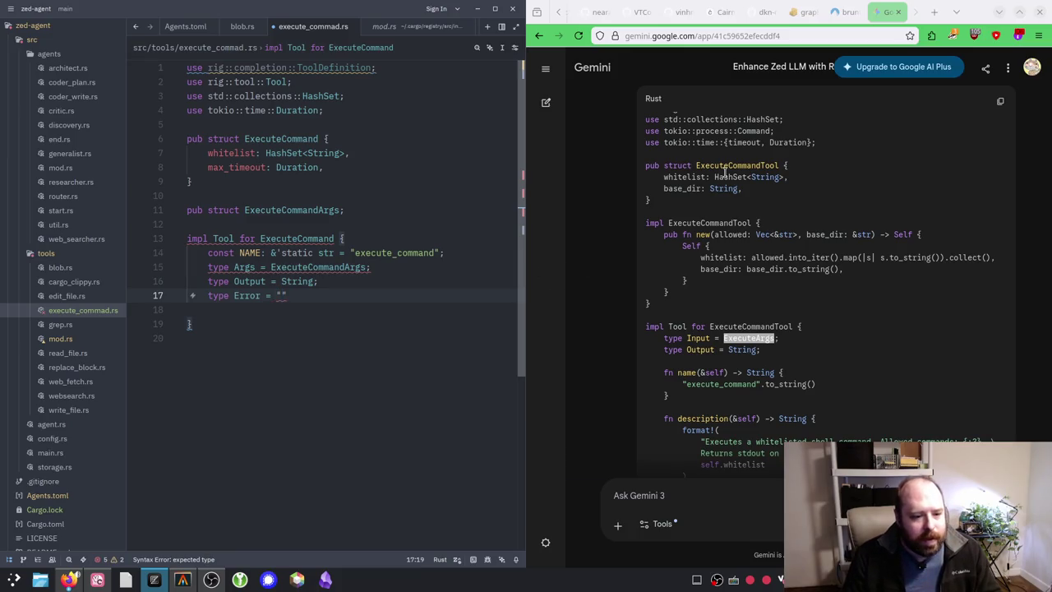
Step: Set the Error type to std::io::Error and remove the extra blank lines in the impl
mouse_move(729, 159)
left_mouse_down()
mouse_move(788, 197)
mouse_move(827, 265)
mouse_move(831, 337)
left_mouse_up()
scroll(831, 336, "up", 4)
left_click(830, 328)
scroll(828, 324, "down", 4)
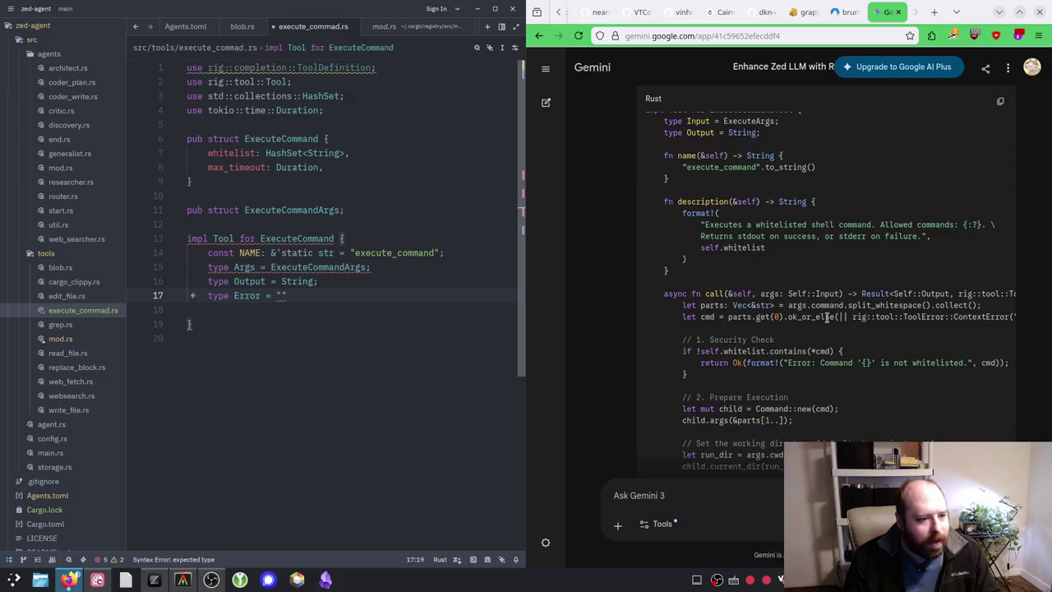
left_click(317, 305)
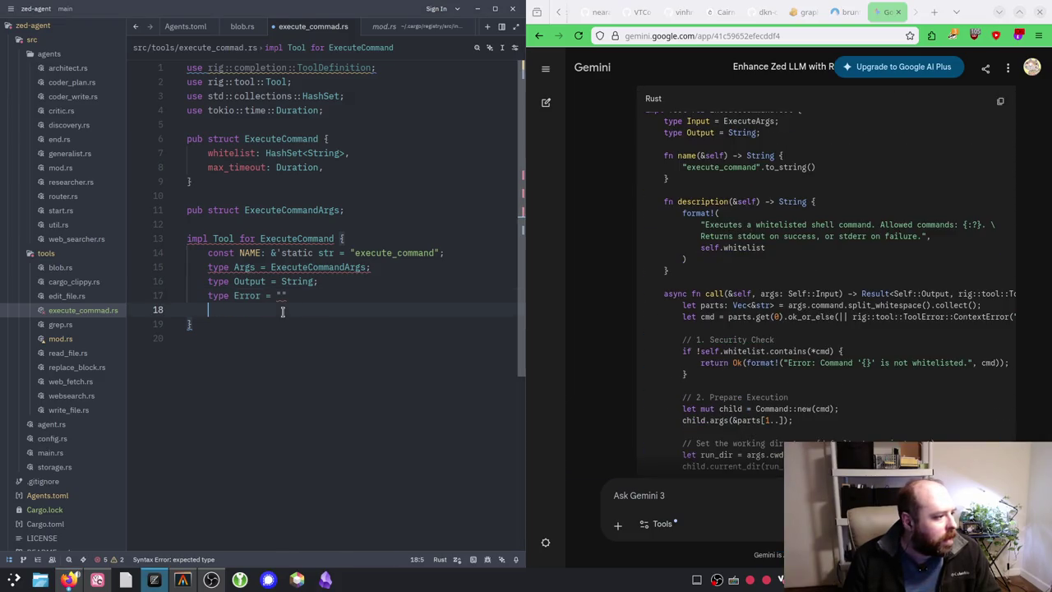
key("Return")
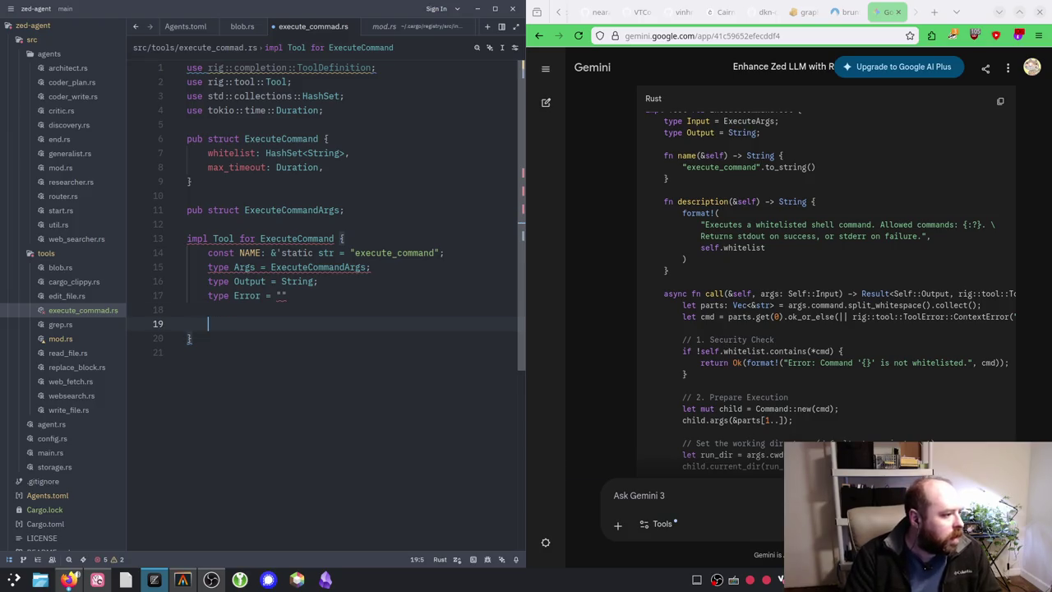
key("Up")
key("Up")
key("BackSpace")
key("BackSpace")
type("std::")
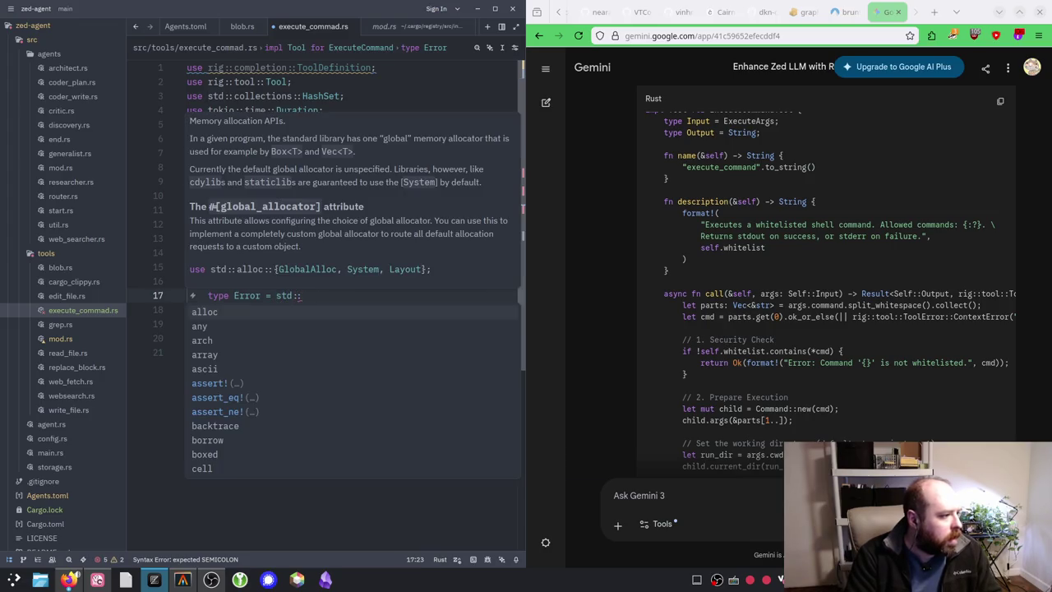
type("io::Er")
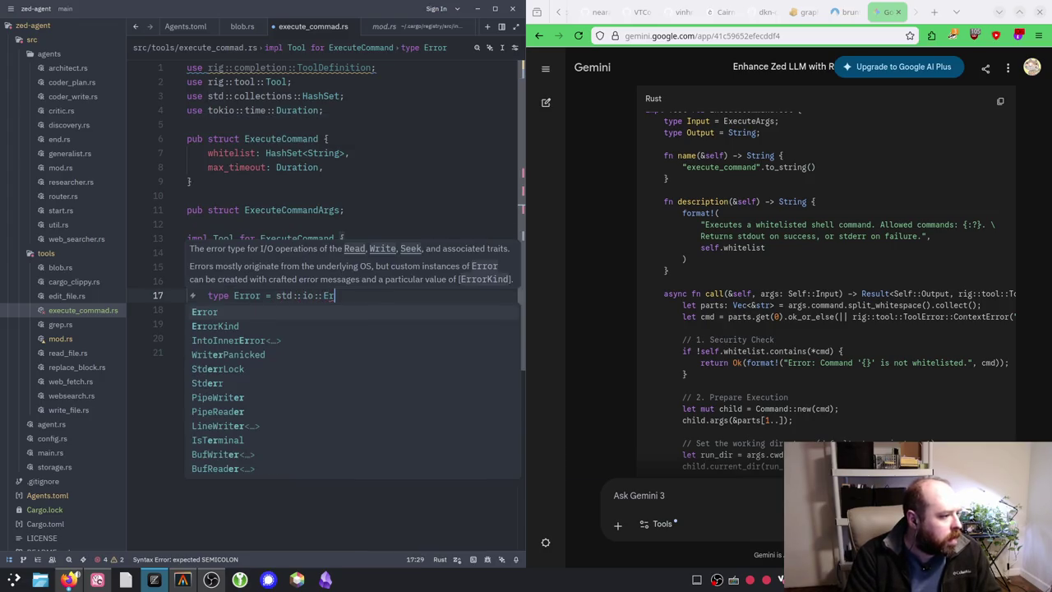
type("ror;")
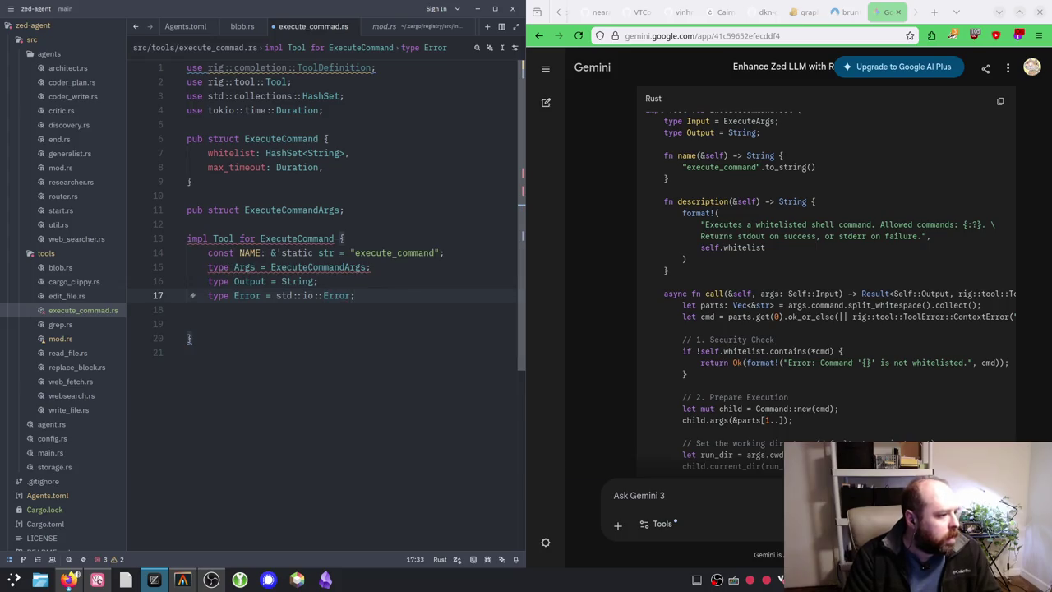
key("Delete")
key("Delete")
key("Up")
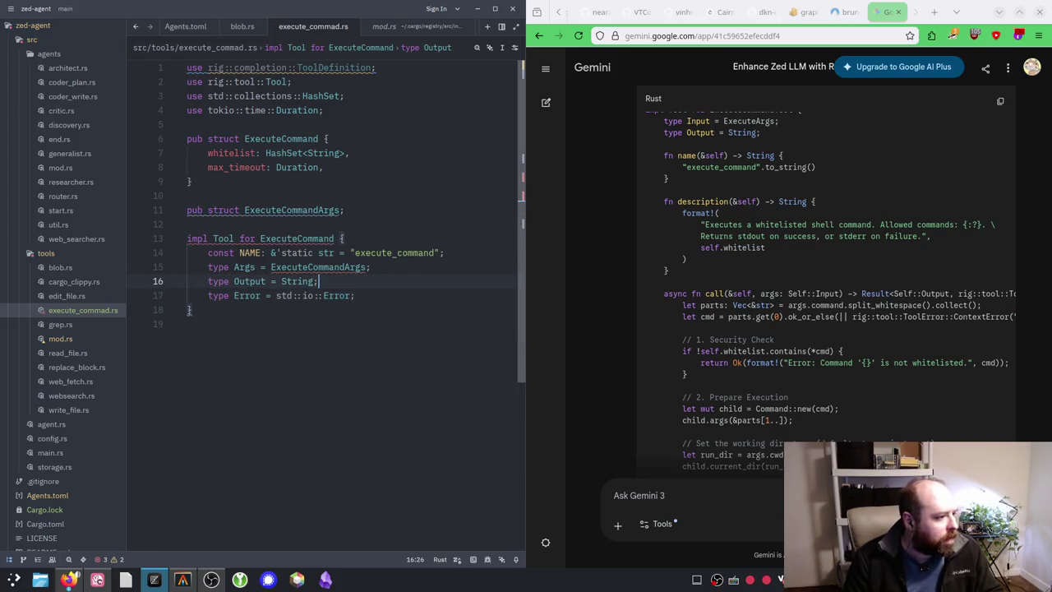
key("Up")
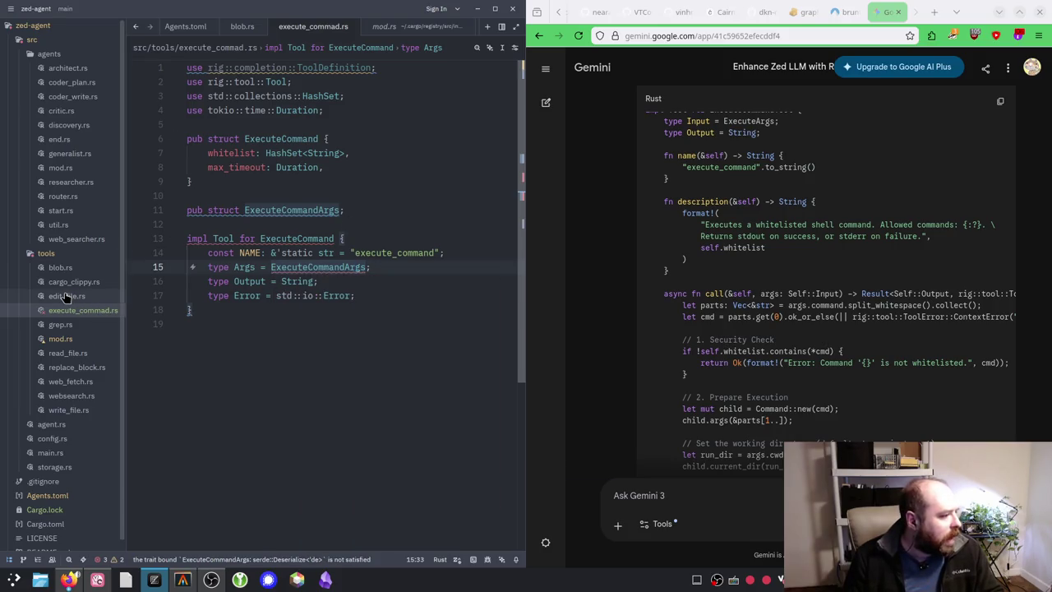
Step: After checking edit_file.rs, give ExecuteCommandArgs a braced struct body
left_click(67, 296)
scroll(306, 280, "down", 3)
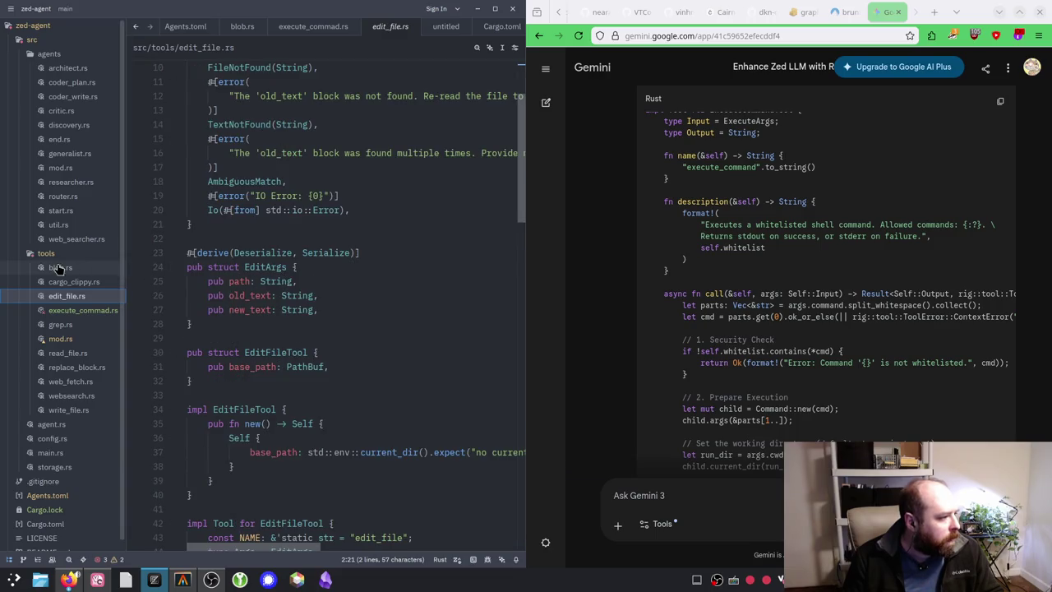
left_click(67, 310)
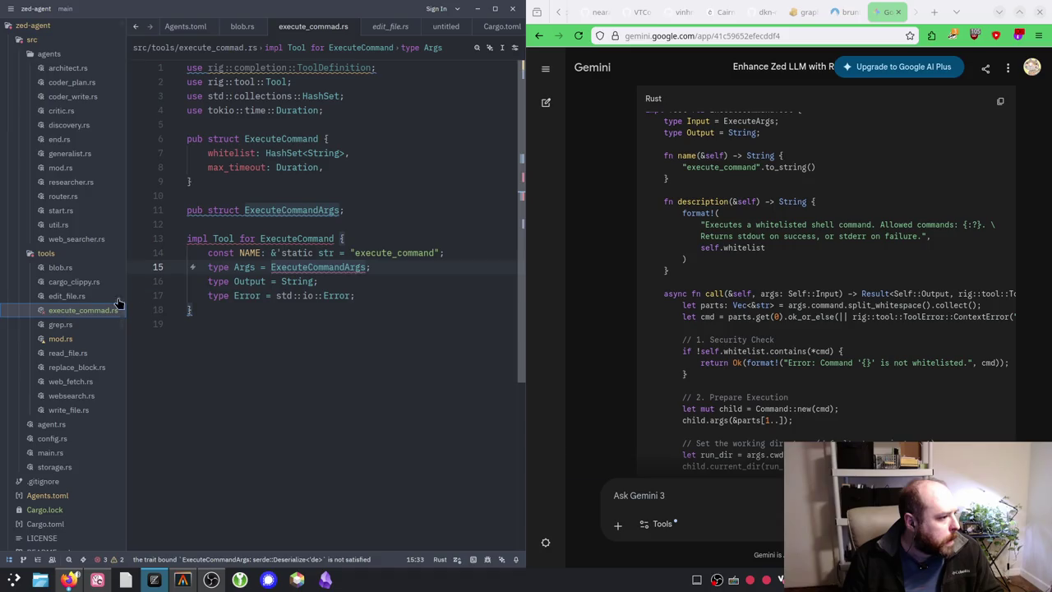
left_click(339, 210)
type("{")
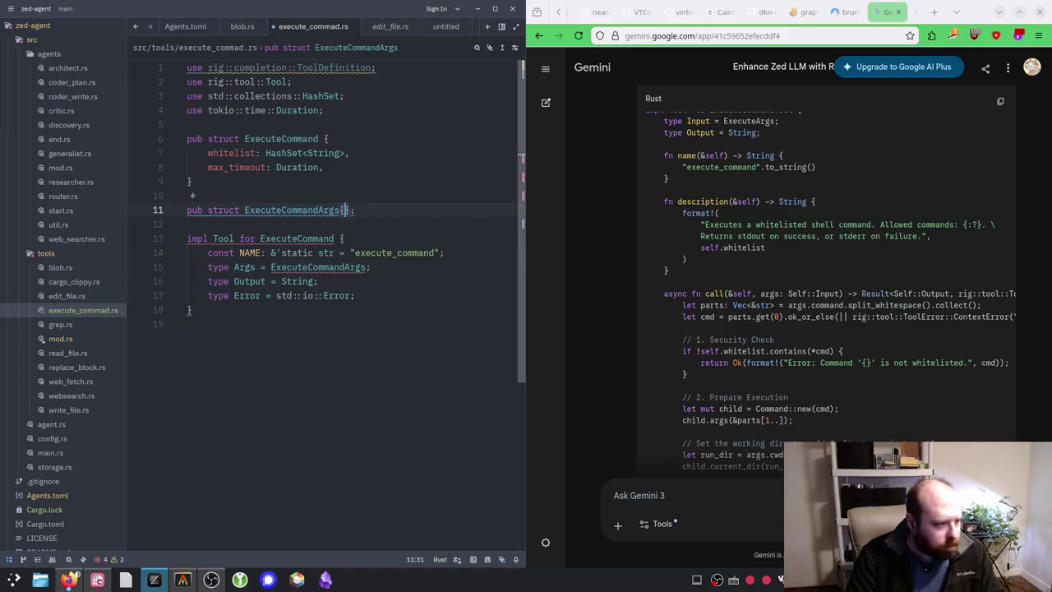
key("Return")
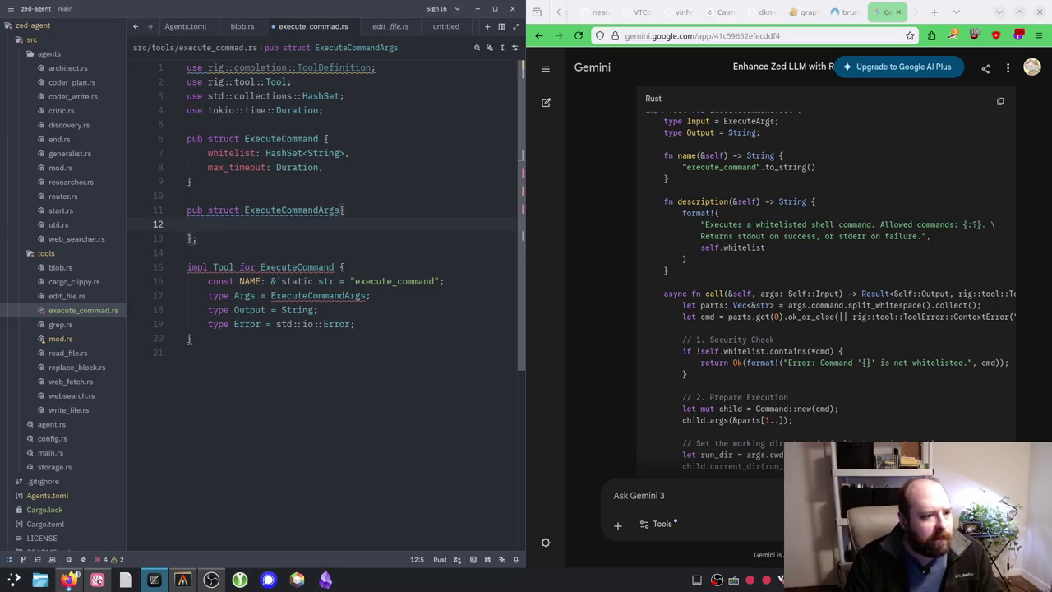
scroll(902, 302, "up", 4)
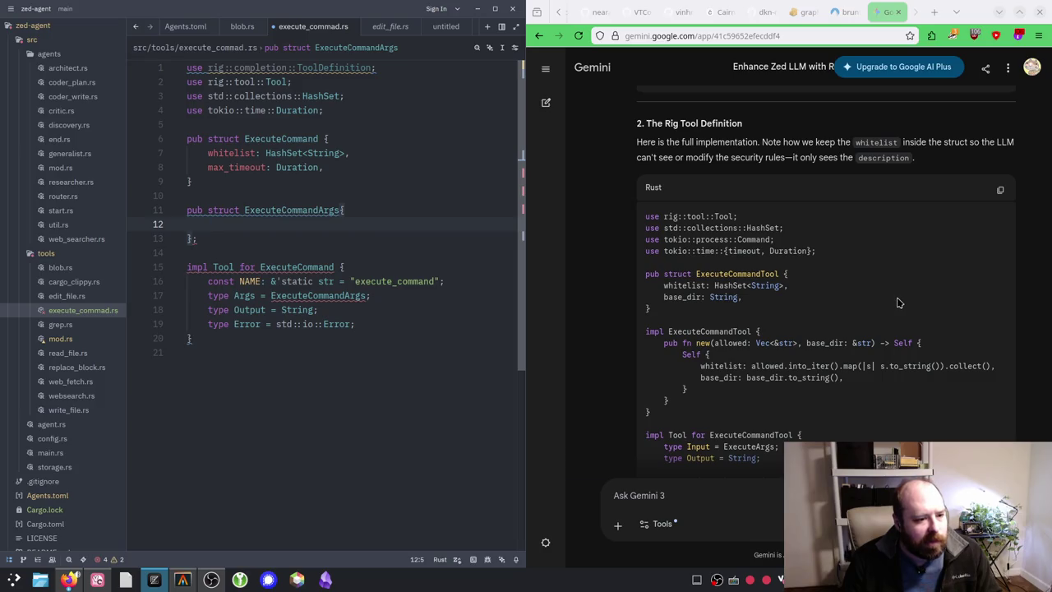
scroll(899, 303, "down", 5)
scroll(897, 303, "down", 3)
scroll(898, 303, "up", 1)
Step: Below the Error line, insert a 'pub fn definition' method stub via autocomplete
left_click(343, 343)
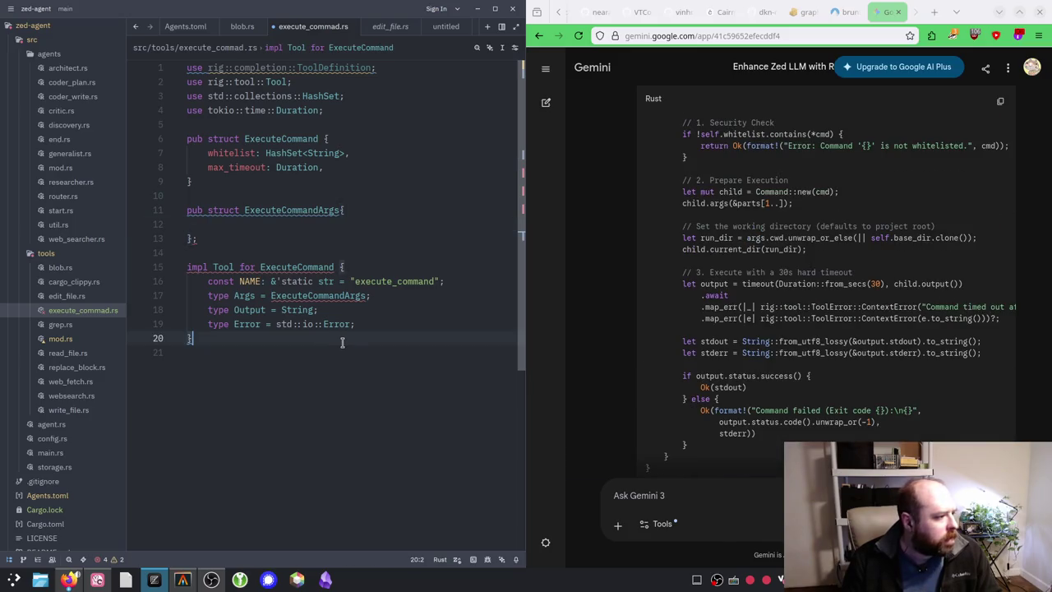
key("Up")
key("End")
type("\\")
key("Return")
key("Return")
key("Up")
key("Up")
key("End")
key("BackSpace")
key("Down")
key("Return")
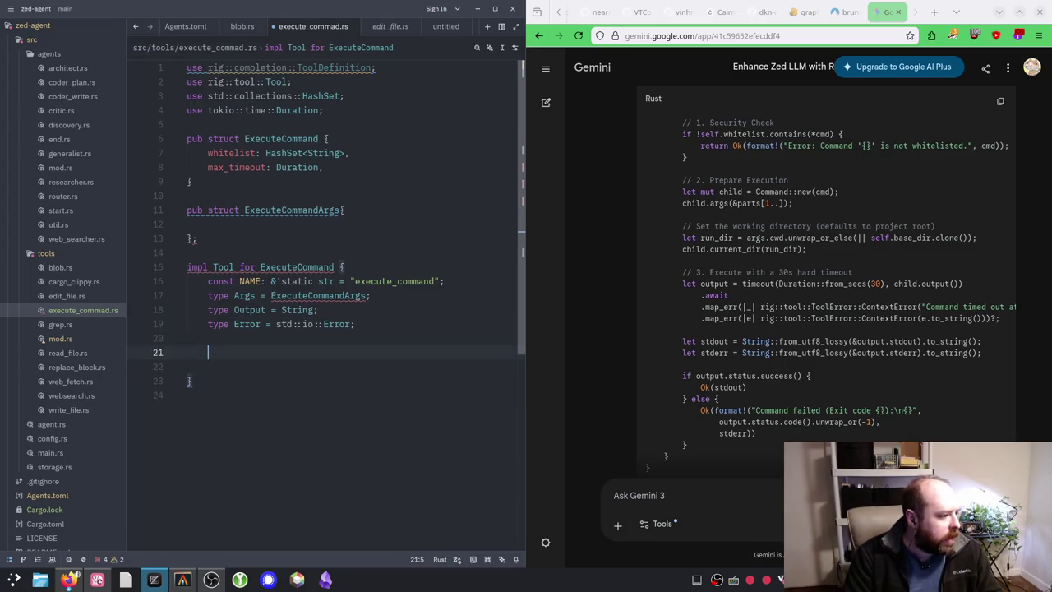
type("pub fn")
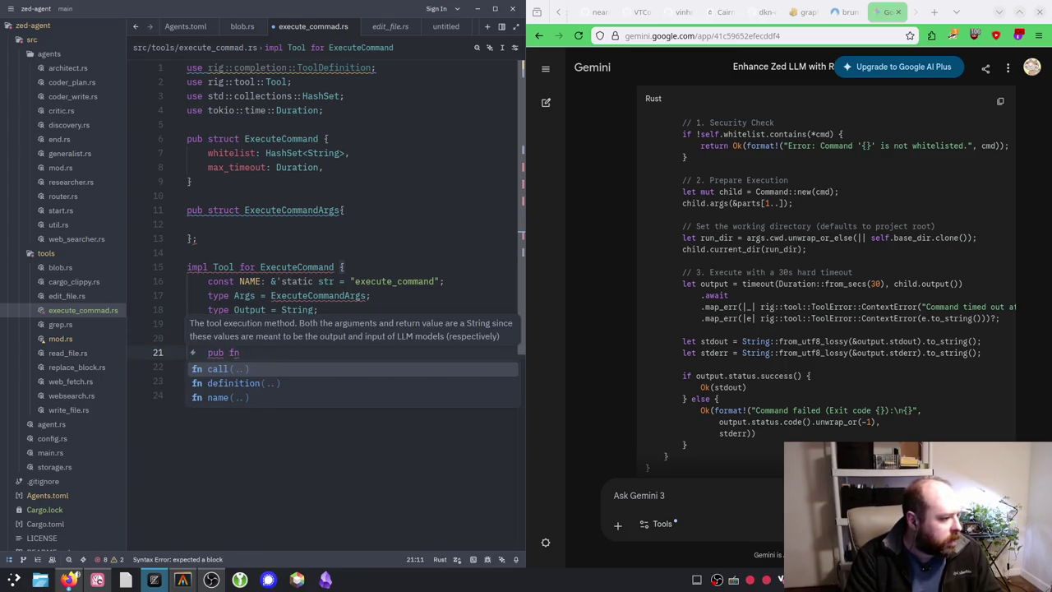
type(" def")
key("Tab")
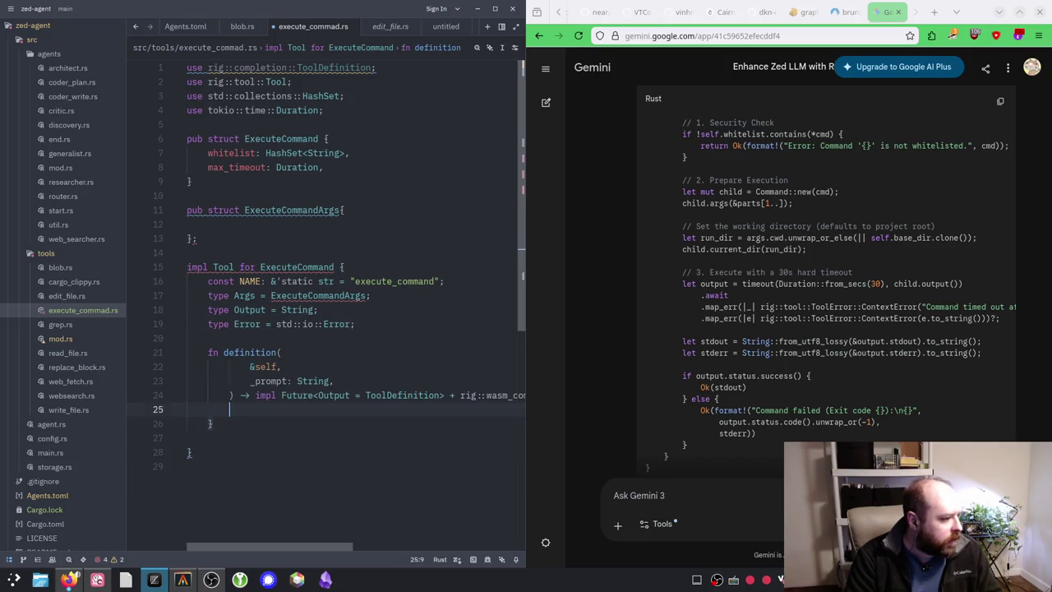
Step: Add an empty 'fn call() {' method stub after the definition method
key("Down")
key("Return")
key("Return")
type("f")
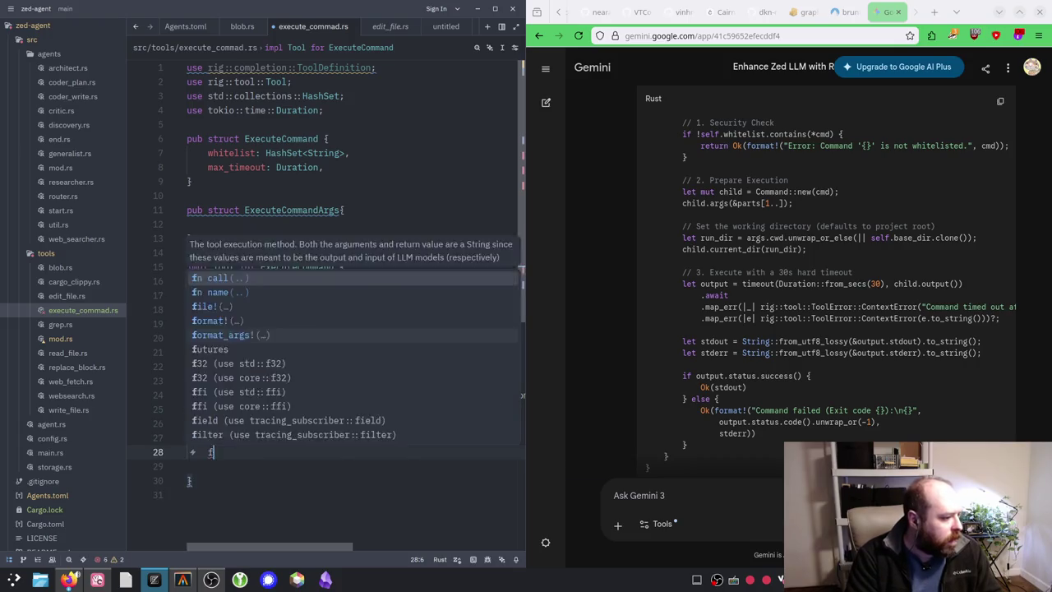
type("n call")
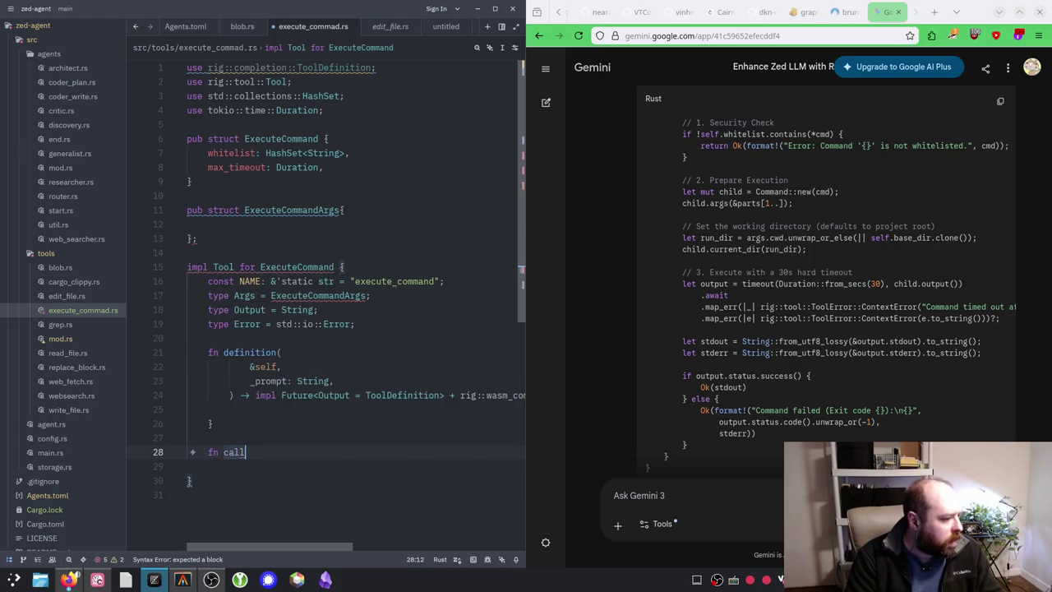
type("()")
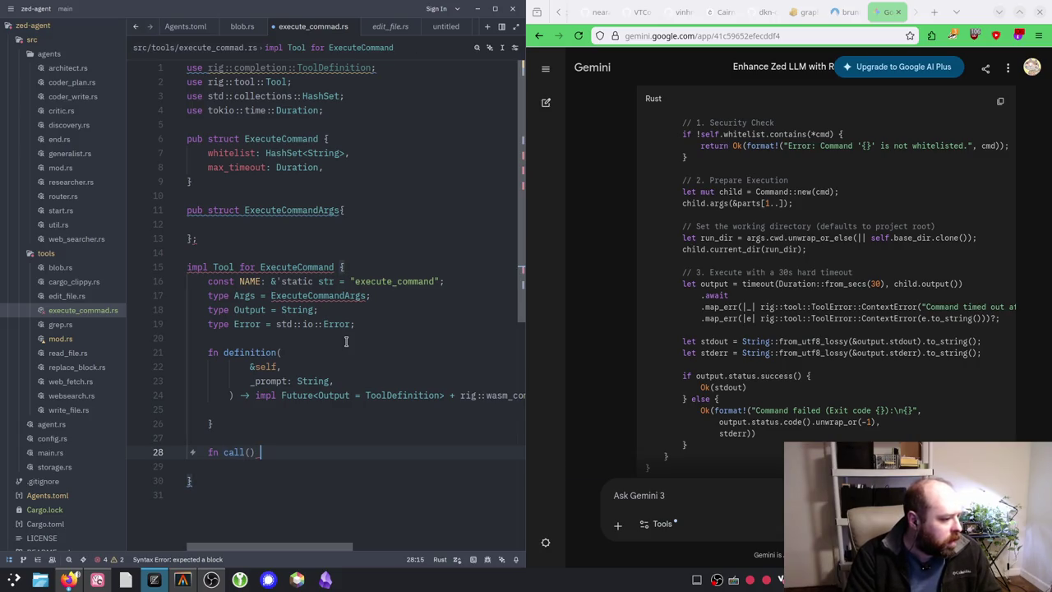
type(" {")
key("Return")
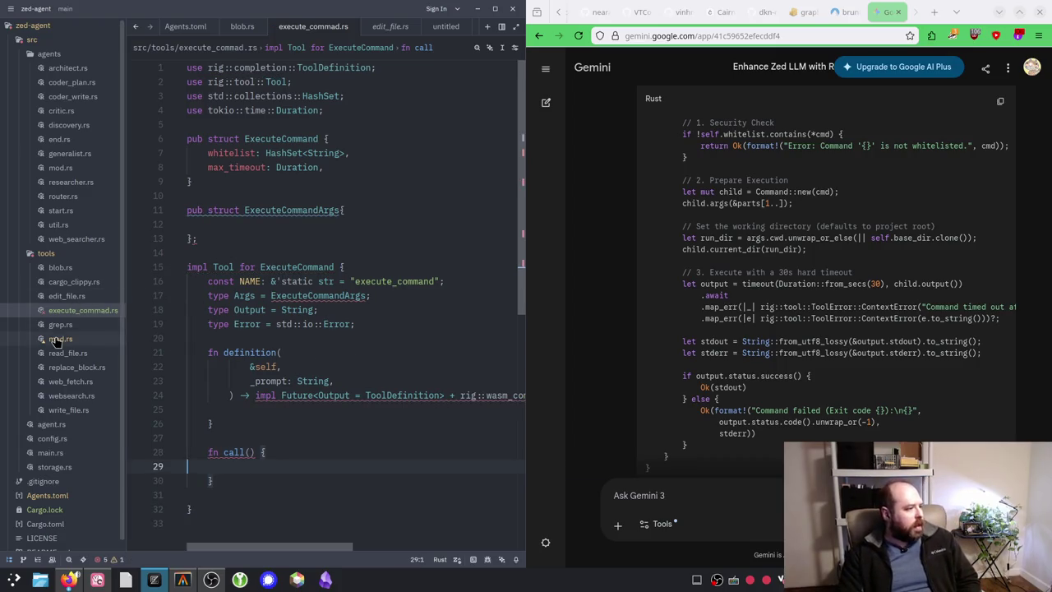
left_click(63, 298)
Step: Copy edit_file.rs's async definition block and paste it over execute_commad.rs's definition stub
scroll(271, 386, "down", 5)
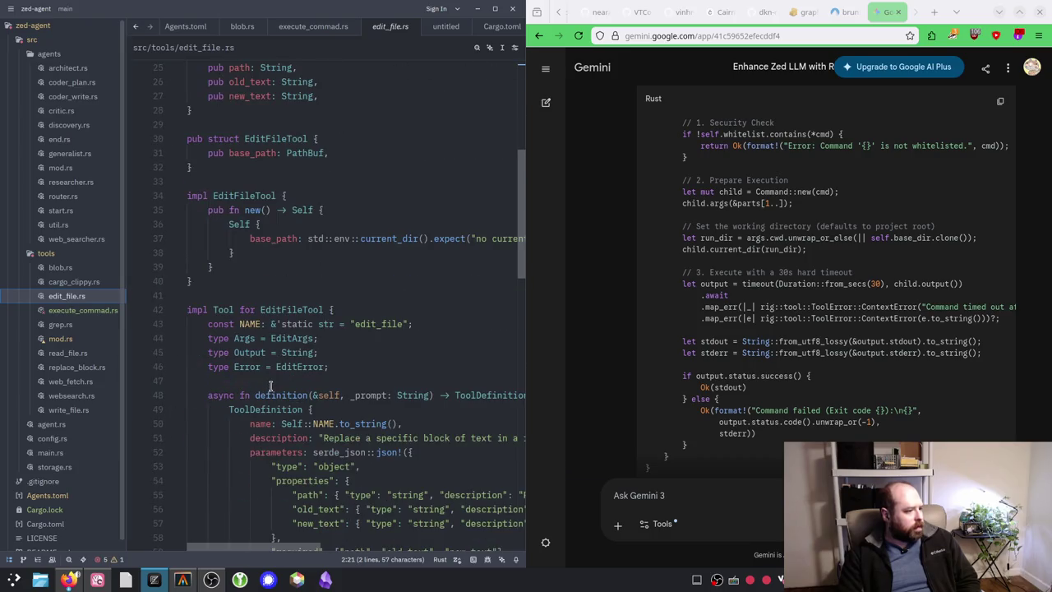
scroll(270, 386, "down", 1)
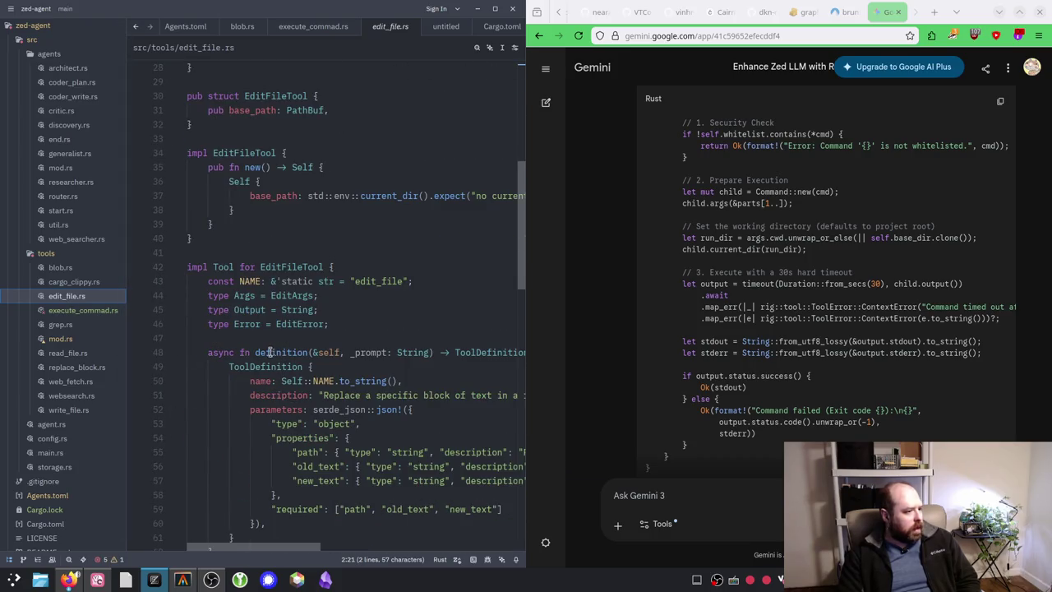
mouse_move(211, 351)
left_mouse_down()
mouse_move(247, 367)
mouse_move(271, 509)
left_mouse_up()
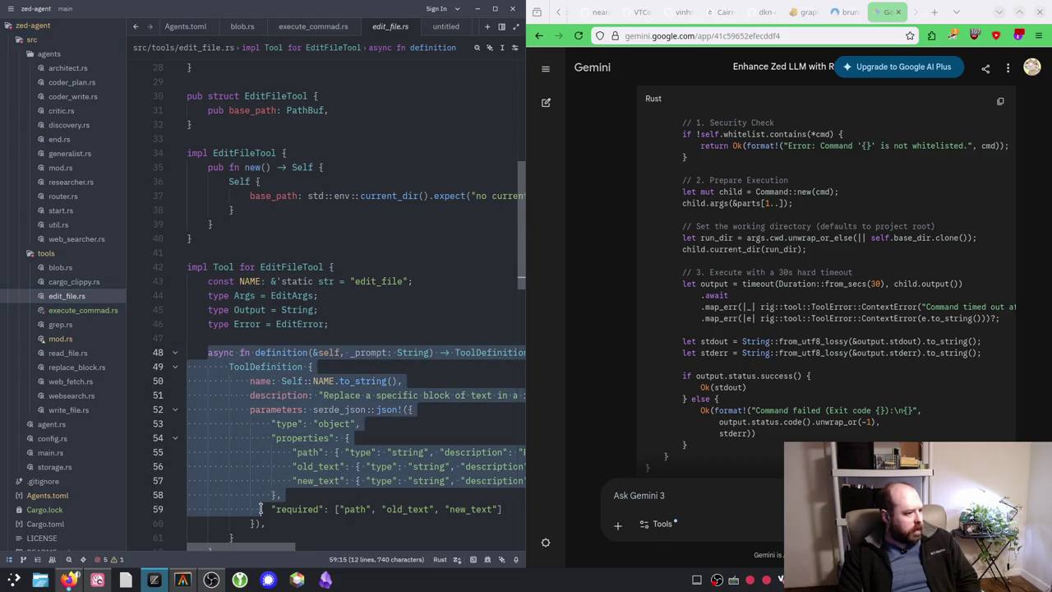
scroll(259, 474, "down", 2)
left_click_drag(238, 466, 161, 268)
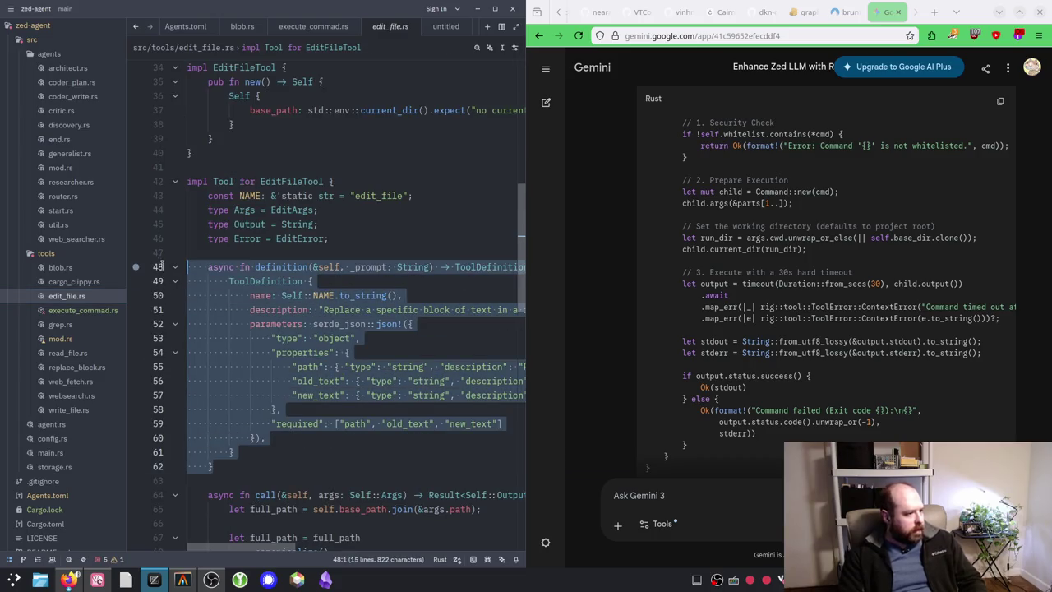
left_click(105, 310)
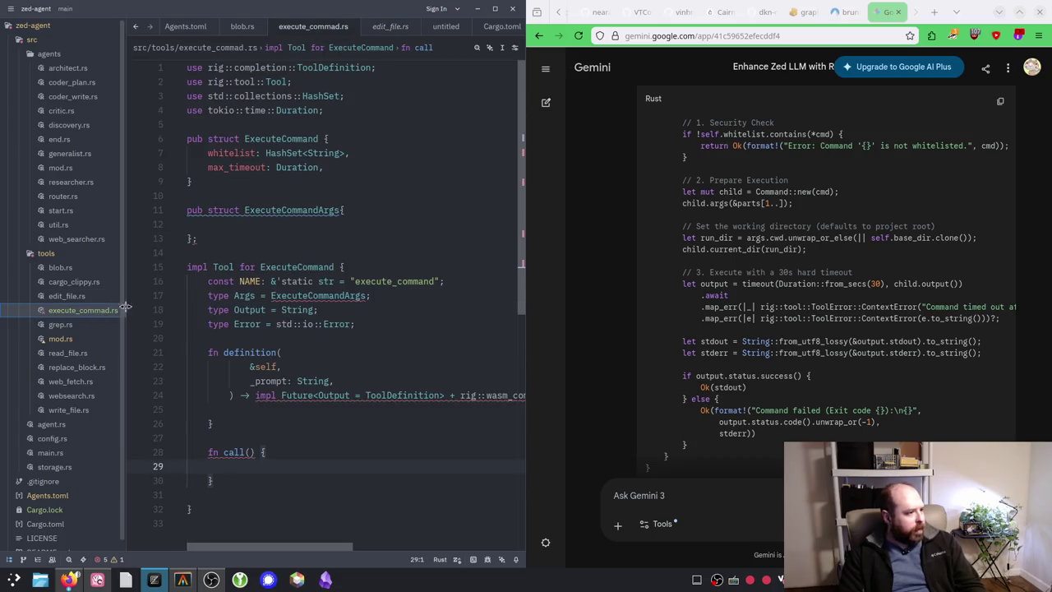
left_click(230, 410)
left_click_drag(229, 423, 188, 351)
key("ctrl+v")
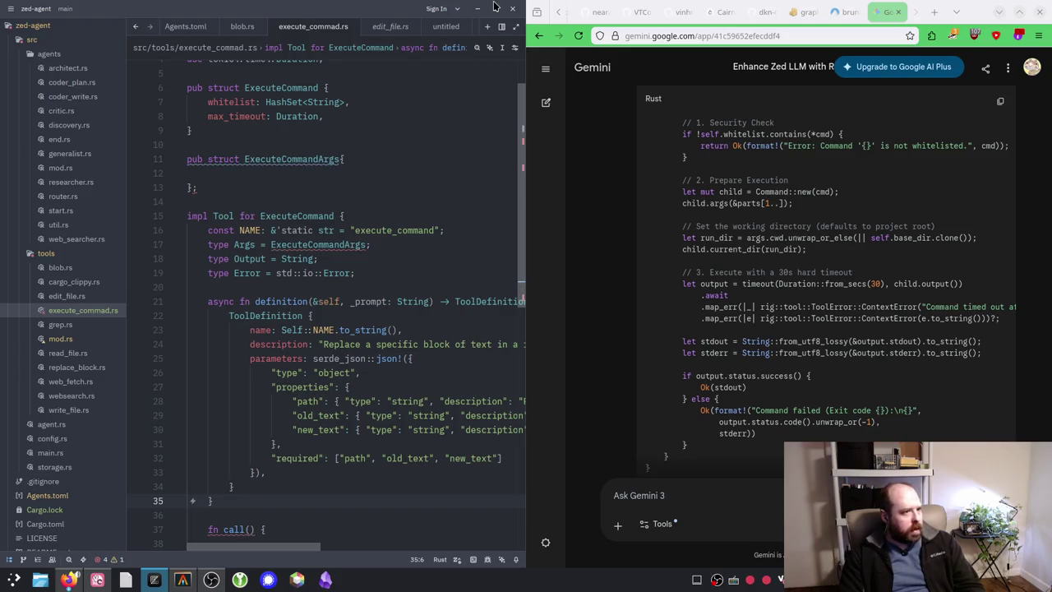
left_click(496, 8)
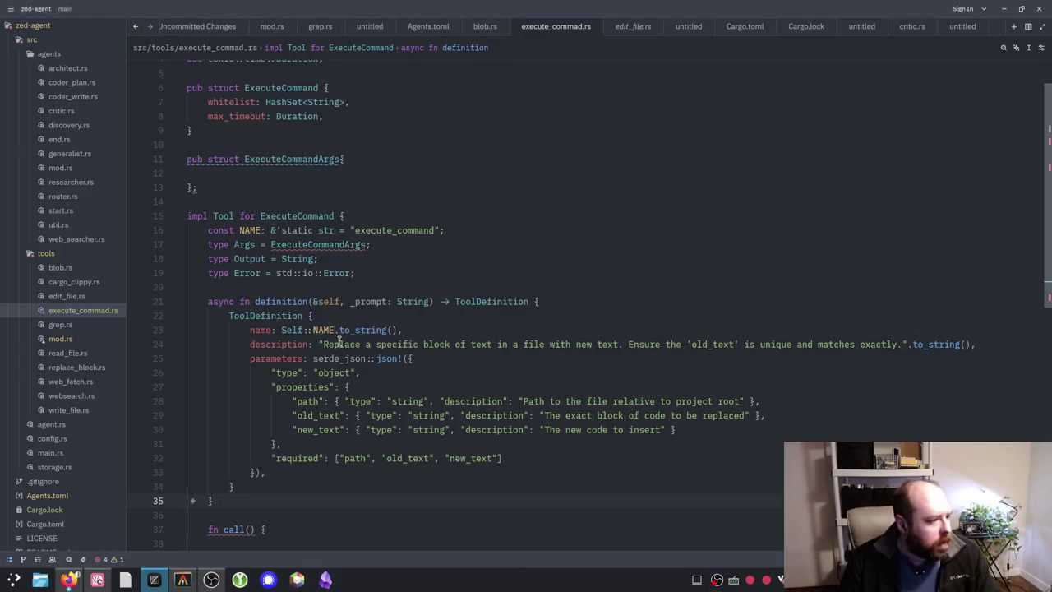
Step: Replace the copied edit_file description on line 24 with 'Run a cli command'
left_click_drag(322, 345, 897, 344)
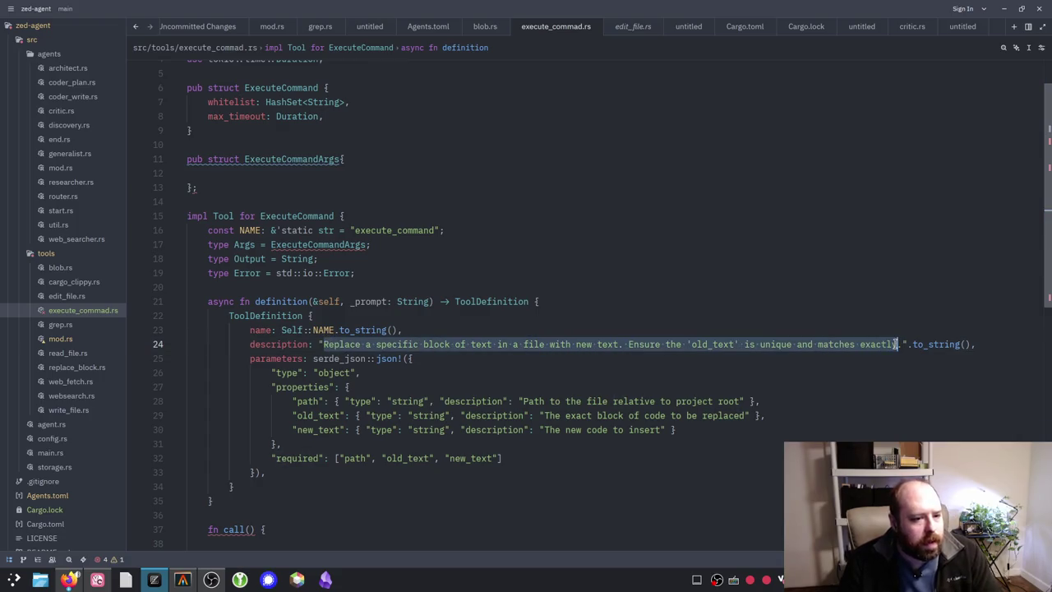
key("BackSpace")
key("BackSpace")
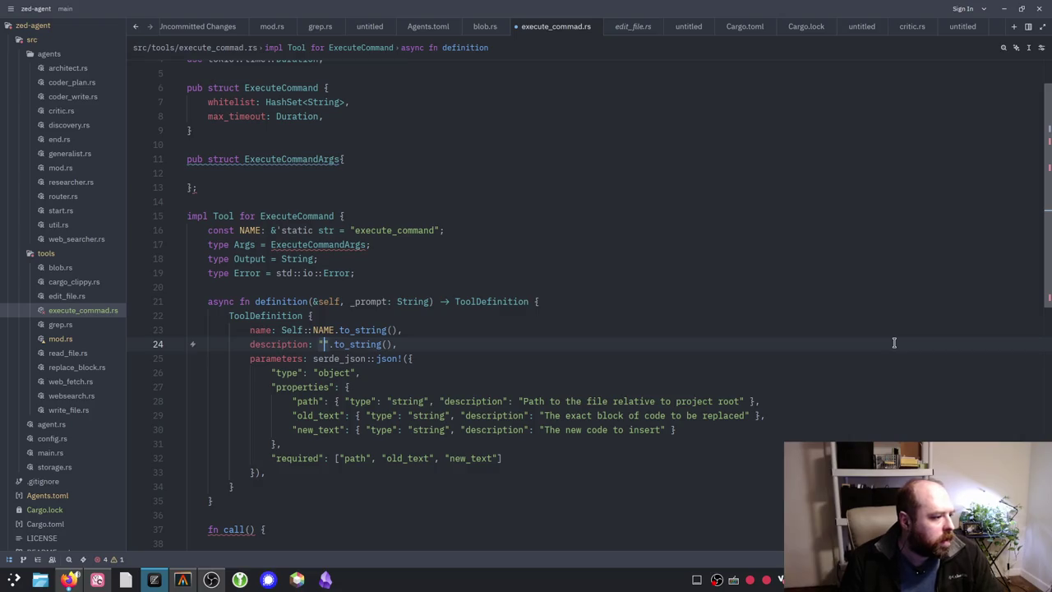
type("E")
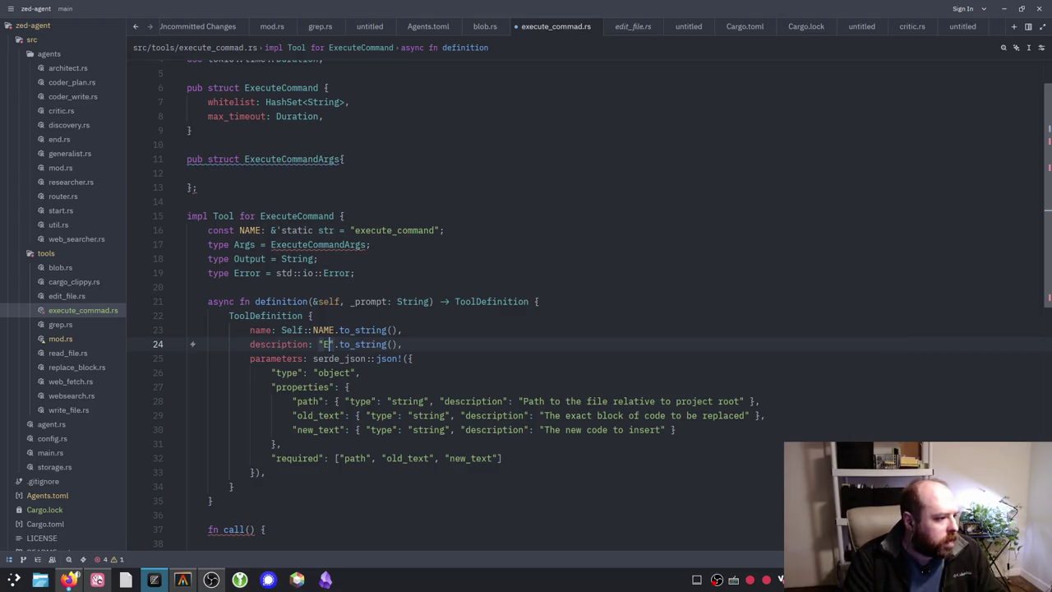
key("BackSpace")
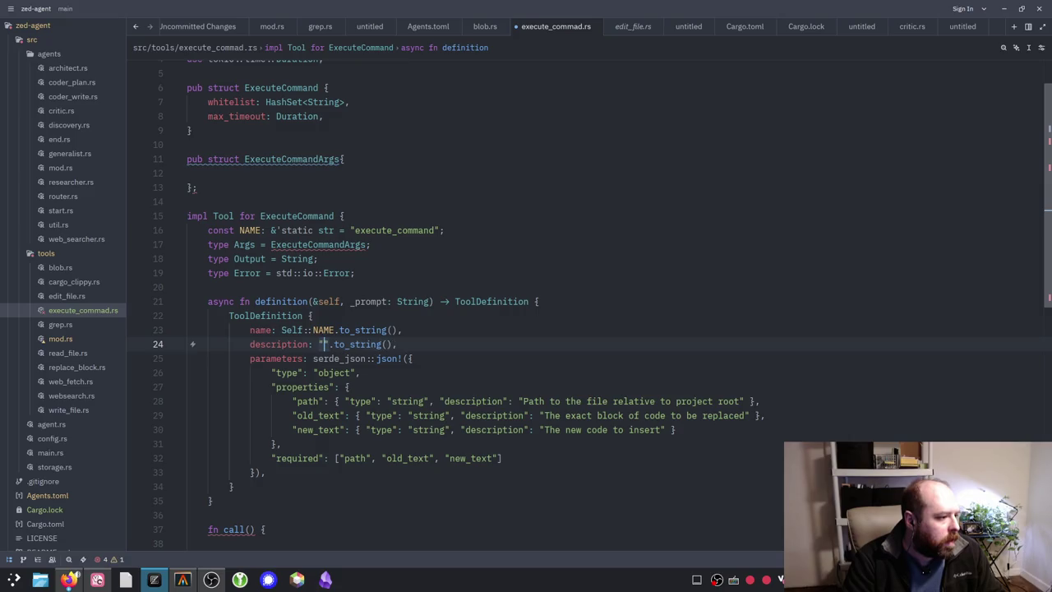
type("Run a")
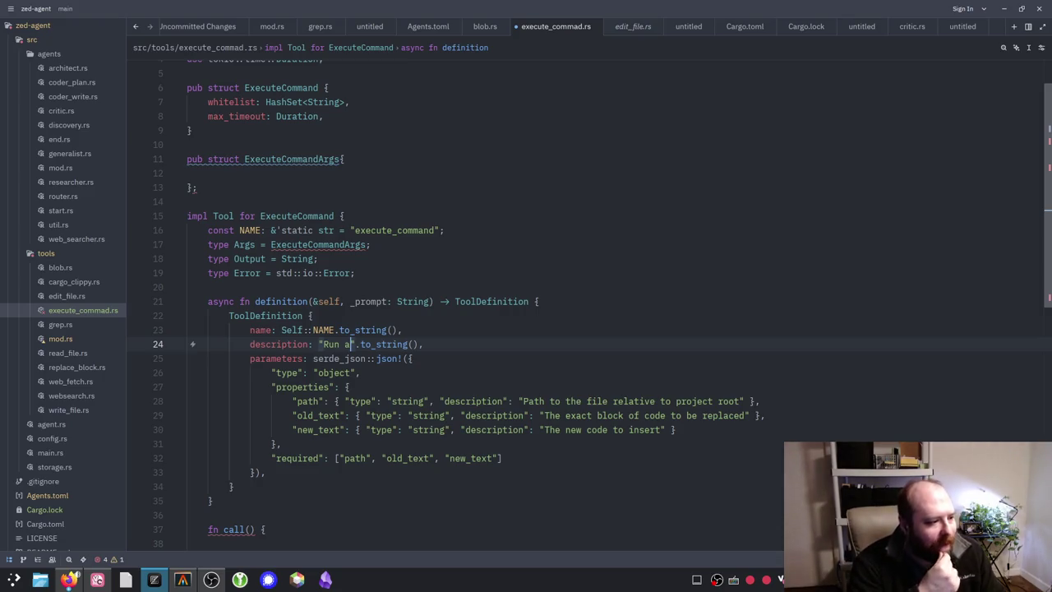
type(" cli command")
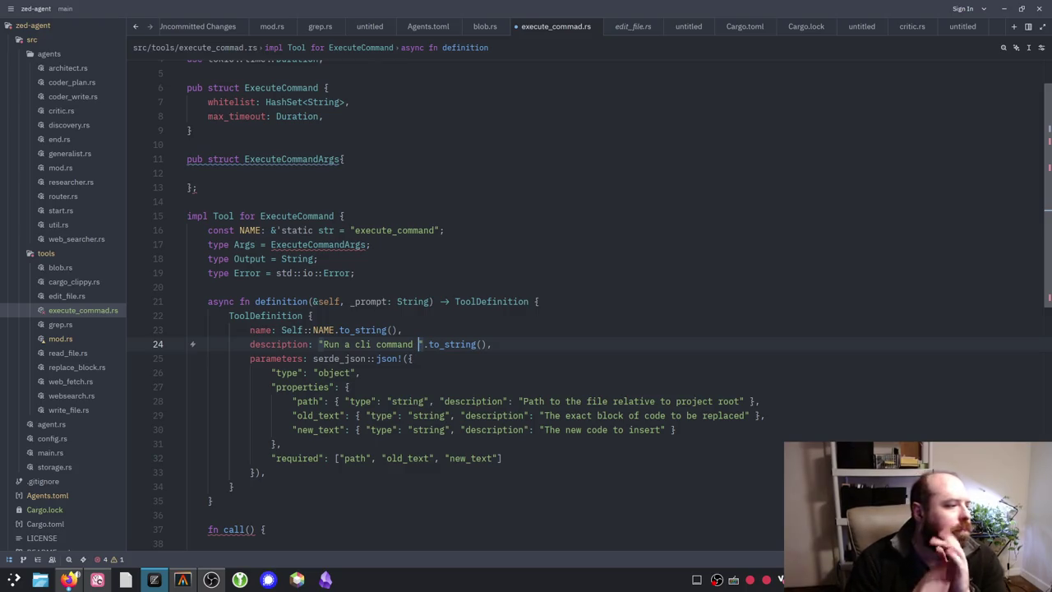
Step: Snap Zed aside and scroll through Gemini's previous answer
mouse_move(545, 12)
left_mouse_down()
mouse_move(1, 193)
mouse_move(2, 223)
left_mouse_up()
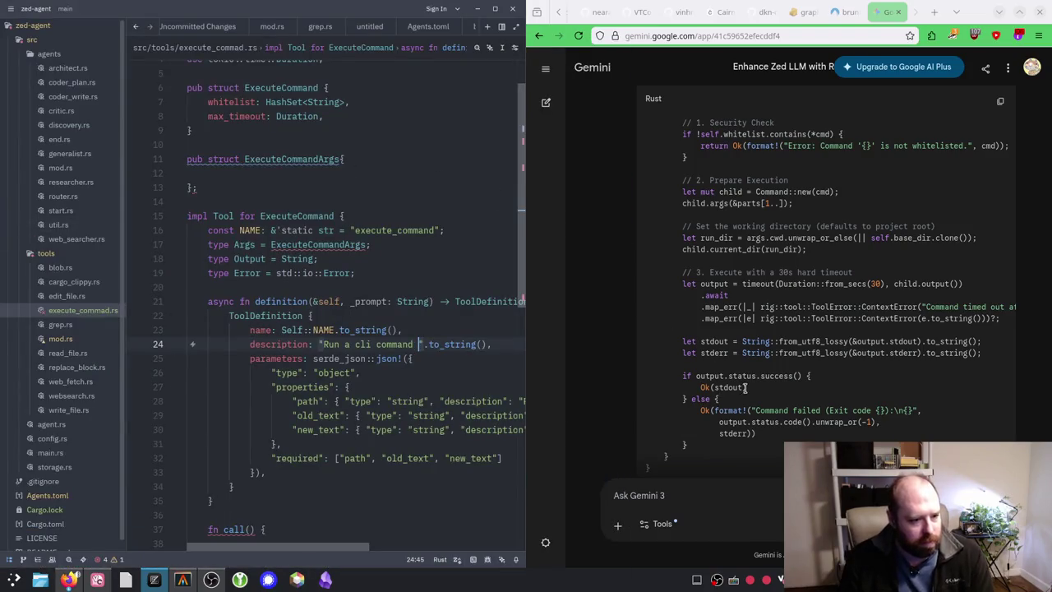
scroll(745, 389, "down", 3)
scroll(747, 391, "down", 5)
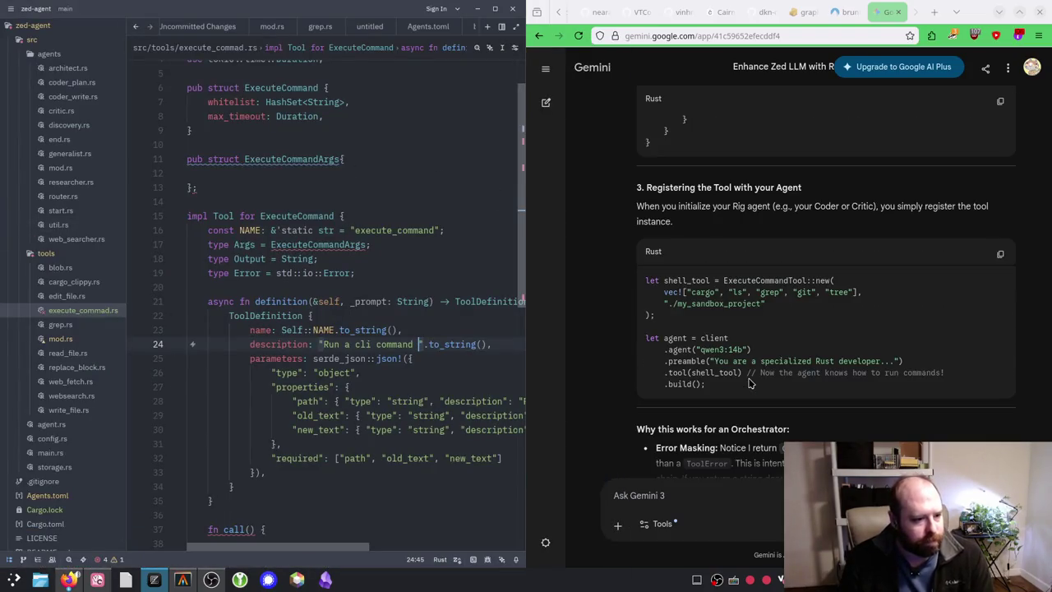
scroll(750, 376, "down", 5)
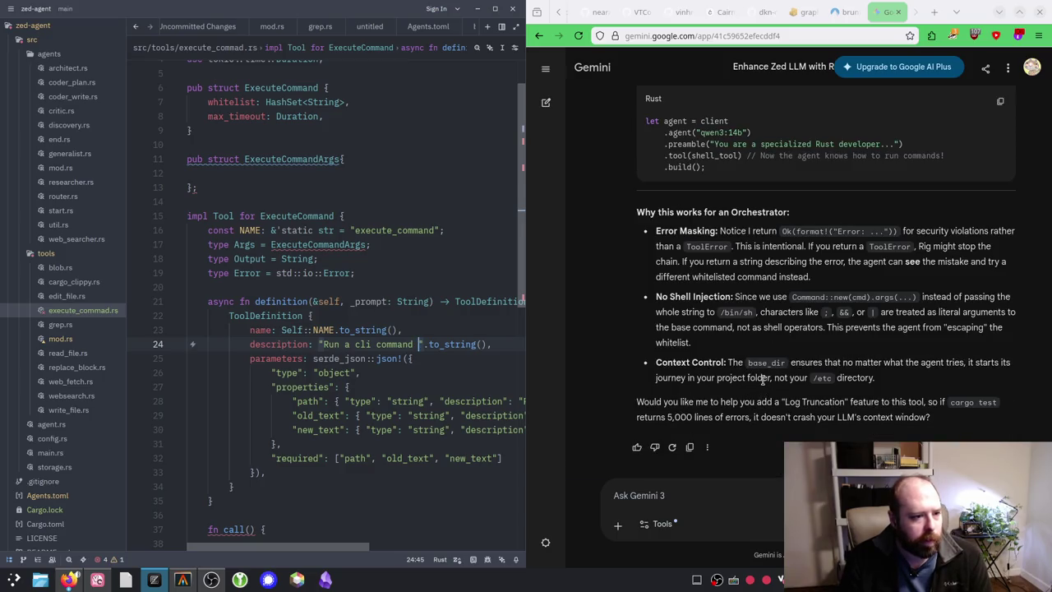
scroll(756, 407, "up", 10)
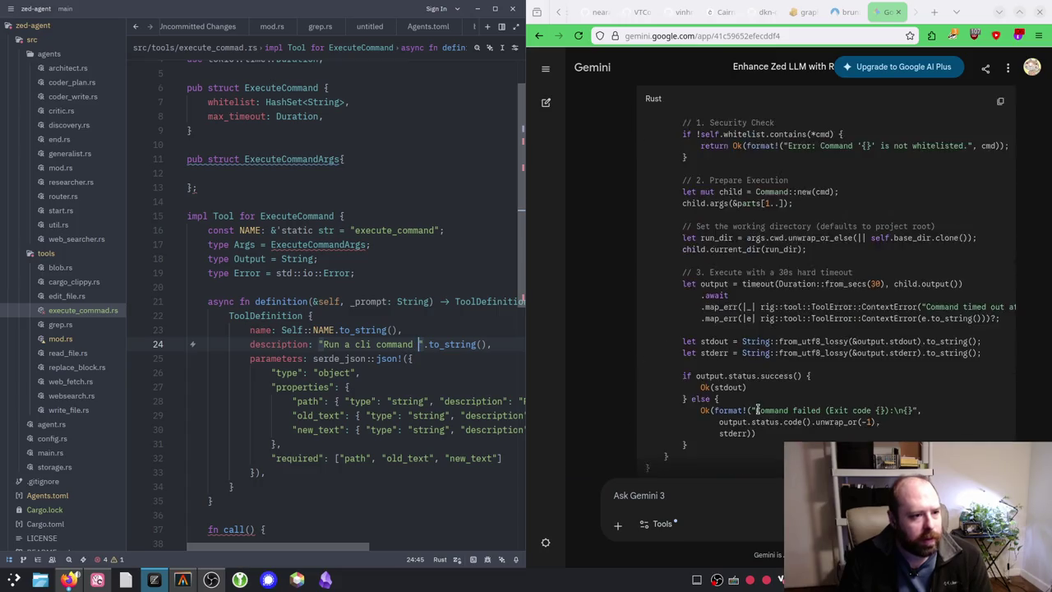
scroll(728, 474, "down", 10)
Step: Tell Gemini the code doesn't really match a rig tool definition with definition and call methods
left_click(693, 504)
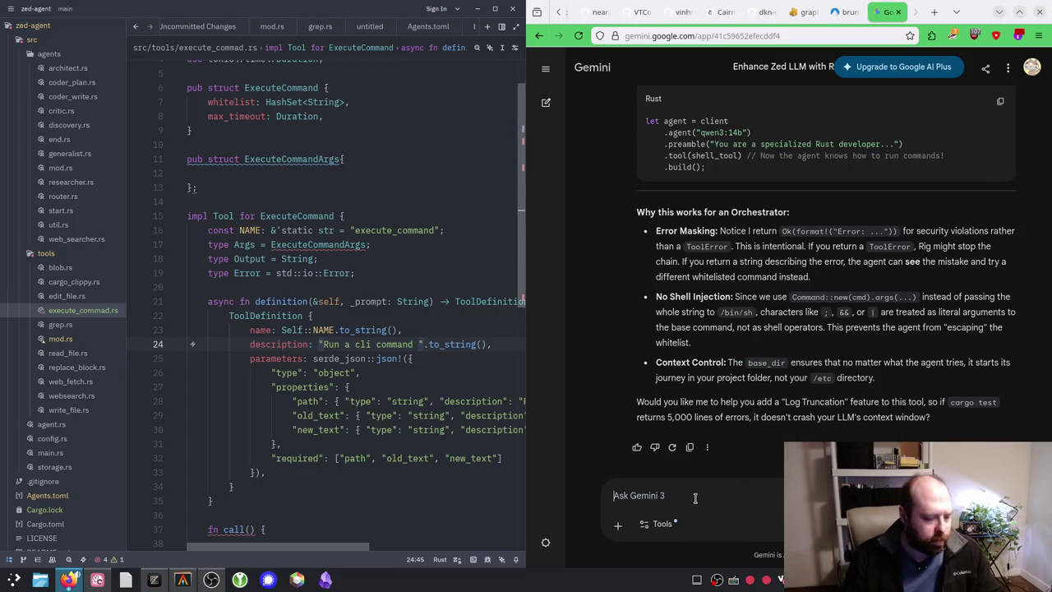
type("That doesn't relaly")
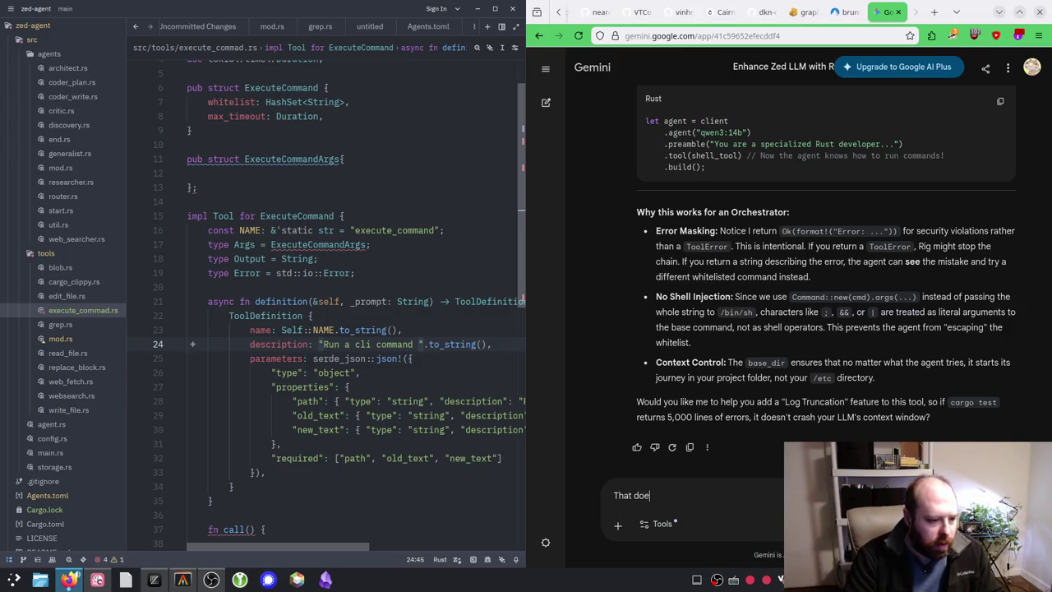
key("BackSpace")
key("BackSpace")
key("BackSpace")
type("eally match a rig t")
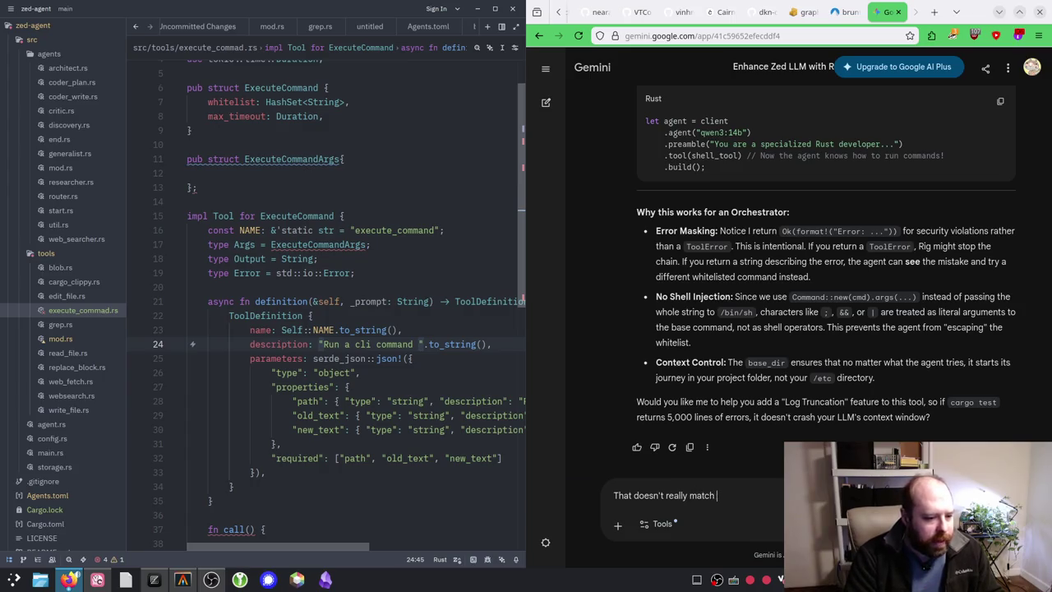
type("ool definiti")
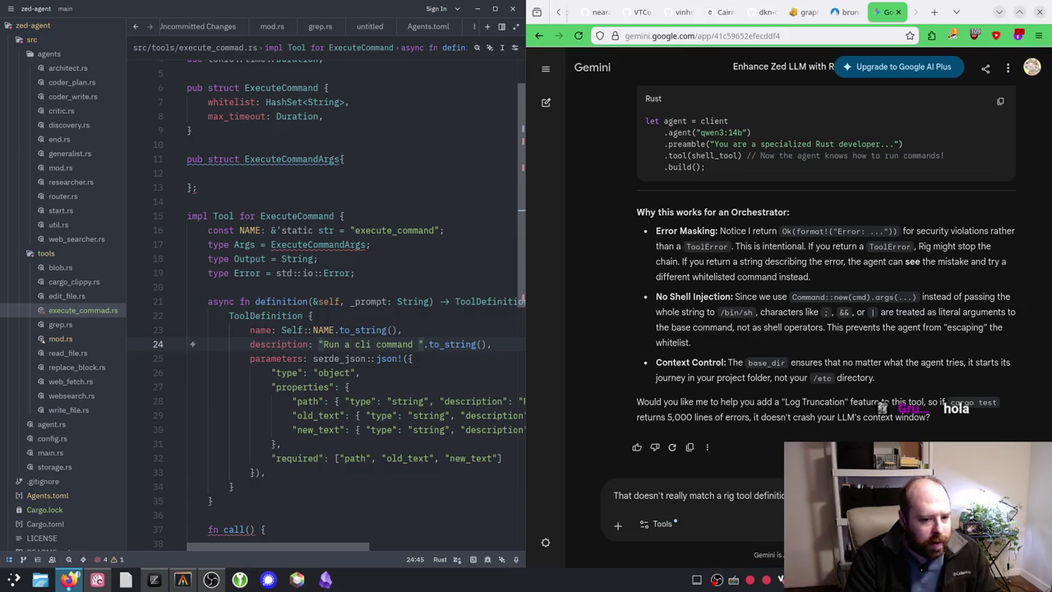
type("a definit")
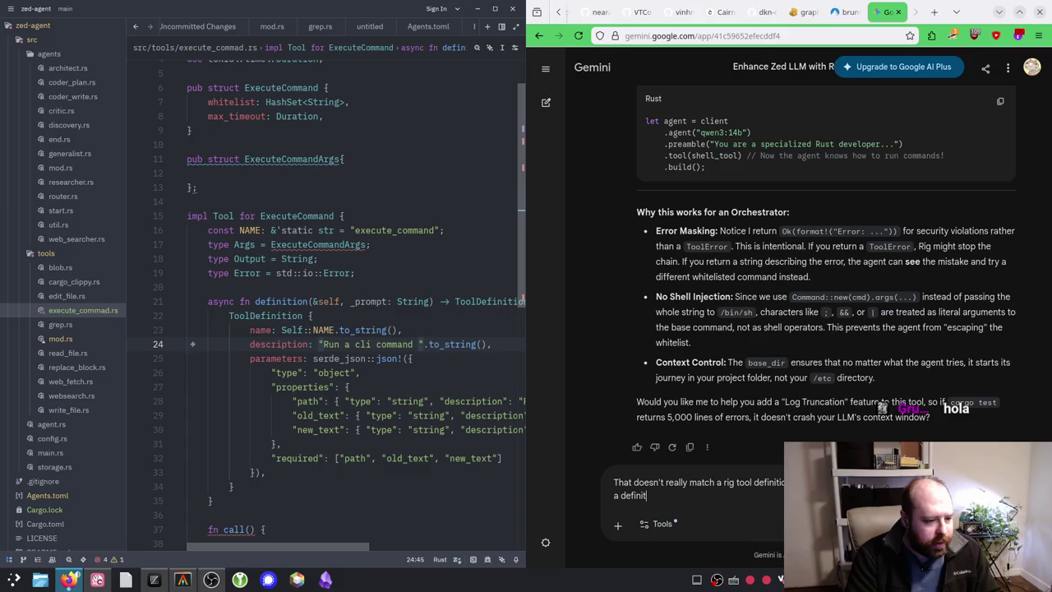
type("ion ")
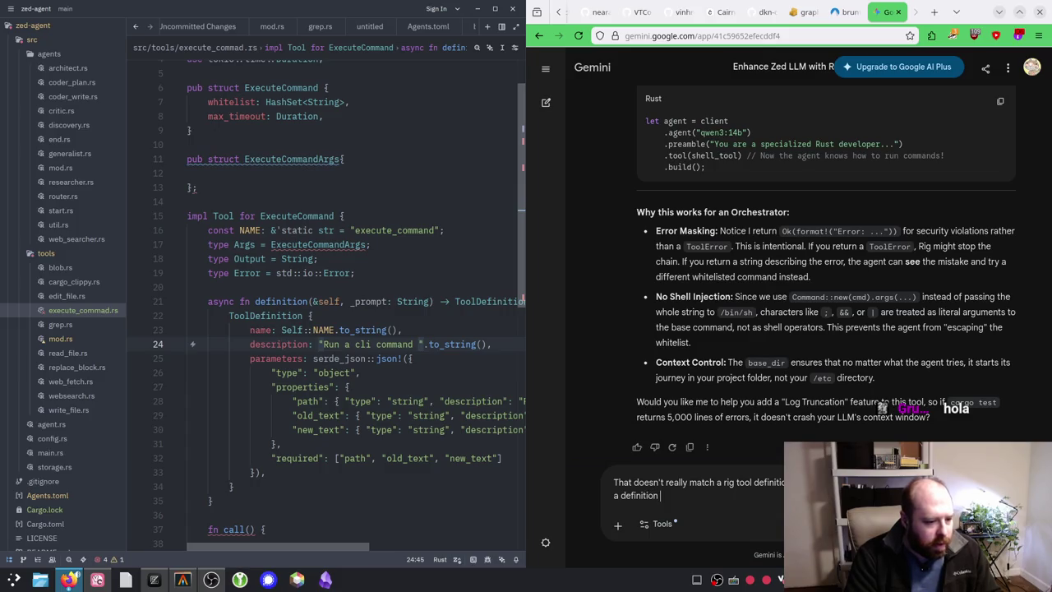
type("and call method")
key("Return")
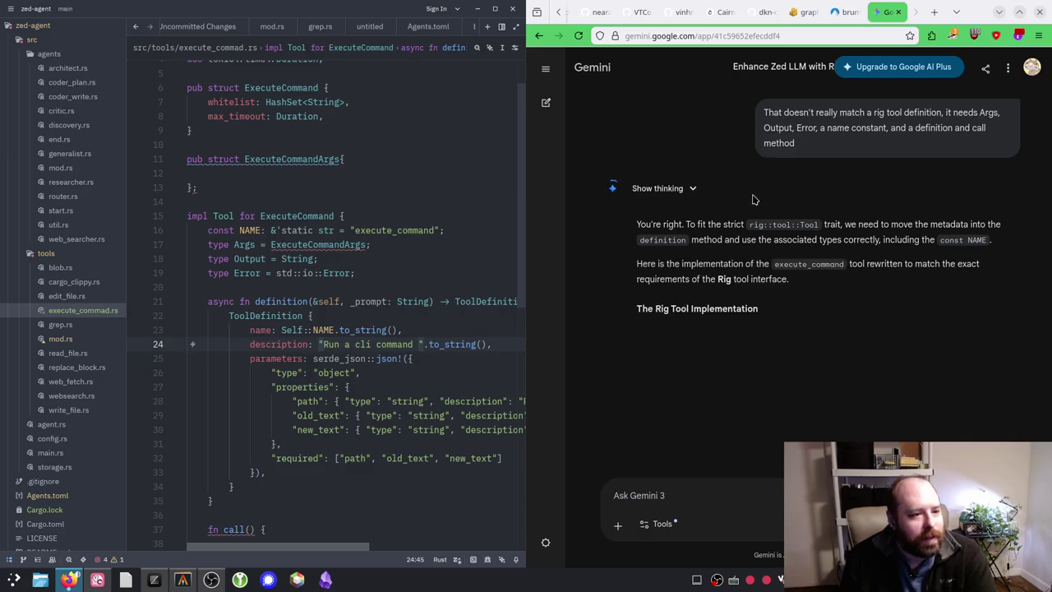
Step: Scroll Gemini's revised Rust code to the ToolExecuteError and ExecuteCommandTool structs
scroll(687, 219, "down", 4)
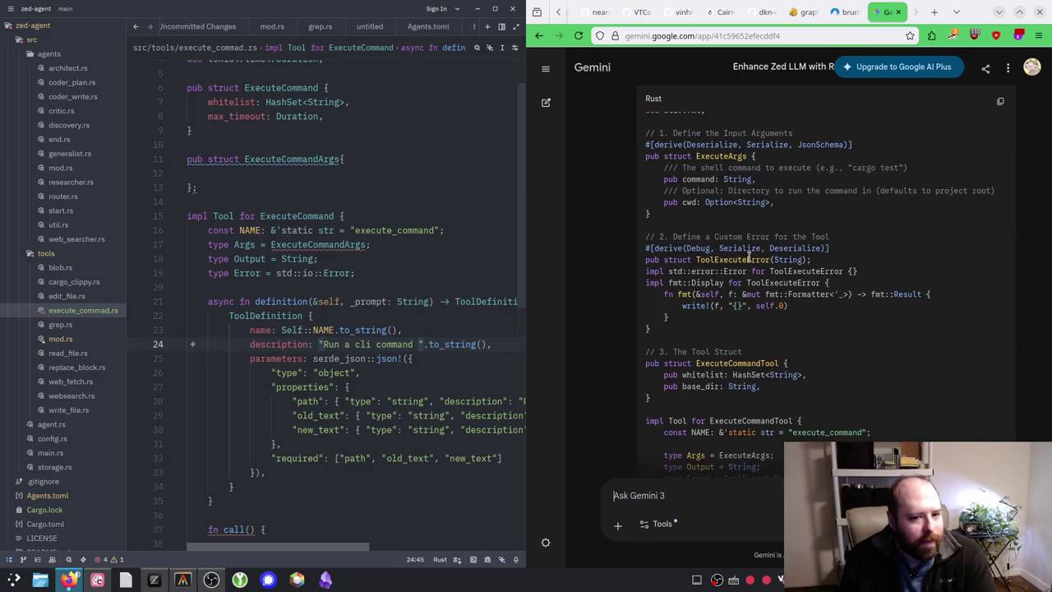
scroll(750, 259, "down", 3)
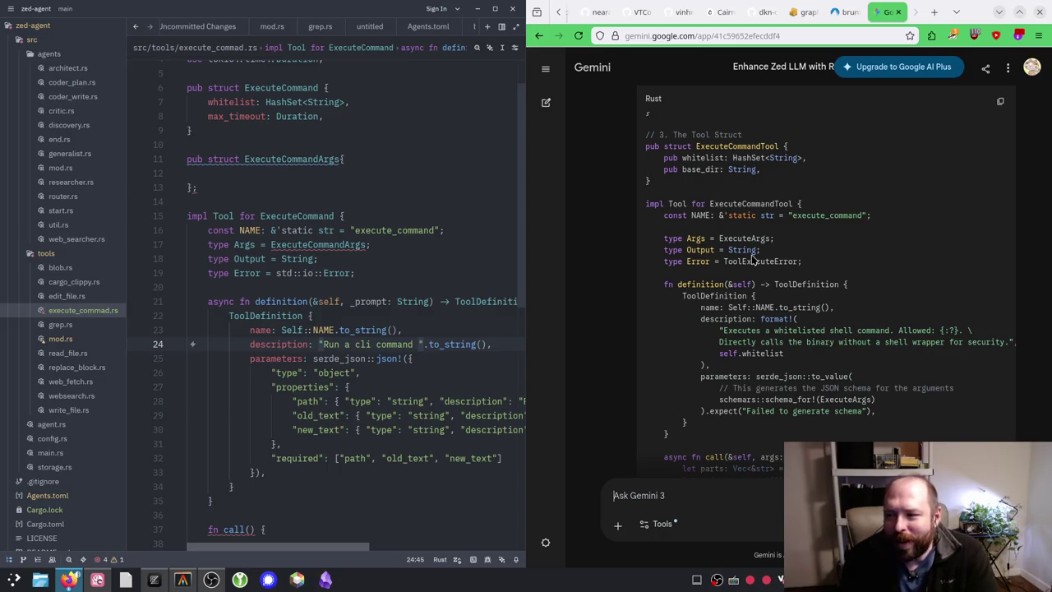
scroll(752, 259, "down", 2)
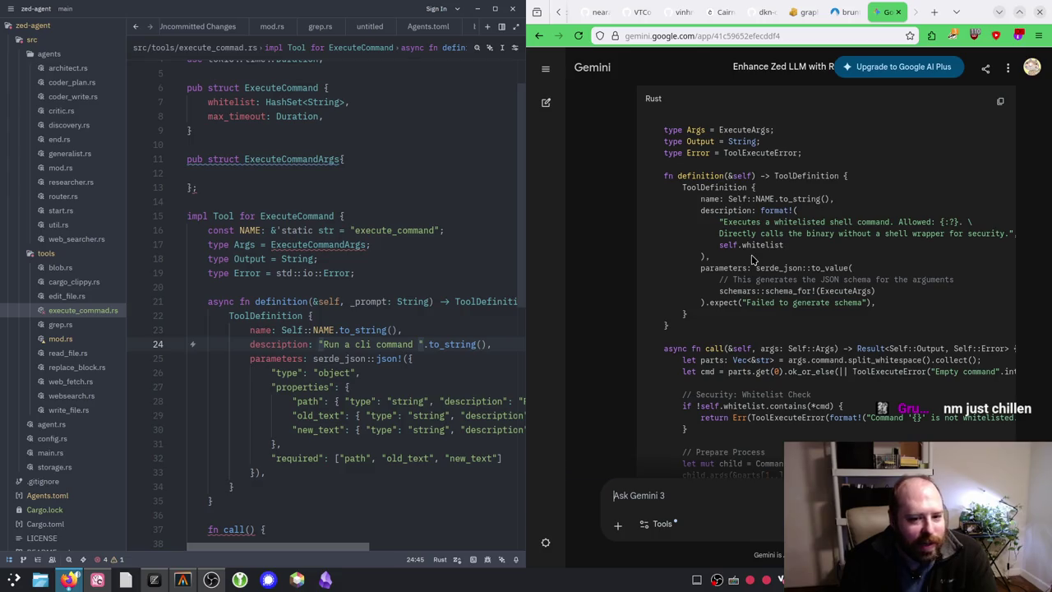
scroll(751, 259, "down", 10)
scroll(751, 259, "up", 1)
scroll(751, 260, "down", 5)
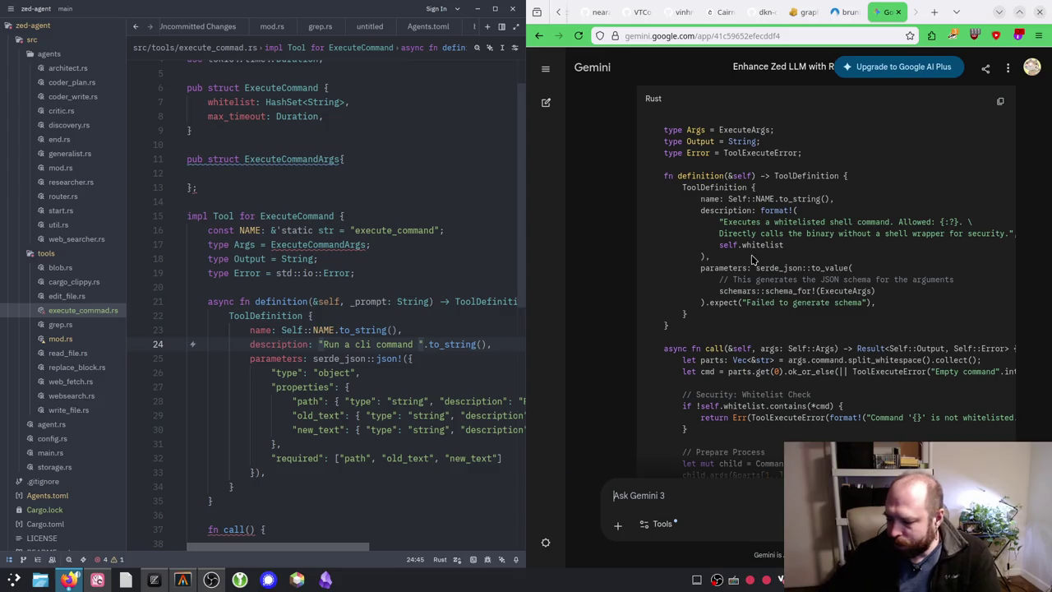
scroll(699, 320, "up", 3)
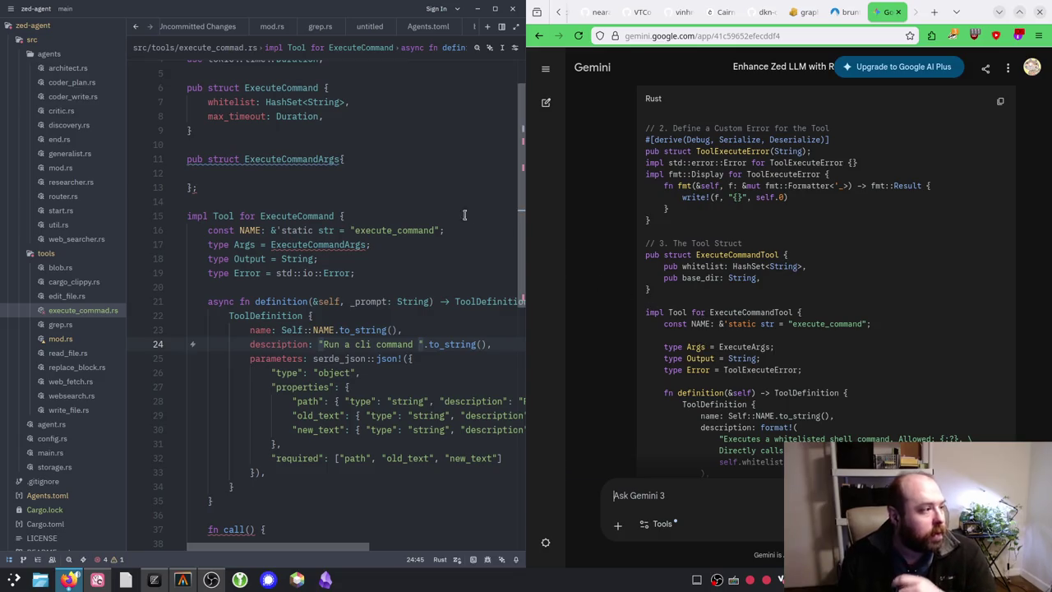
scroll(358, 184, "up", 1)
Step: Declare pub struct ToolExecutionError(String); above the impl block
left_click(330, 238)
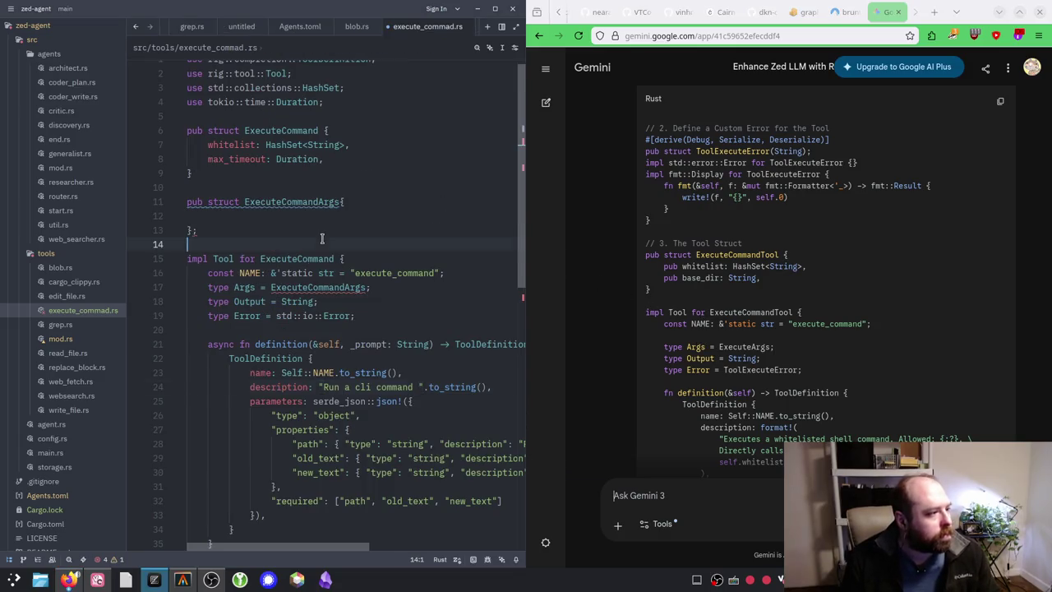
key("Return")
key("Return")
key("Up")
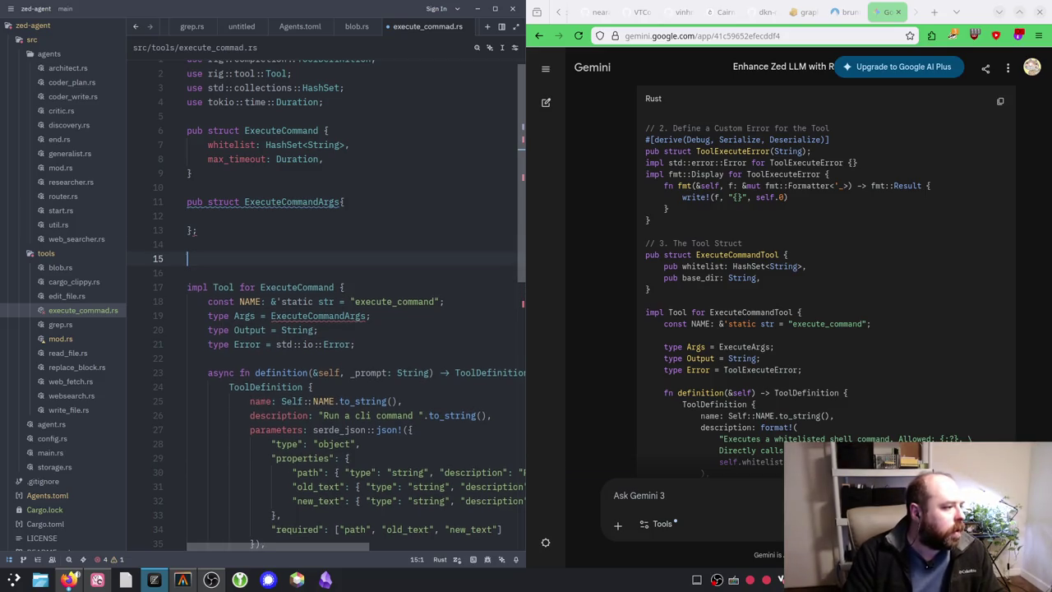
type("pub stru")
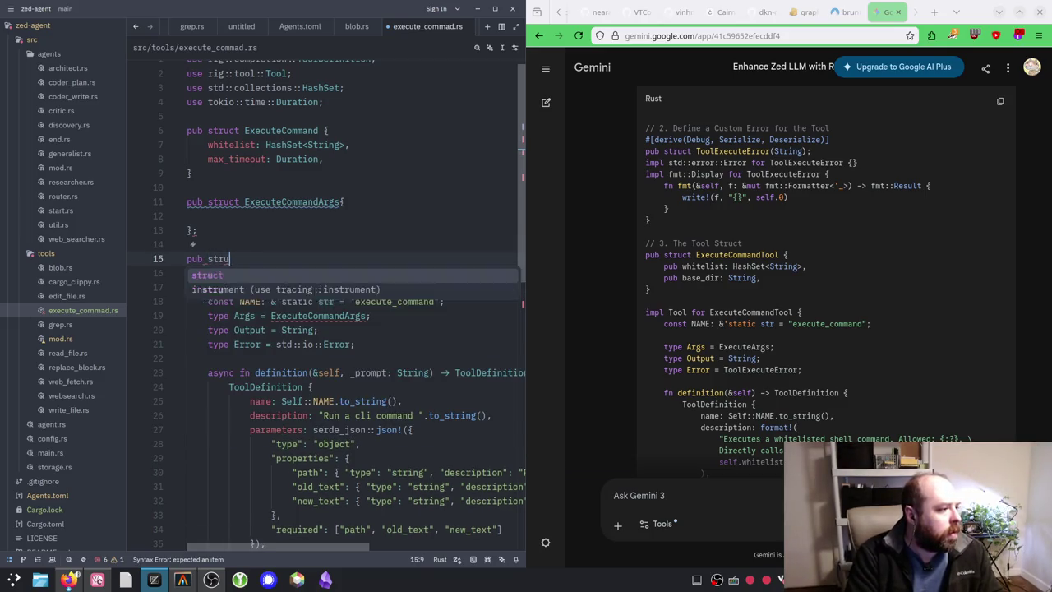
type("ct ToolEx")
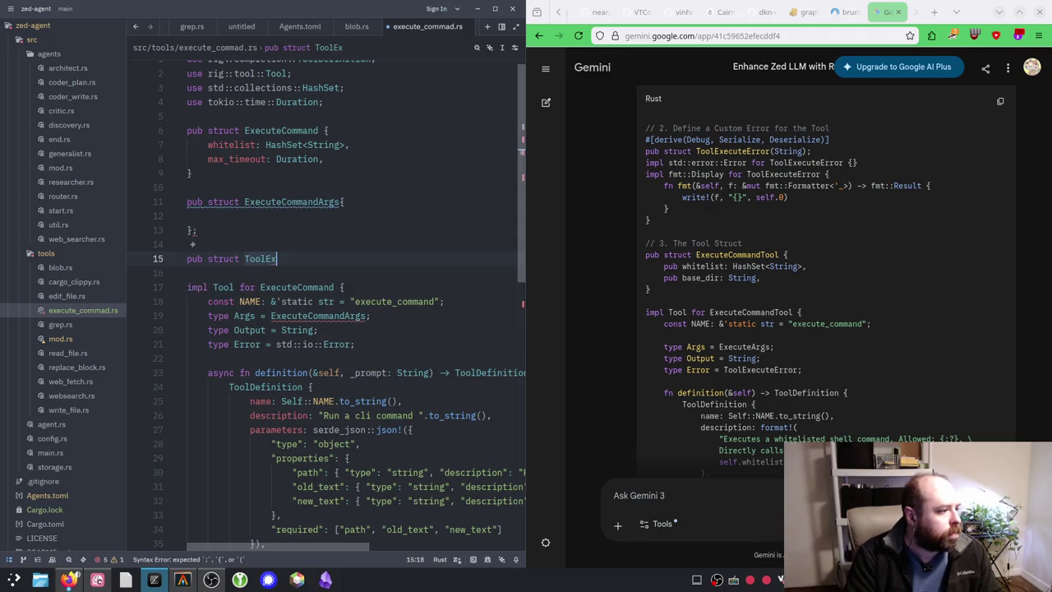
type("ecutionError(S")
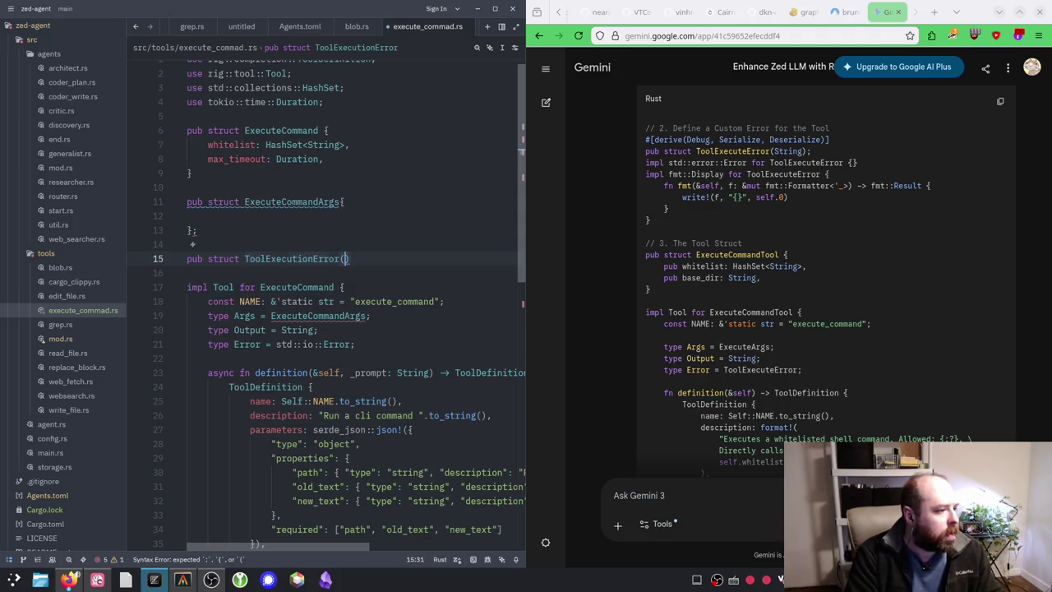
type("tr")
key("Return")
type(";")
Step: Change the tool's Error type from std::io::Error to ToolExecutionError
key("Down")
key("Down")
key("Down")
key("Down")
key("Down")
key("Delete")
key("BackSpace")
key("BackSpace")
key("BackSpace")
type("Too")
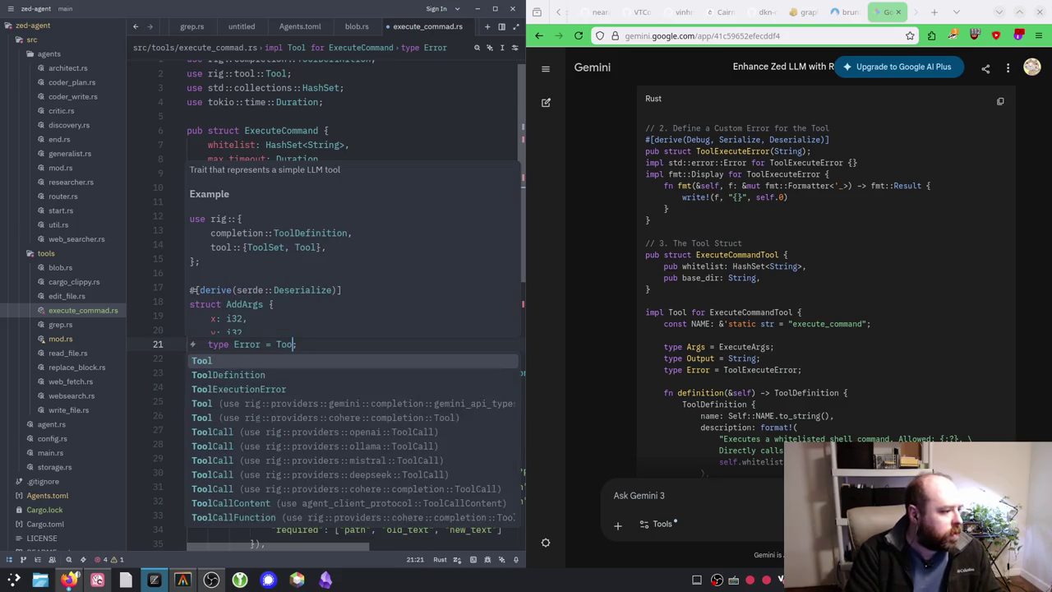
type("lEx")
key("Return")
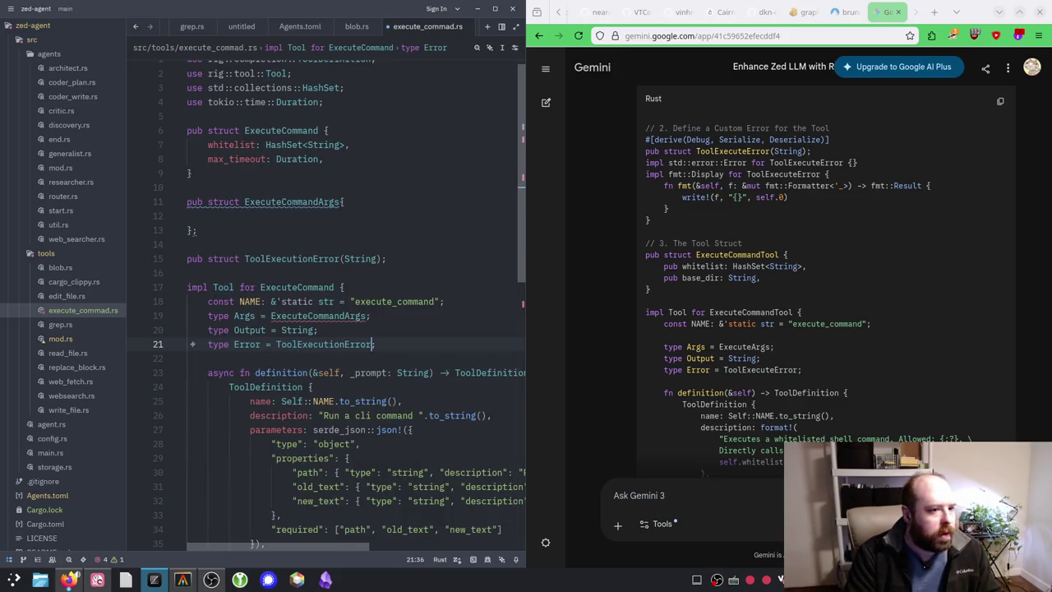
Step: Drop the Tool prefix from both the struct name and the Error type
key("Up")
key("Up")
key("Up")
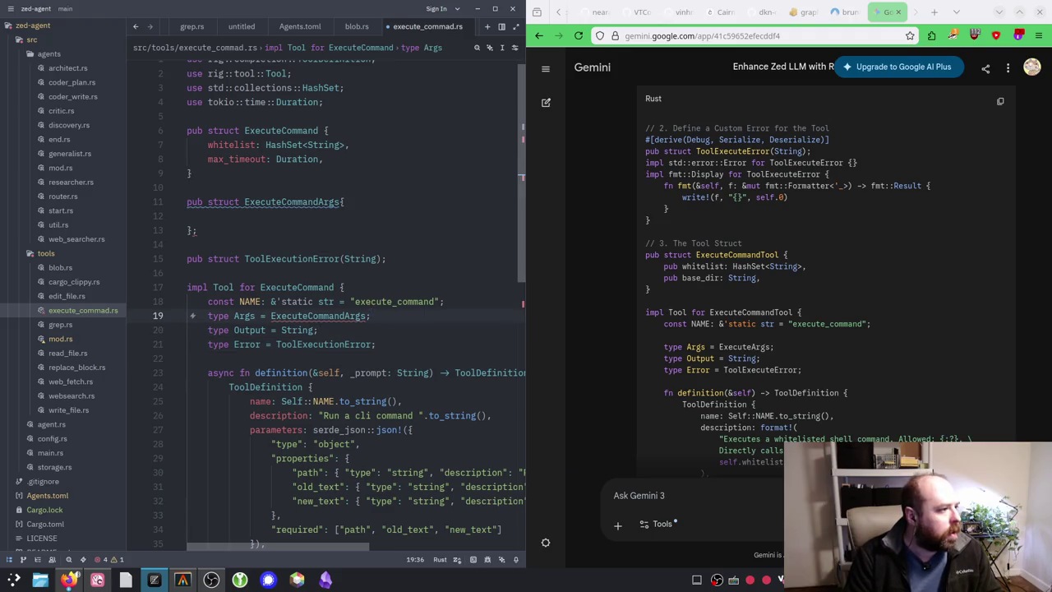
key("ctrl+alt+Left")
key("ctrl+alt+Left")
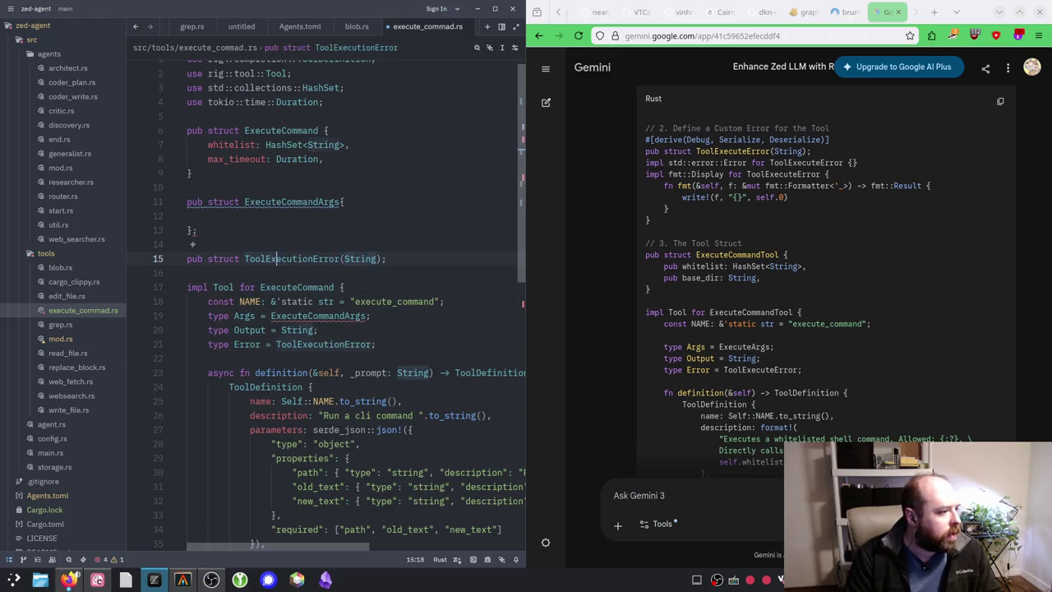
key("BackSpace")
key("BackSpace")
key("BackSpace")
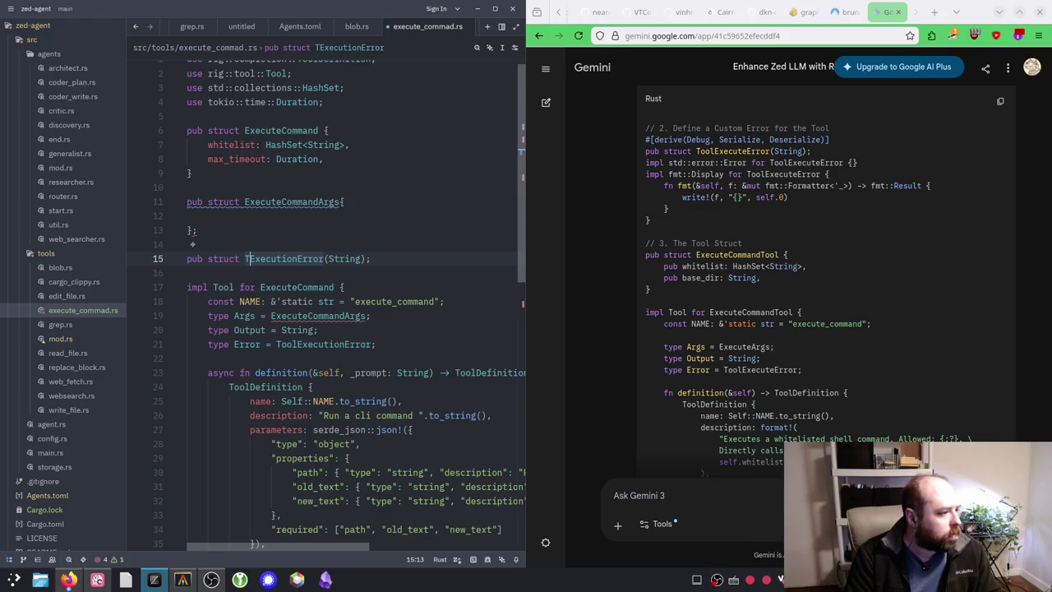
key("Down")
key("Down")
key("Down")
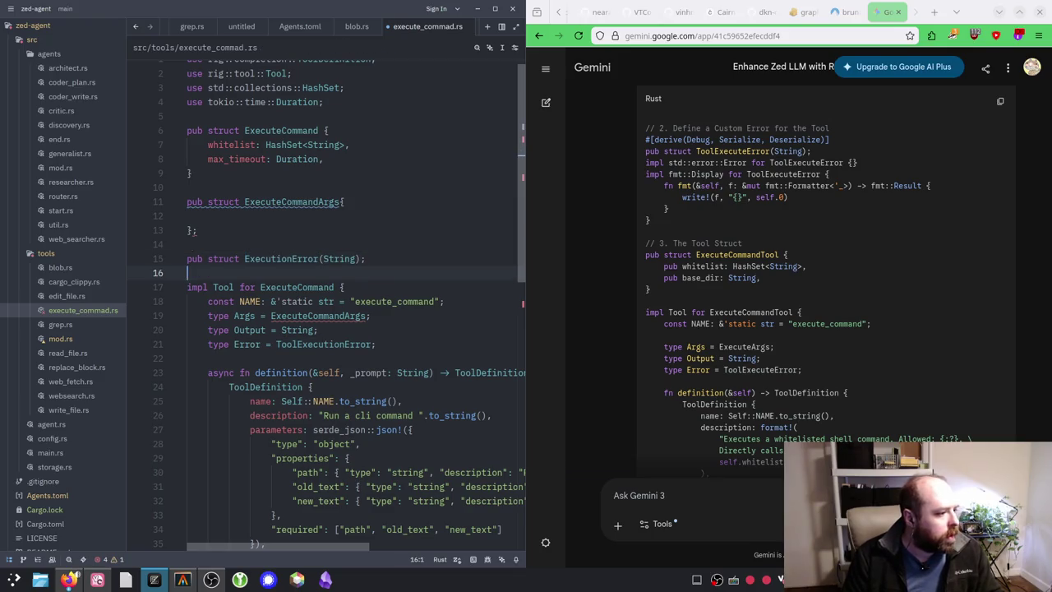
key("Right")
key("Right")
key("Right")
key("Right")
key("Delete")
key("Delete")
key("Delete")
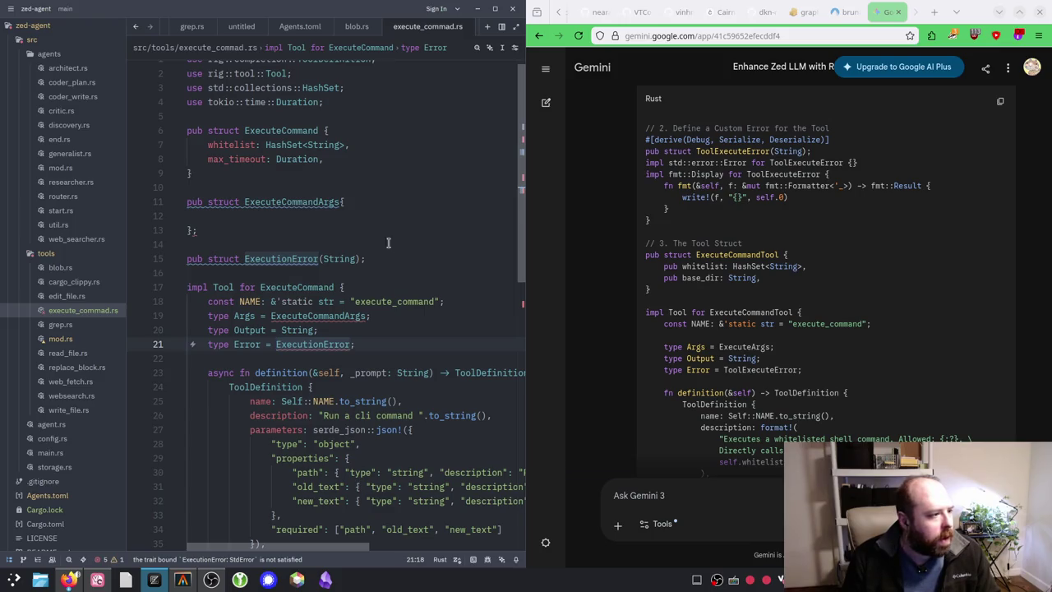
Step: Rename the struct and the Error type from ExecutionError to ExecuteError
double_click(292, 258)
type("ExecuteError")
key("Down")
left_click(277, 344)
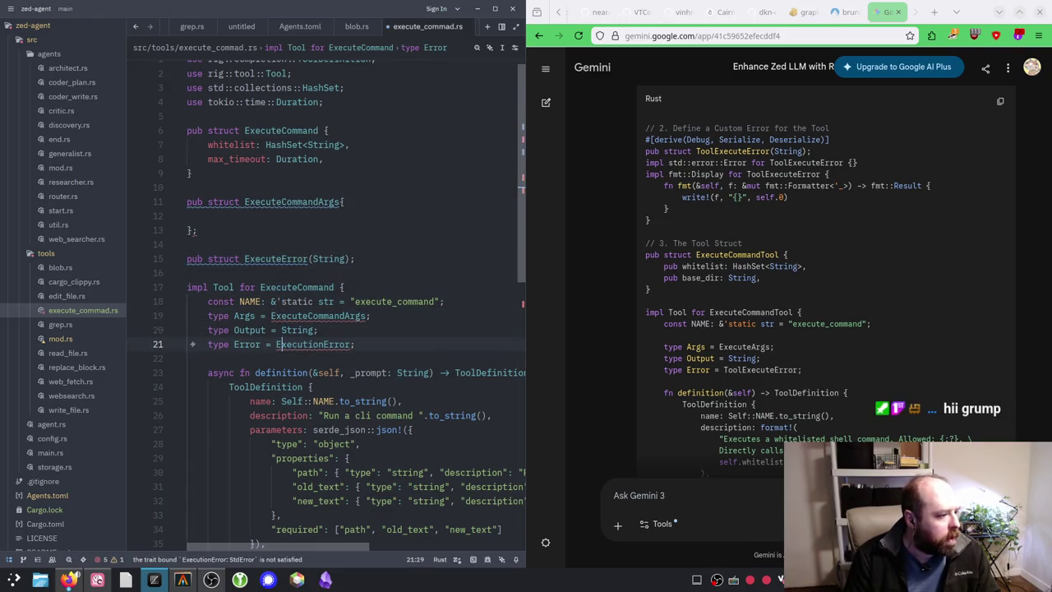
key("Right")
key("Right")
key("Delete")
key("Delete")
key("Delete")
type("e")
key("Delete")
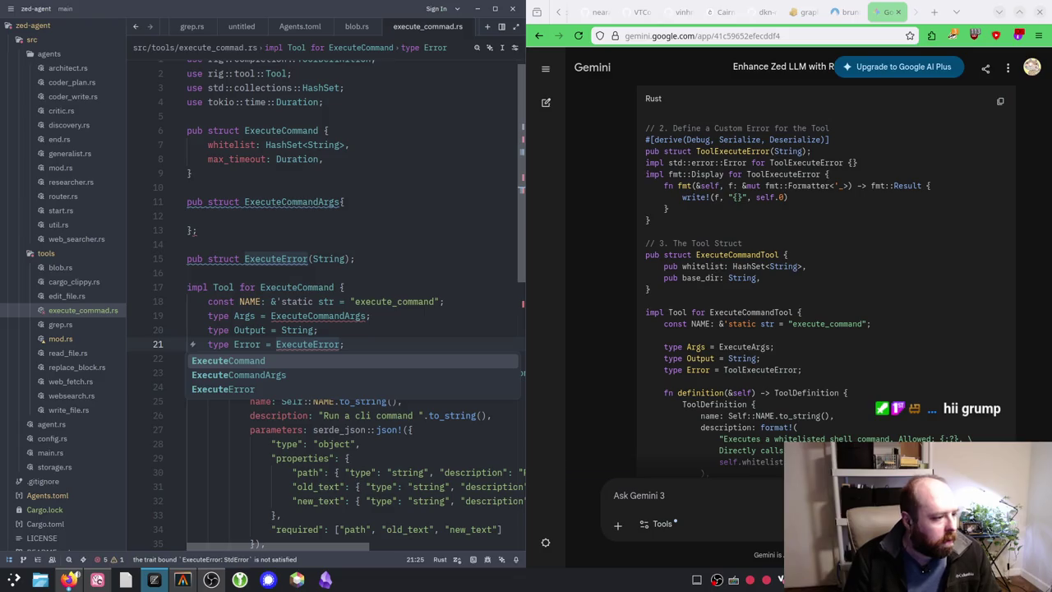
mouse_move(333, 345)
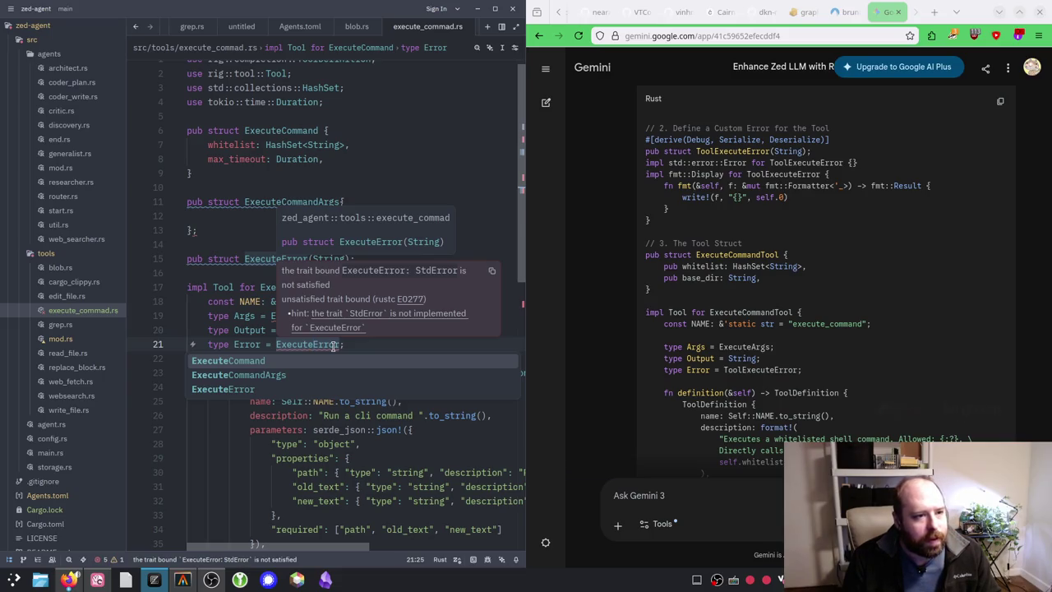
triple_click(836, 162)
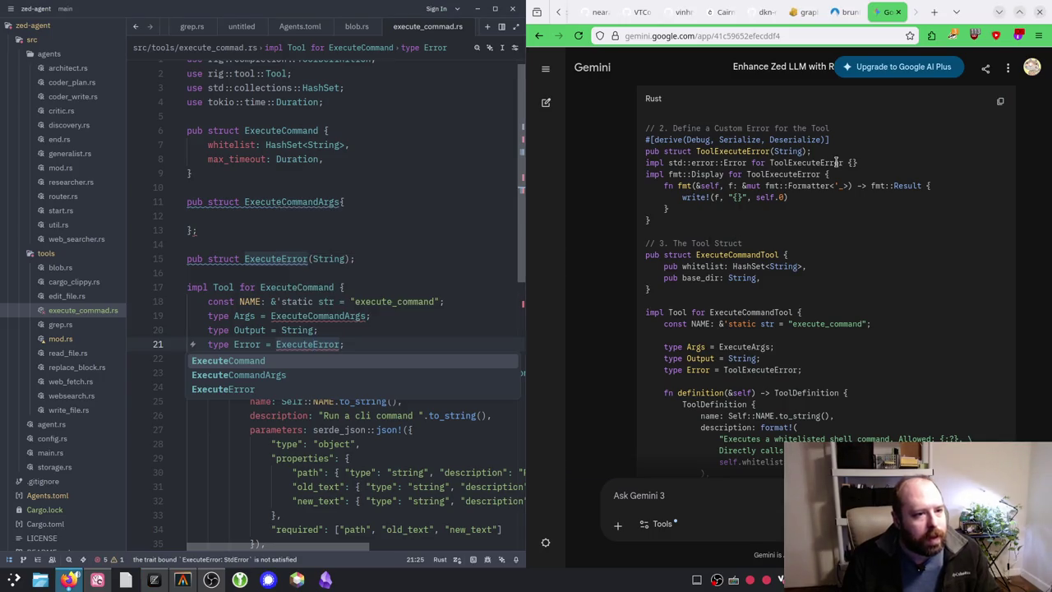
left_click(835, 163)
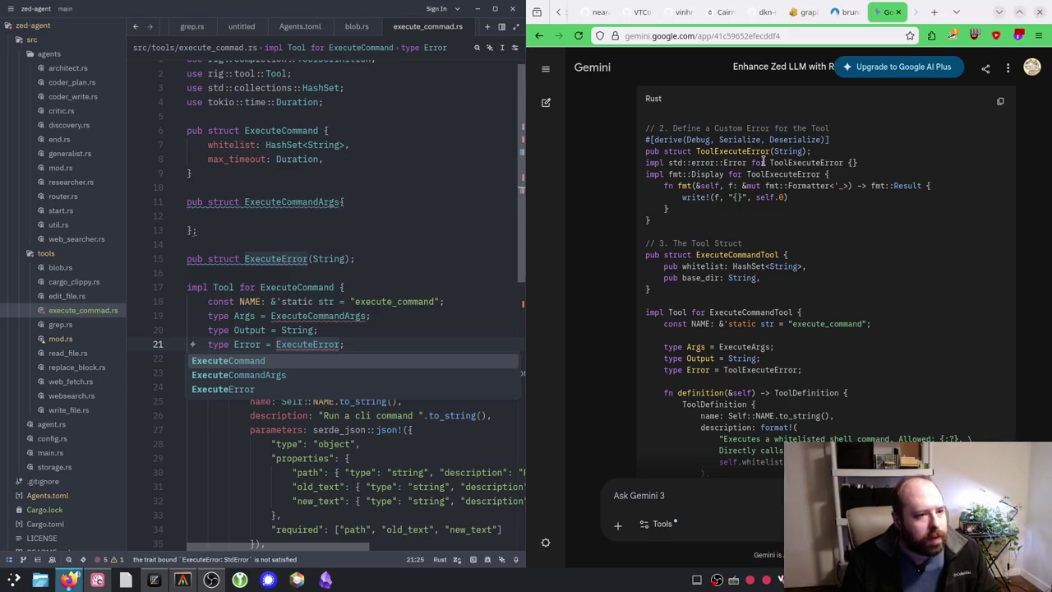
mouse_move(765, 162)
left_mouse_down()
mouse_move(594, 166)
mouse_move(637, 167)
left_mouse_up()
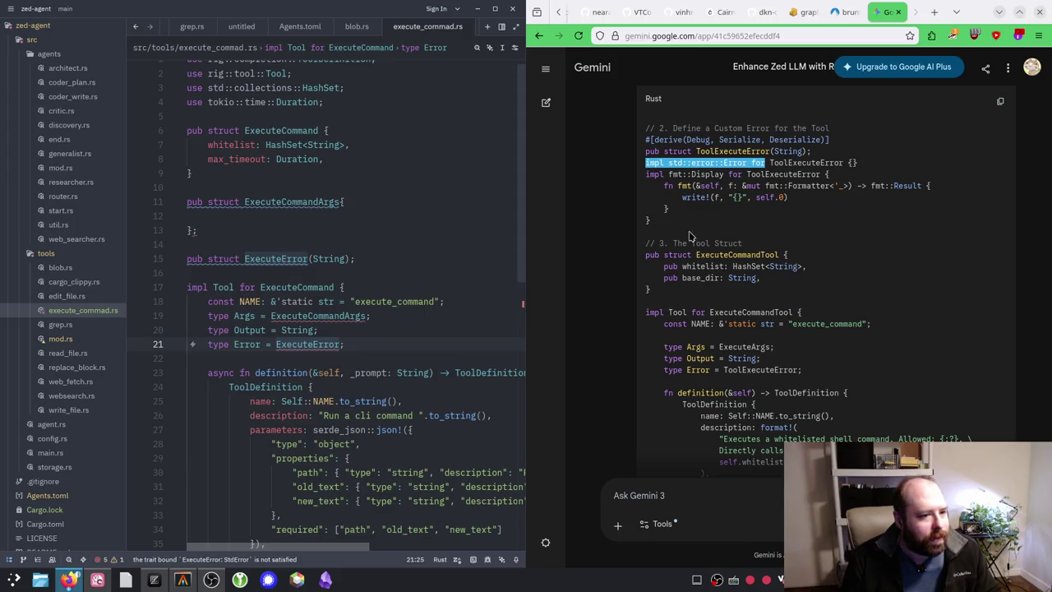
scroll(719, 237, "down", 2)
scroll(723, 234, "up", 4)
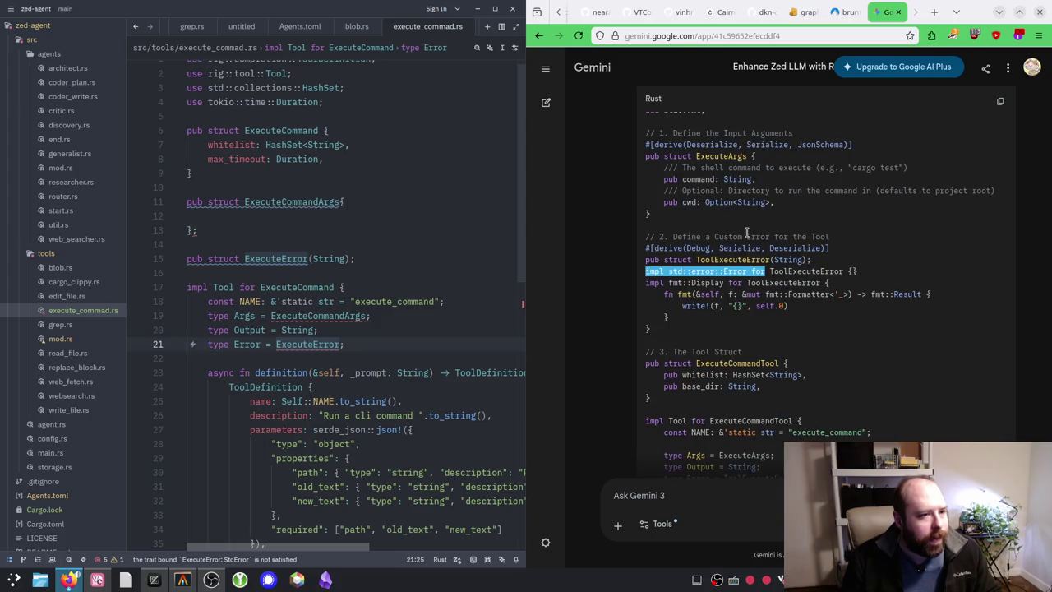
left_click(302, 215)
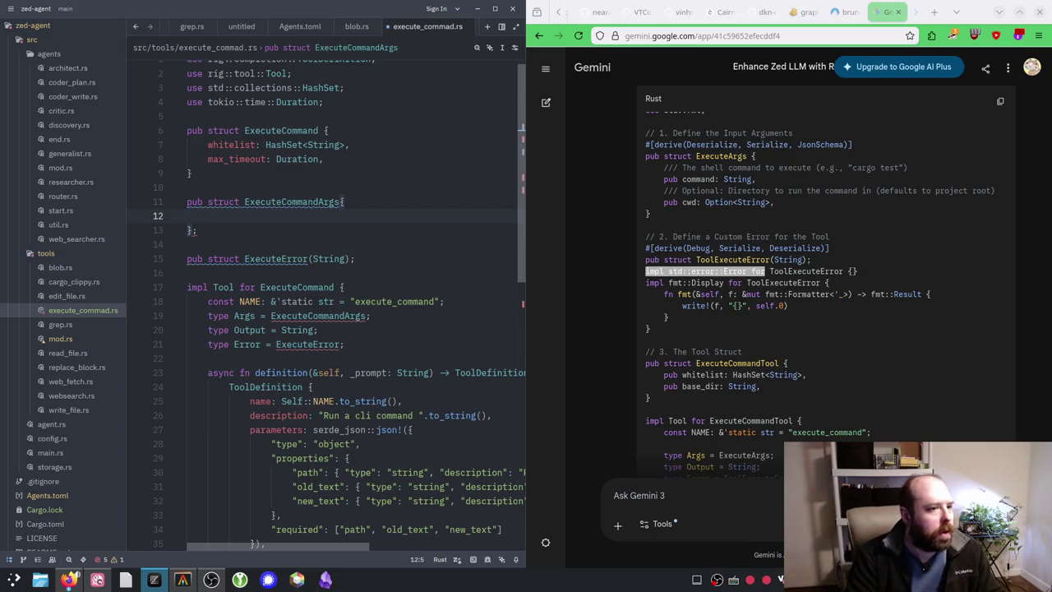
Step: Add pub command: String and pub flags: Vec<String> fields to ExecuteCommandArgs
type("pub command")
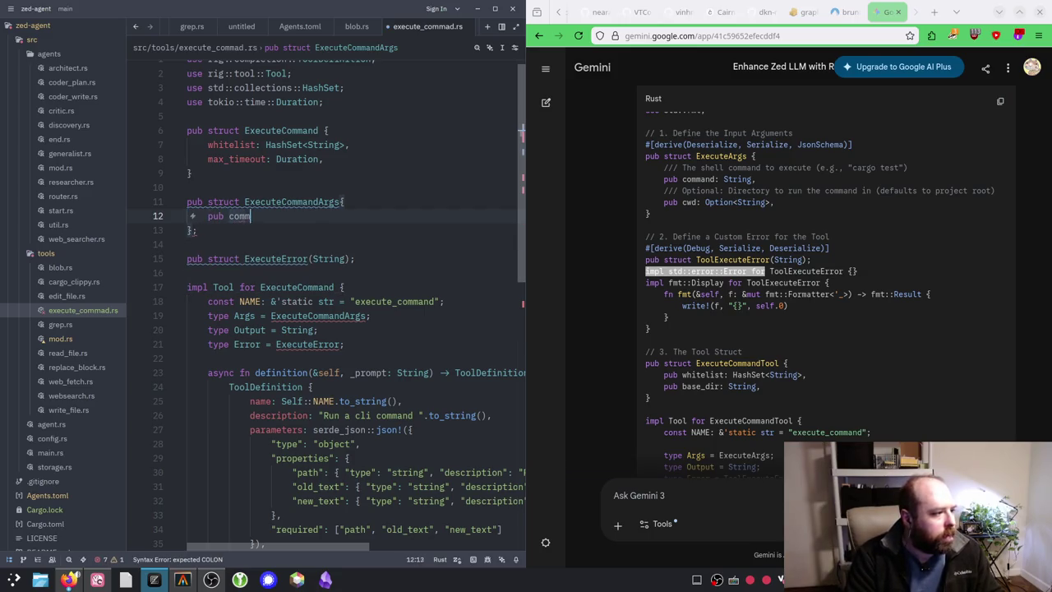
key("BackSpace")
type(": ")
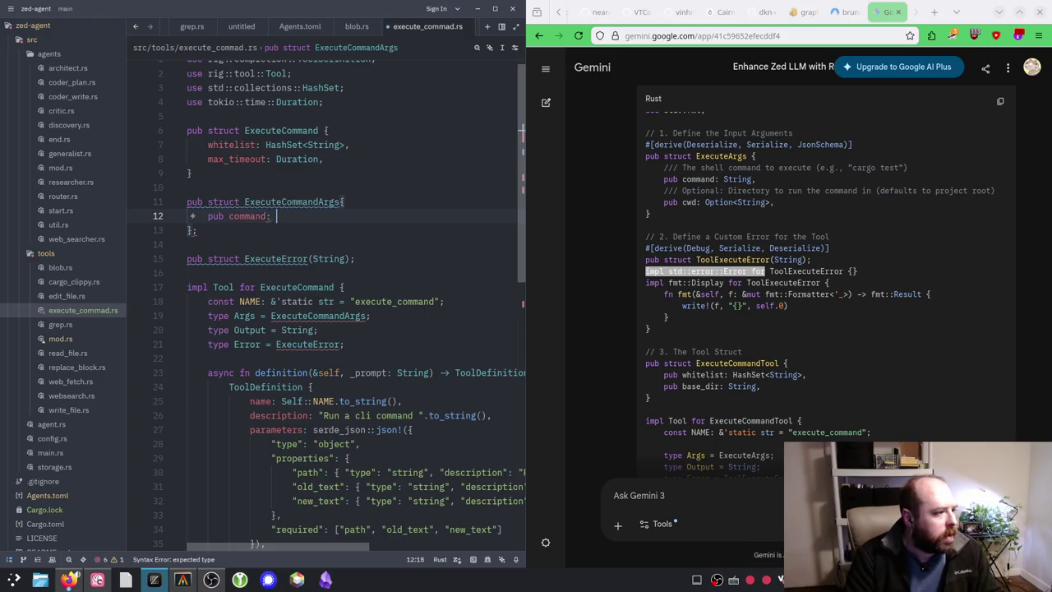
type("Str")
key("Return")
type(",")
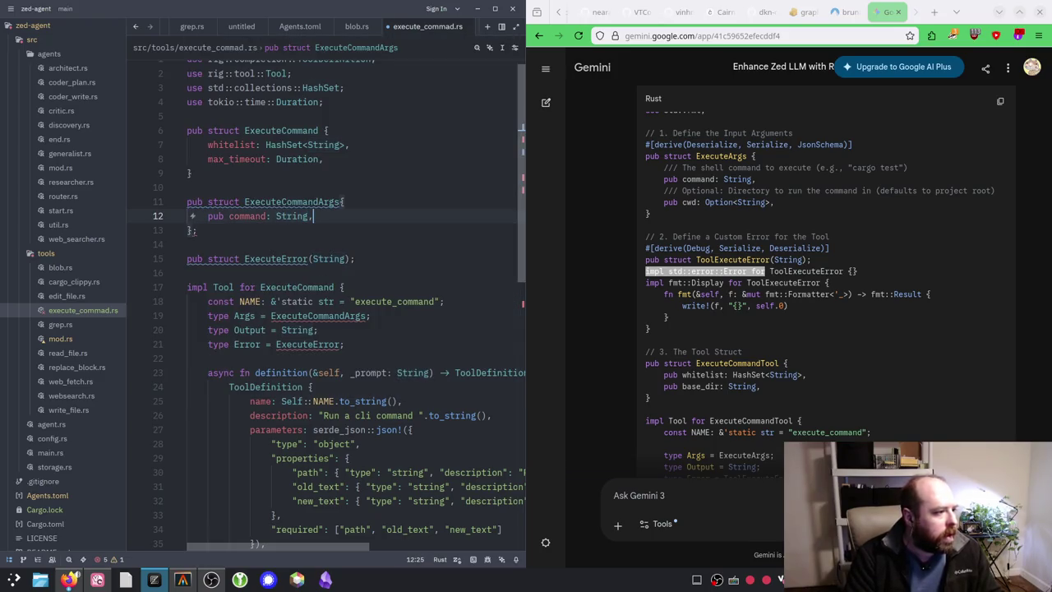
key("Return")
type("pub")
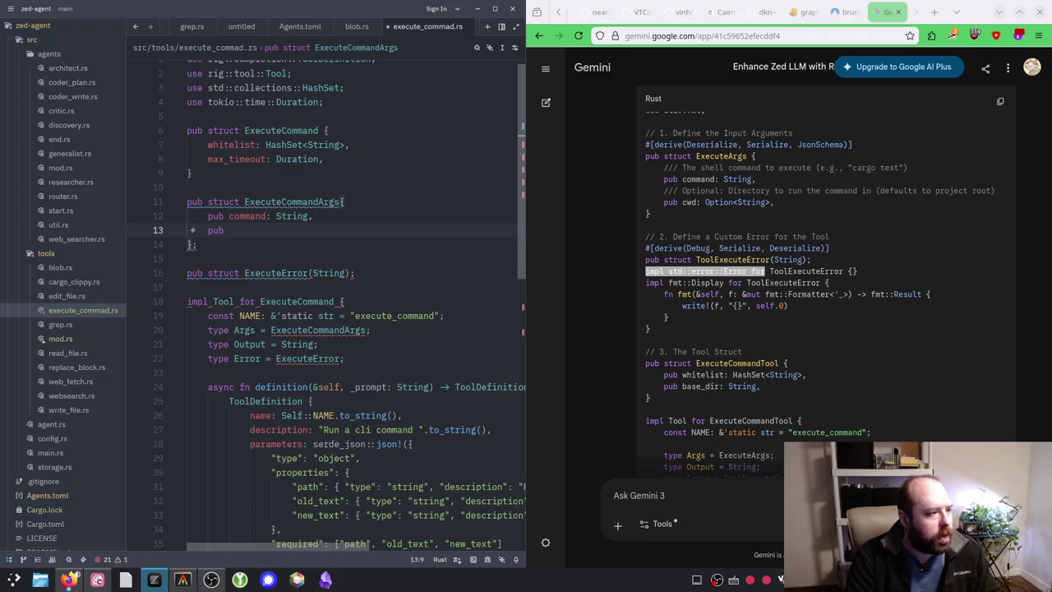
type("flags")
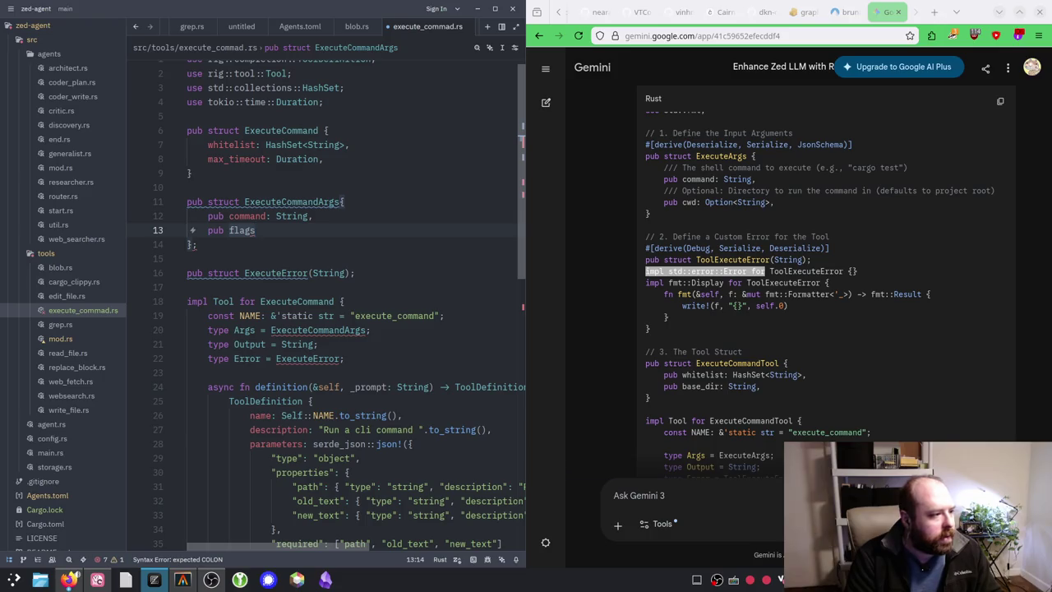
type(": ")
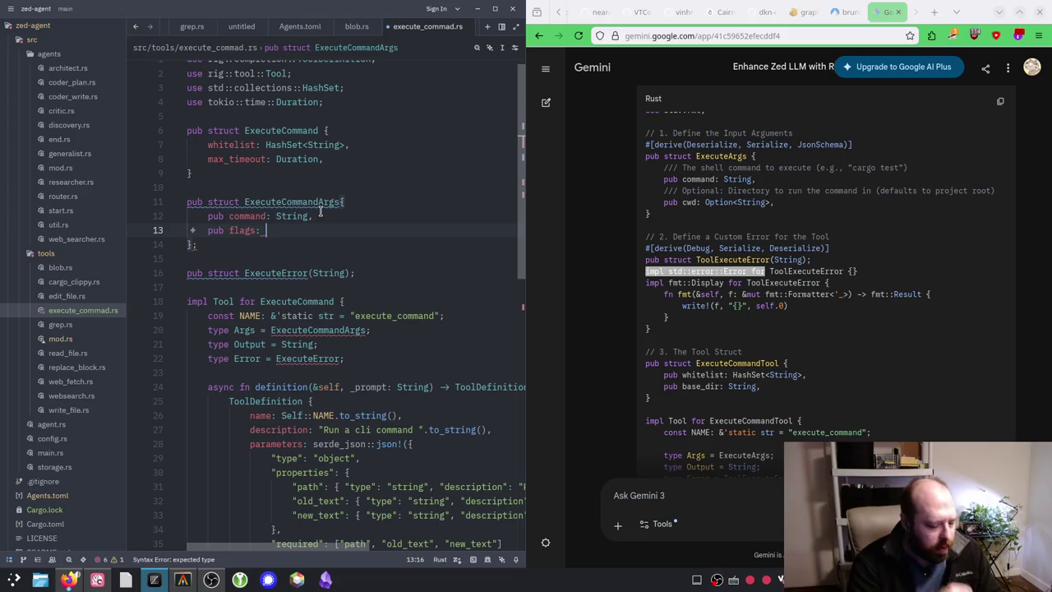
type("Vec<String")
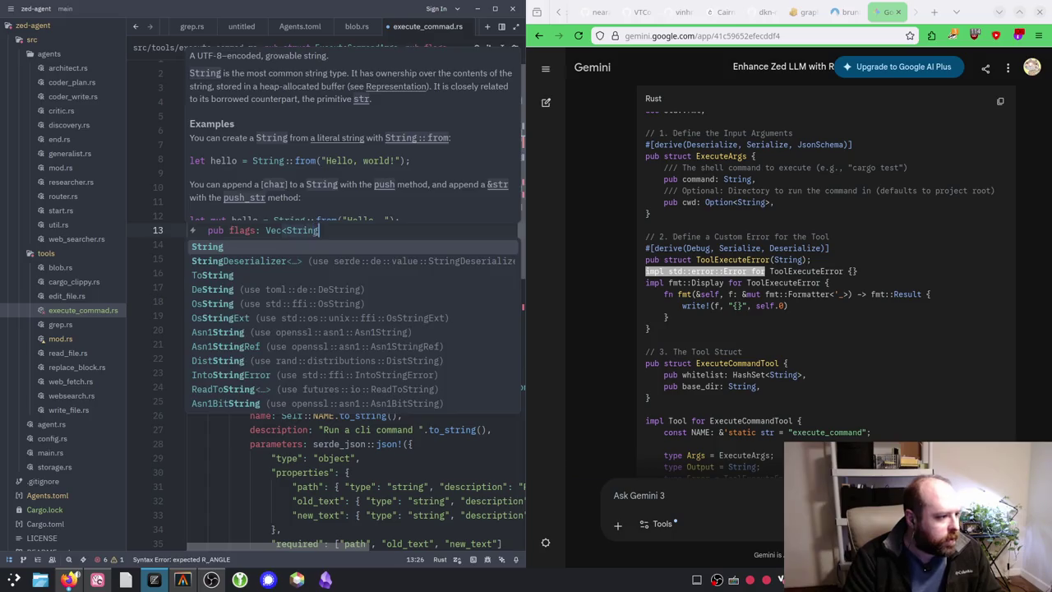
type(">,")
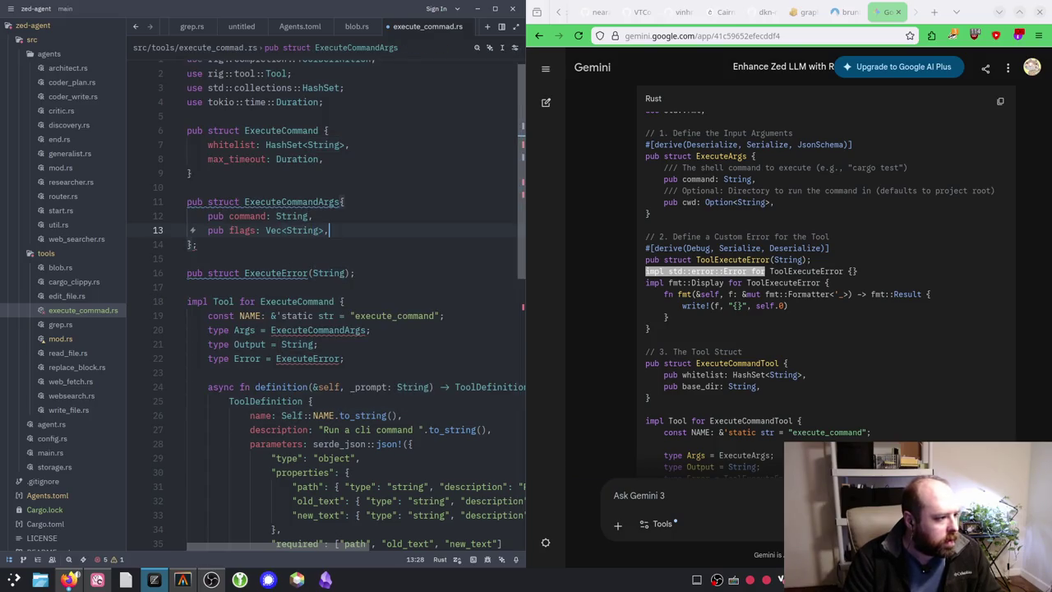
Step: Remove the stray semicolon after the struct and add a blank line above ExecuteCommandArgs
left_click(198, 244)
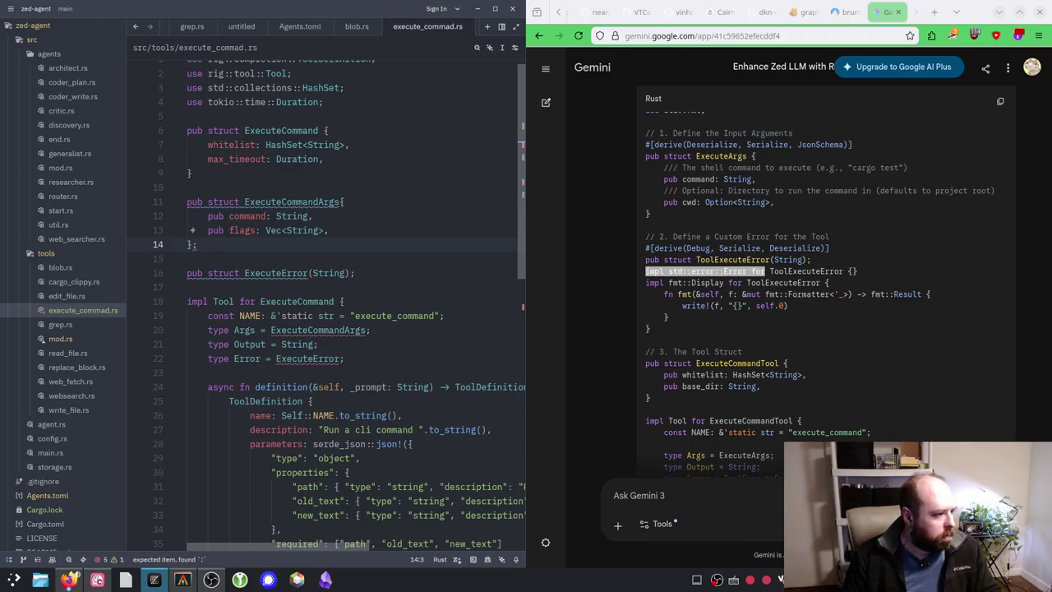
type("=")
key("BackSpace")
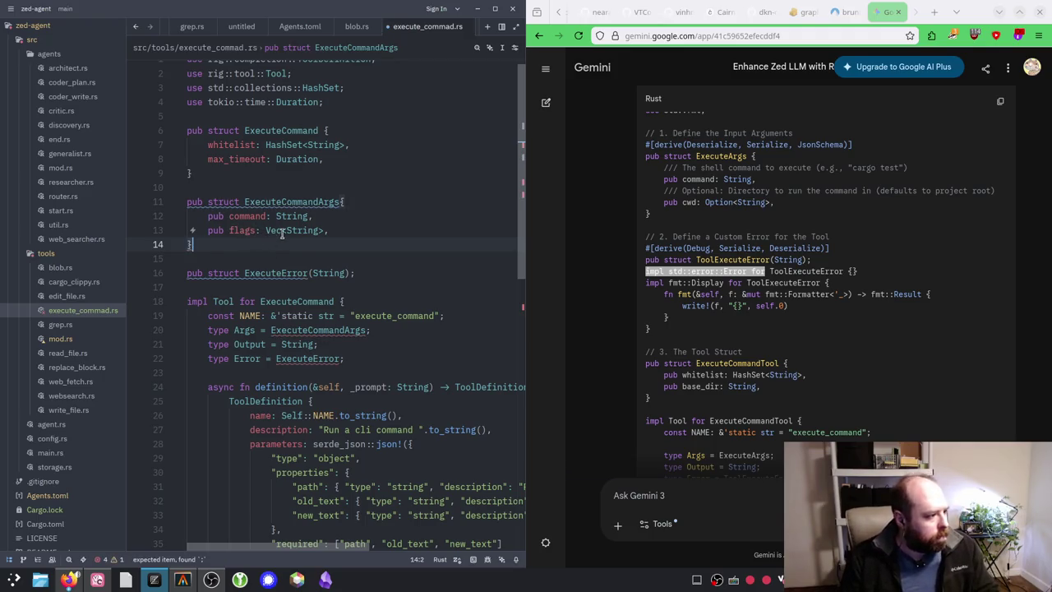
scroll(351, 247, "down", 1)
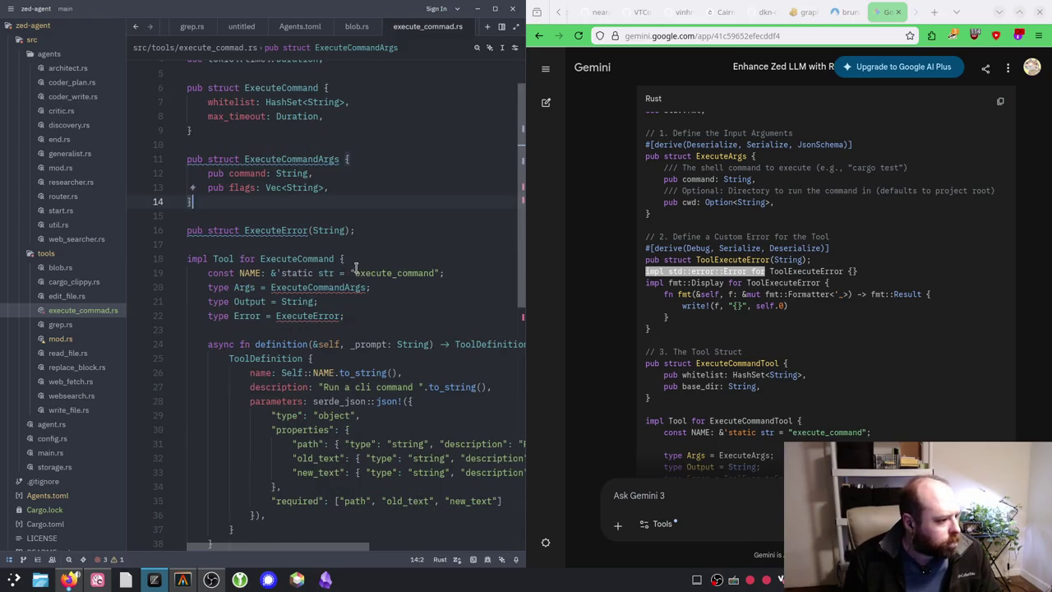
mouse_move(331, 288)
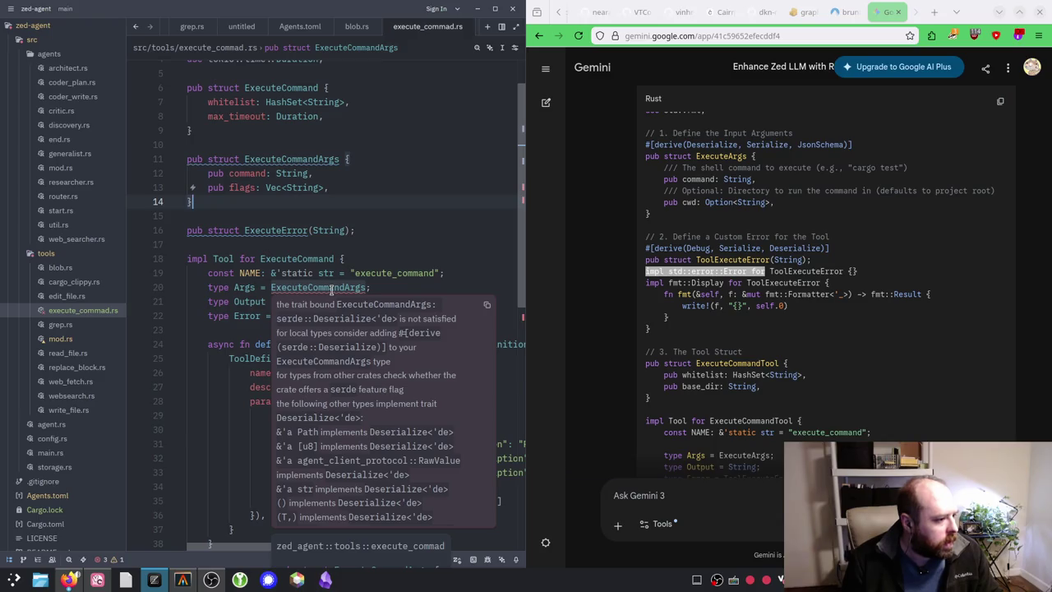
left_click(332, 145)
key("Return")
Step: Add #[derive(Deserialize)] above ExecuteCommandArgs
type("#[derive(S")
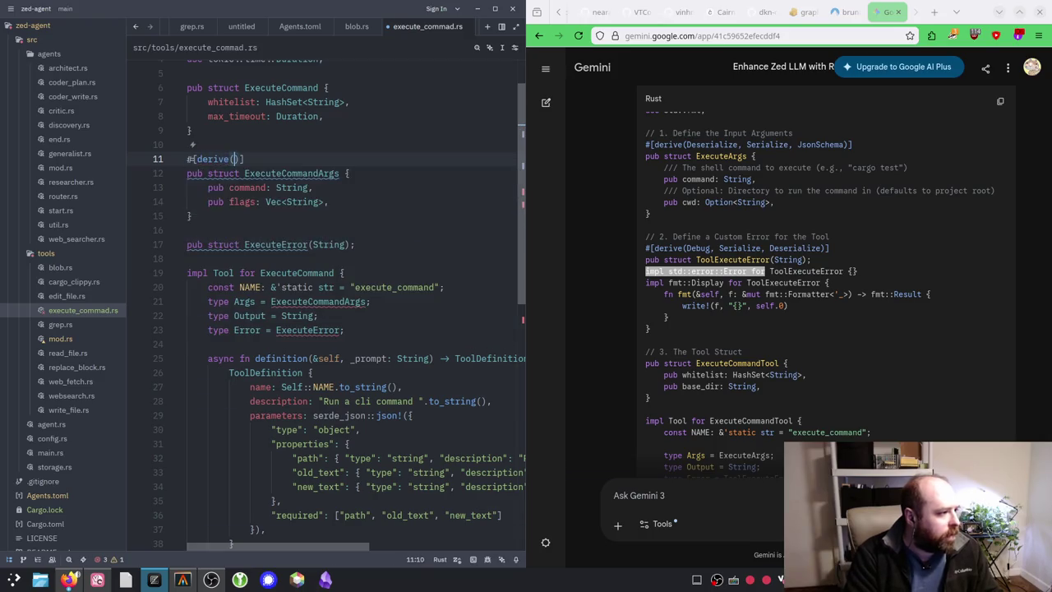
key("BackSpace")
type("Deserialize")
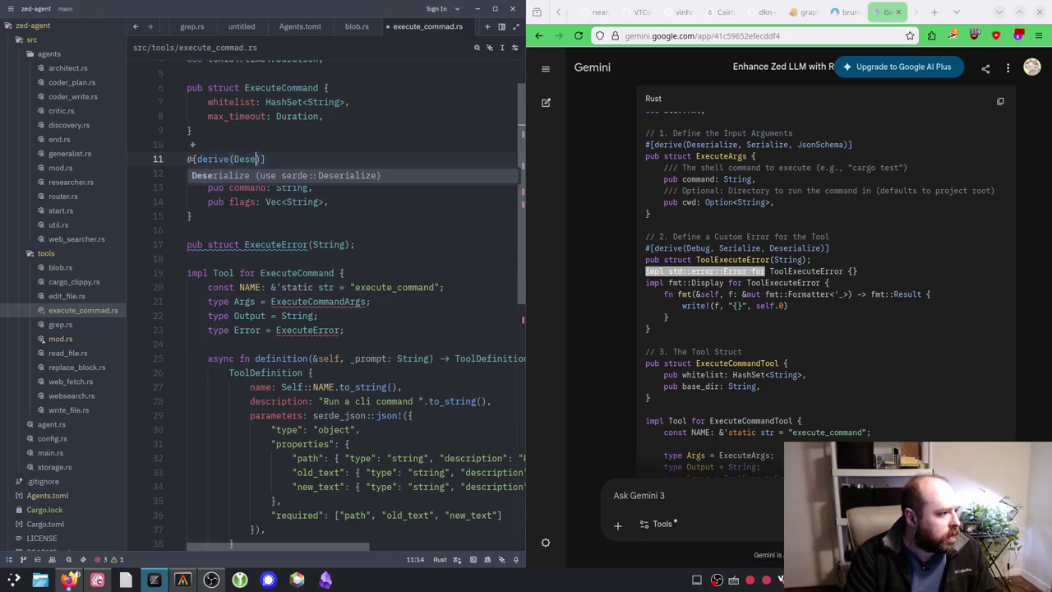
key("Escape")
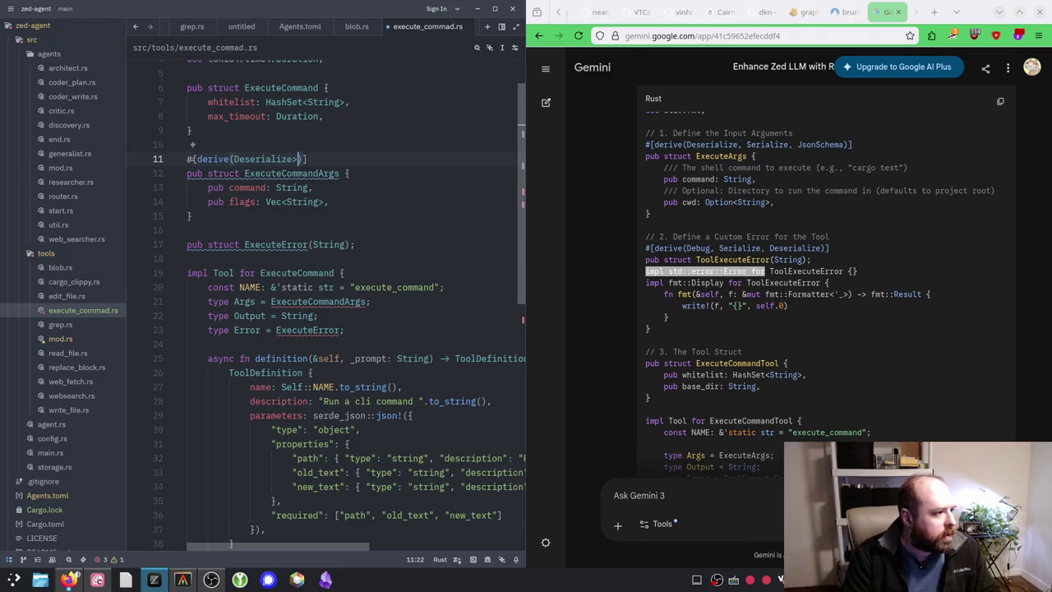
Step: Import serde::Deserialize below the existing imports and save the file
scroll(319, 159, "up", 2)
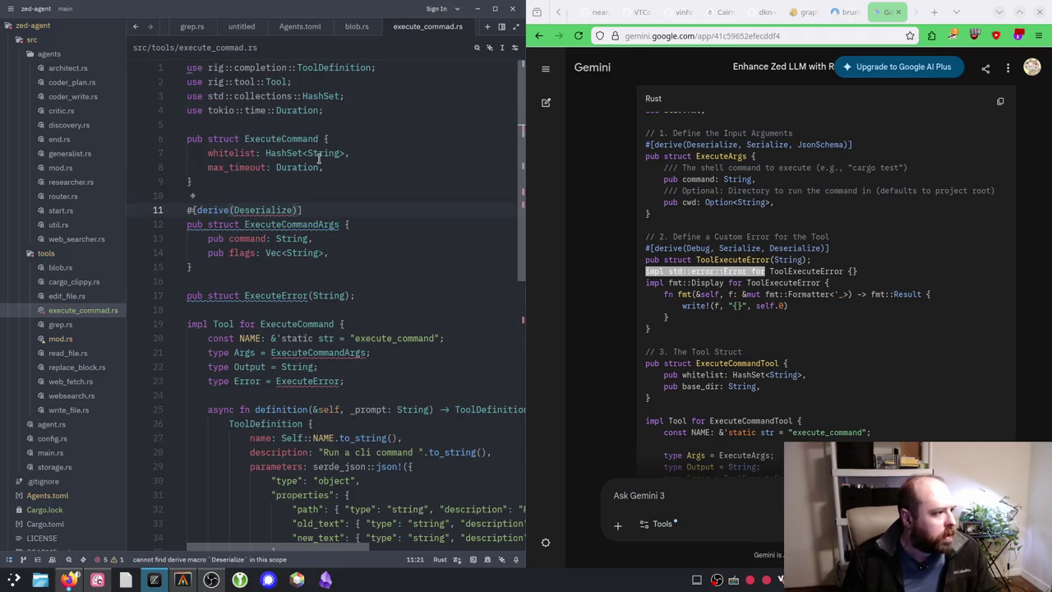
left_click(345, 110)
key("Return")
type("u")
key("BackSpace")
type("use serde::")
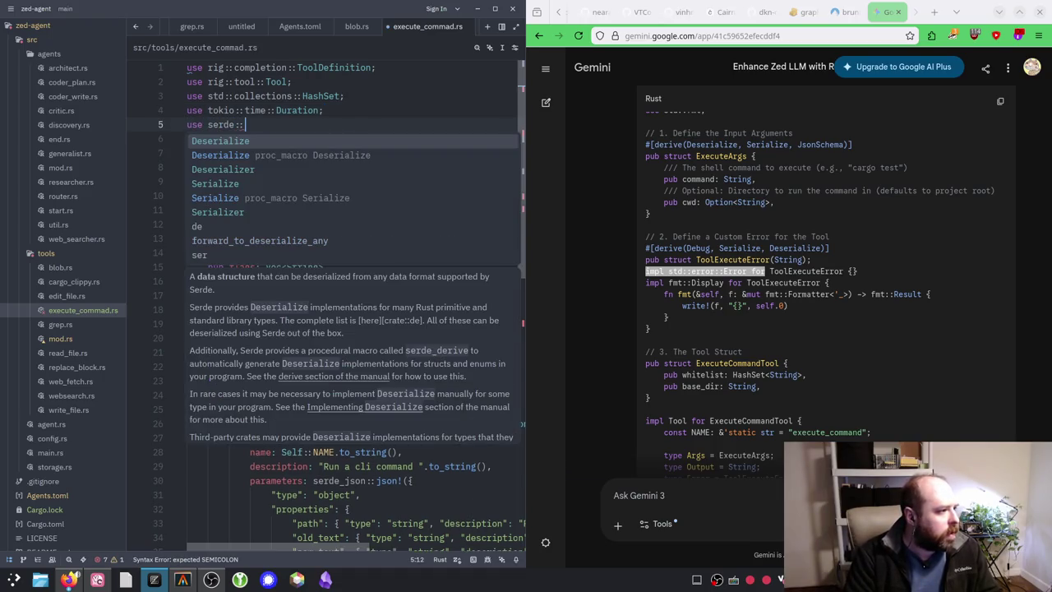
type("De")
key("Return")
type(";")
key("ctrl+s")
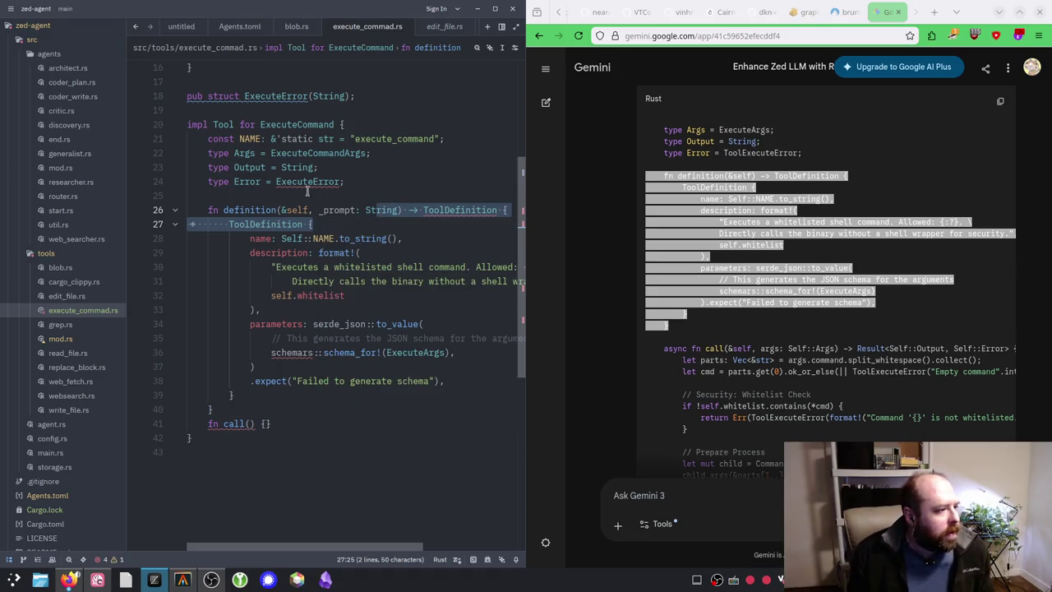
mouse_move(250, 211)
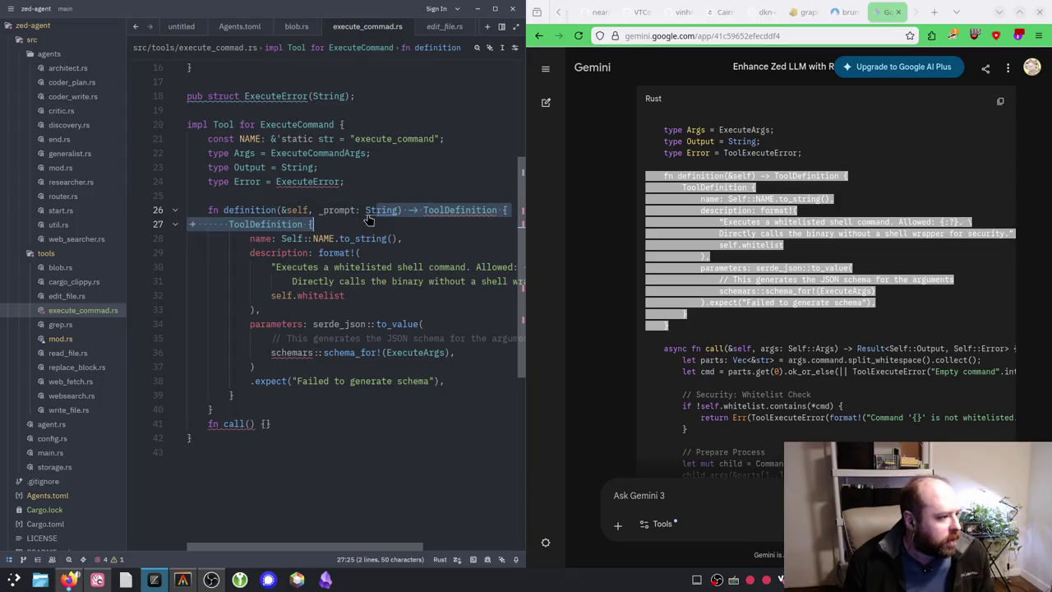
mouse_move(335, 215)
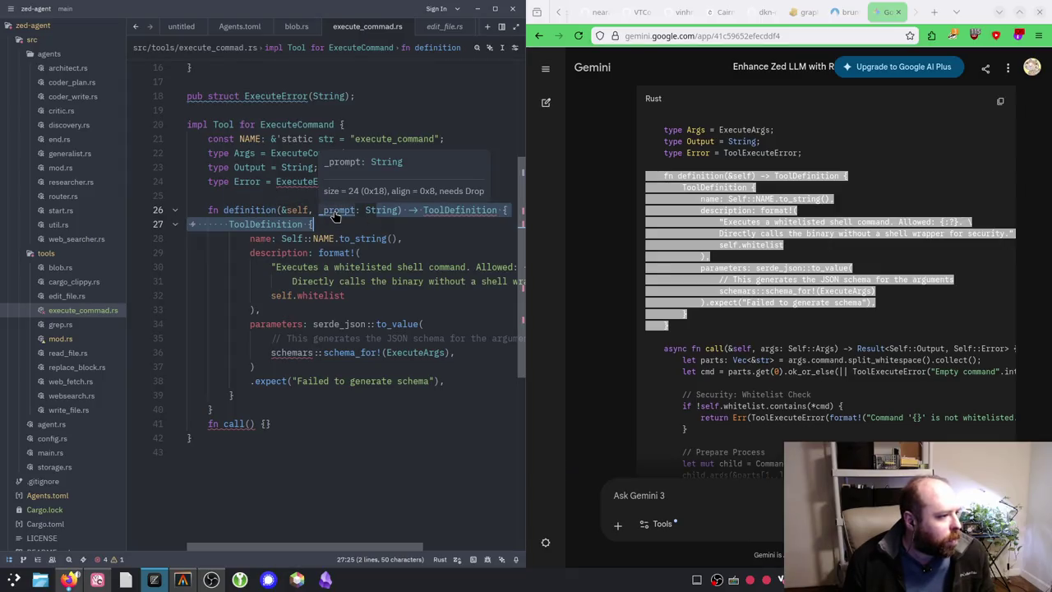
left_click(64, 358)
scroll(142, 355, "down", 3)
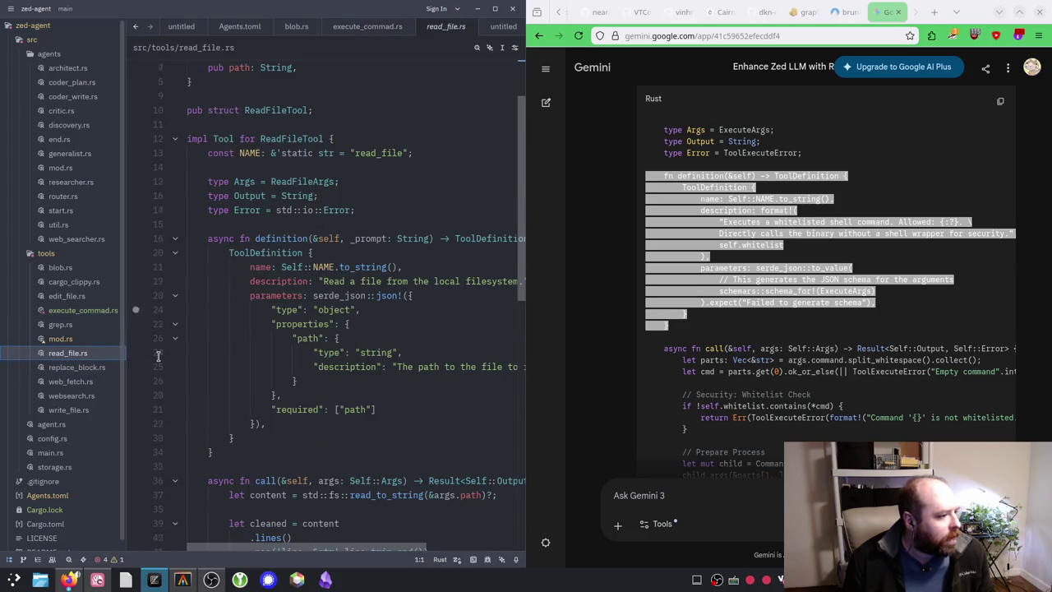
left_click(70, 381)
left_click(75, 368)
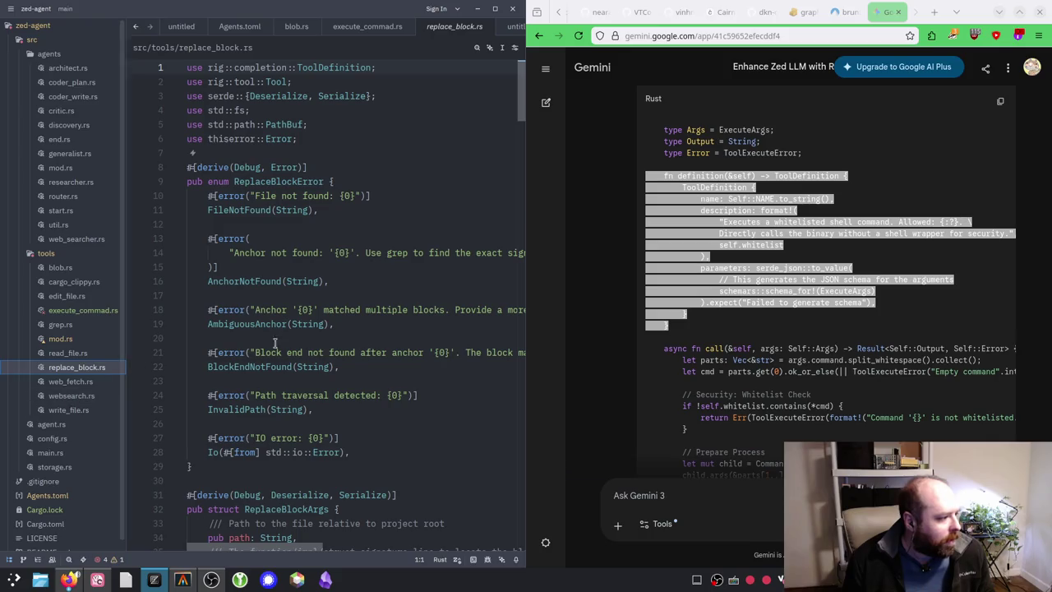
scroll(237, 346, "down", 10)
scroll(345, 344, "down", 13)
scroll(345, 343, "down", 3)
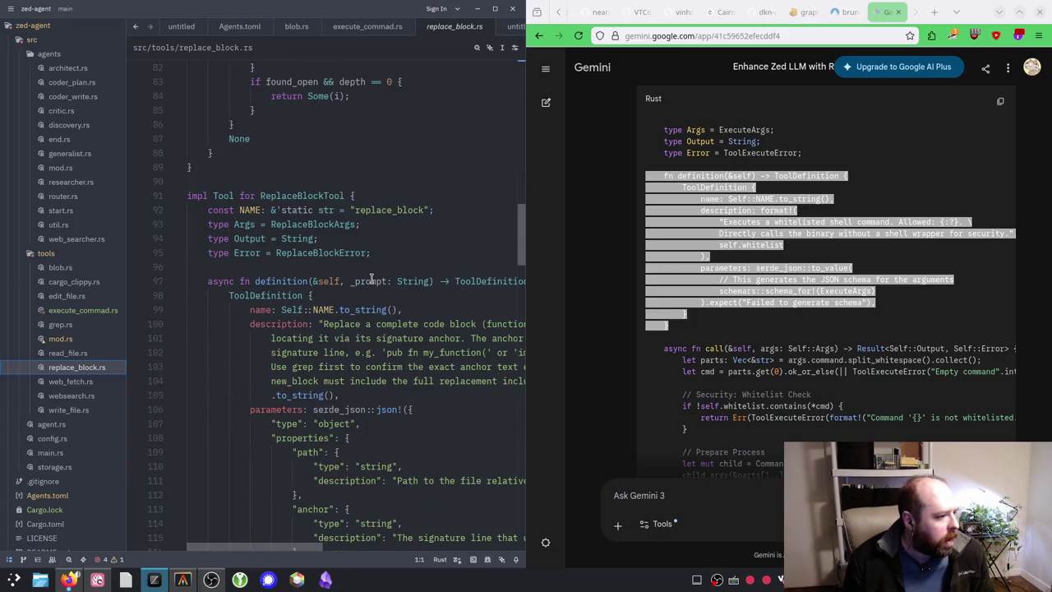
mouse_move(402, 285)
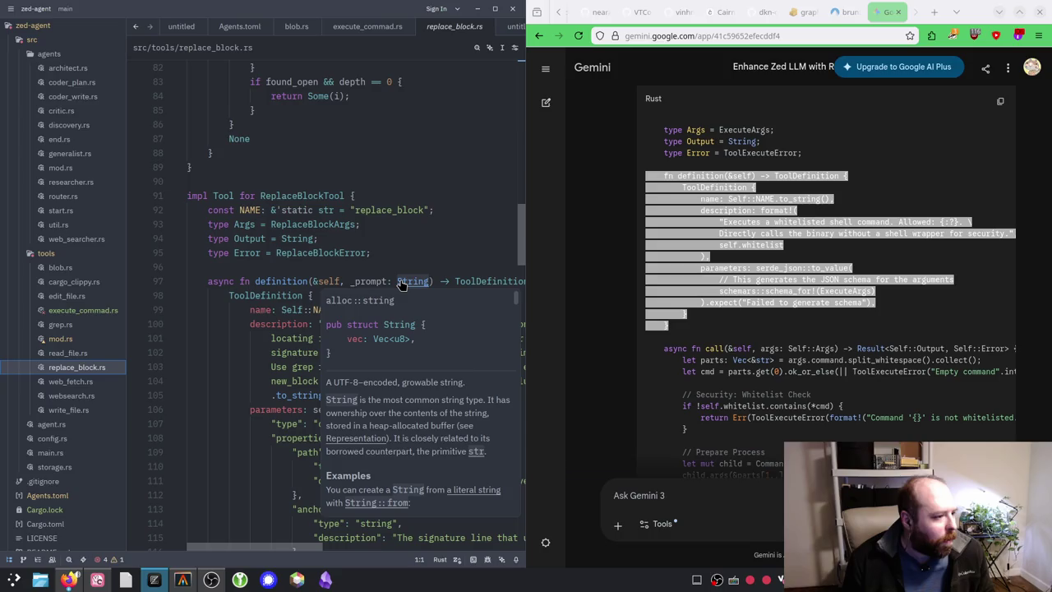
mouse_move(355, 276)
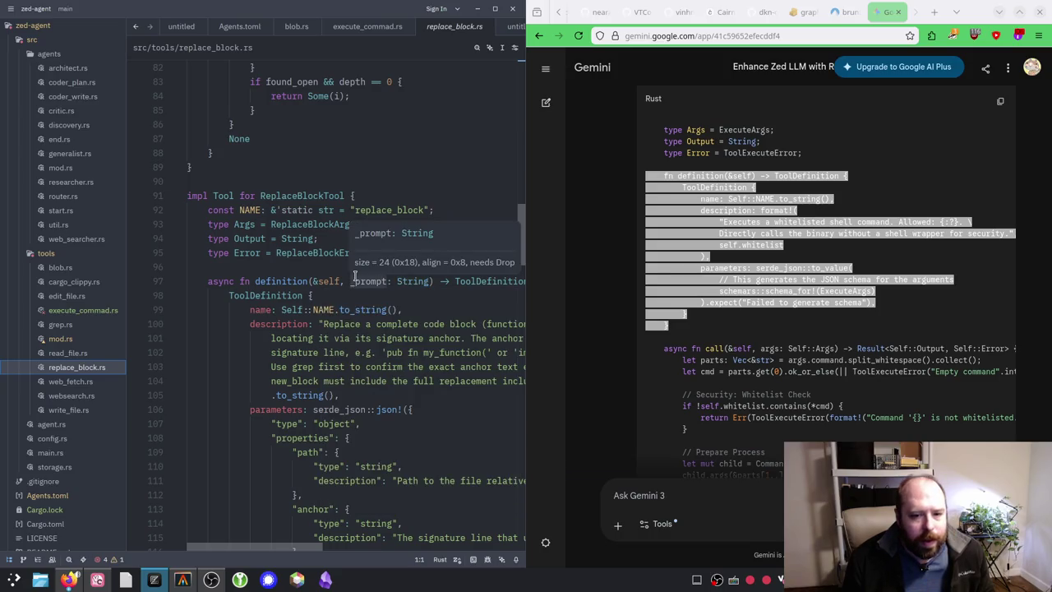
left_click(253, 253)
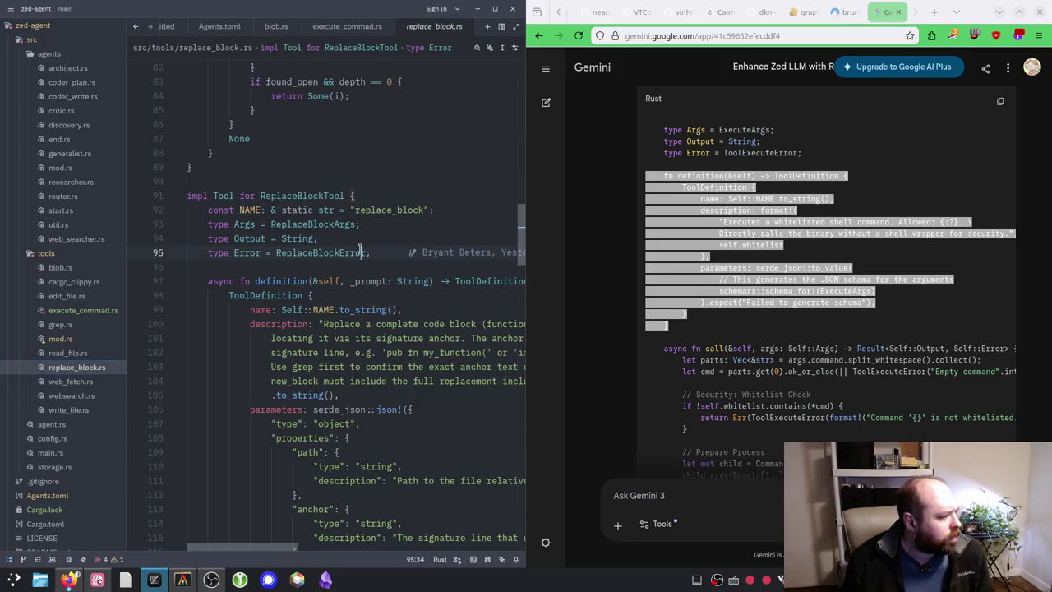
left_click(69, 315)
left_click(394, 259)
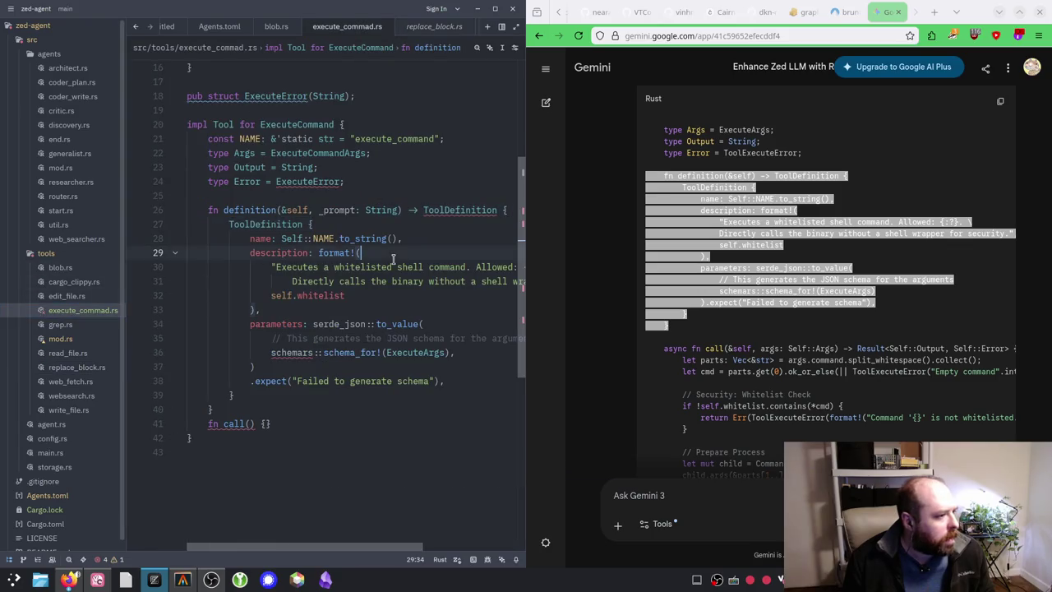
mouse_move(441, 210)
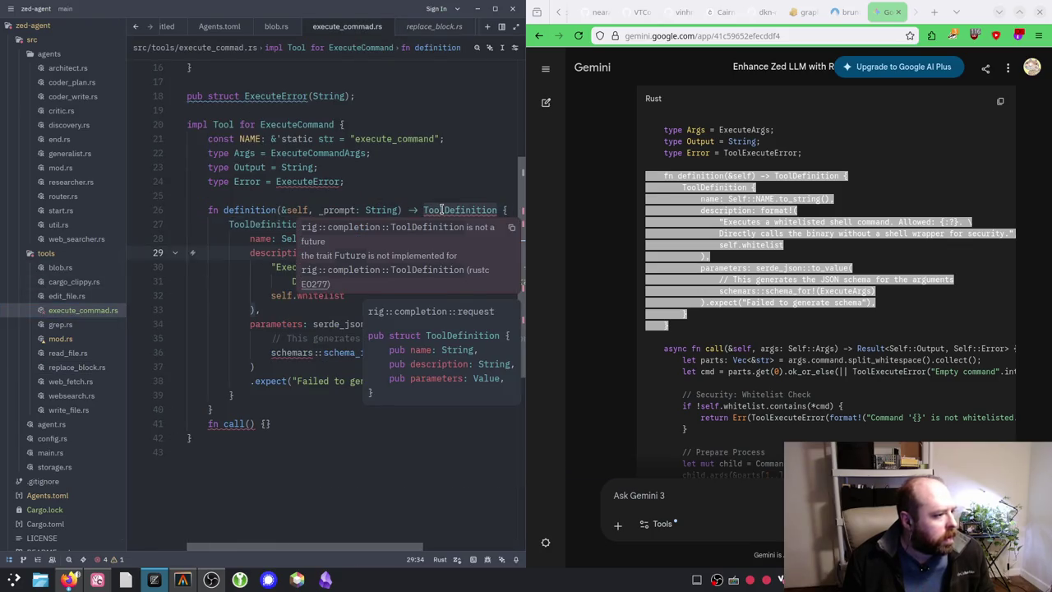
scroll(302, 200, "up", 5)
left_click(349, 131)
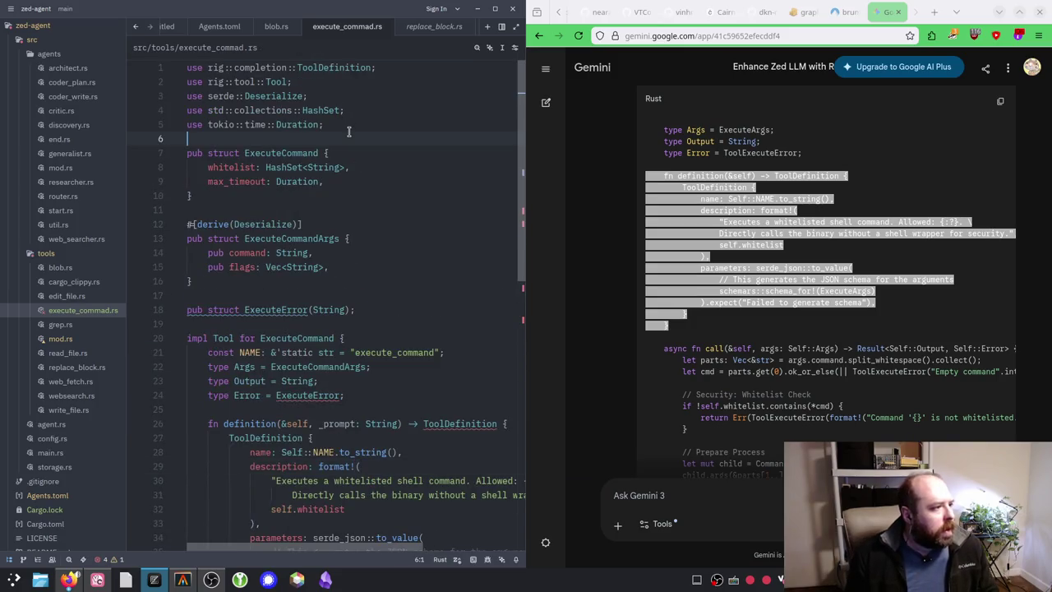
type("use ")
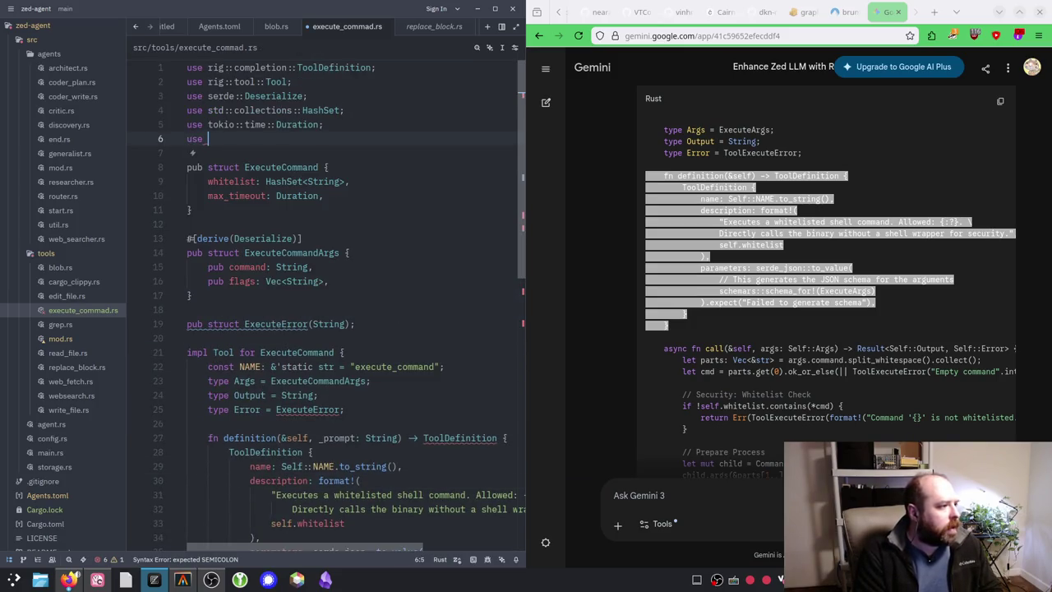
type("rig::")
key("BackSpace")
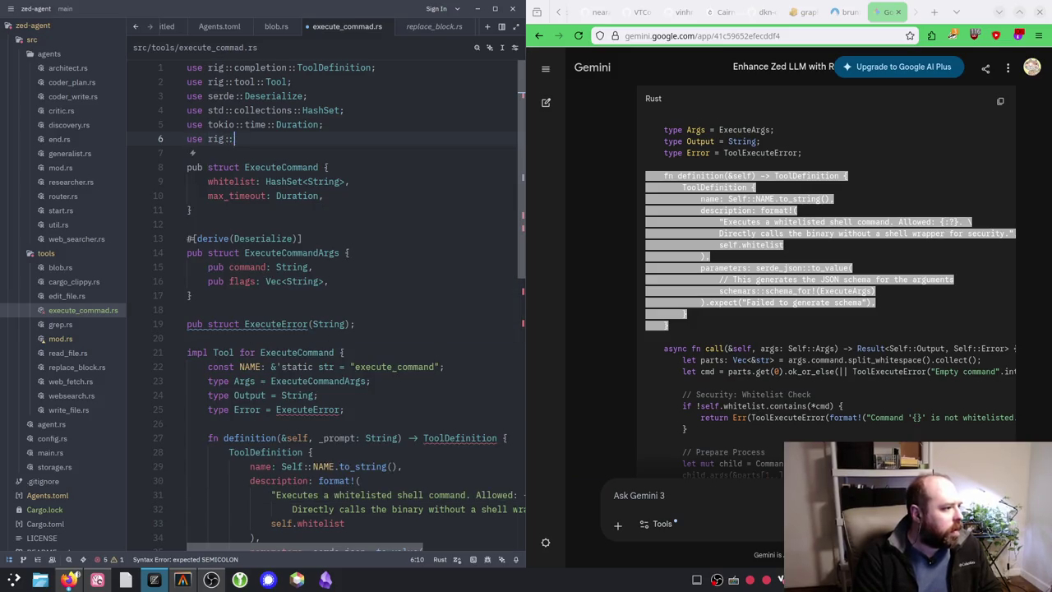
type(":compl:")
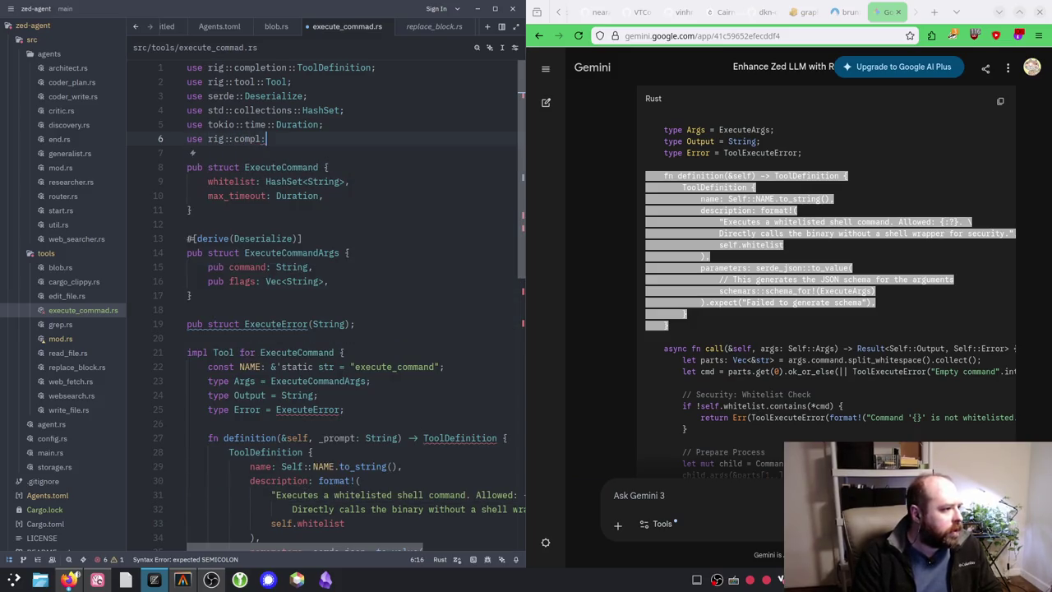
key("Tab")
type("::Tool")
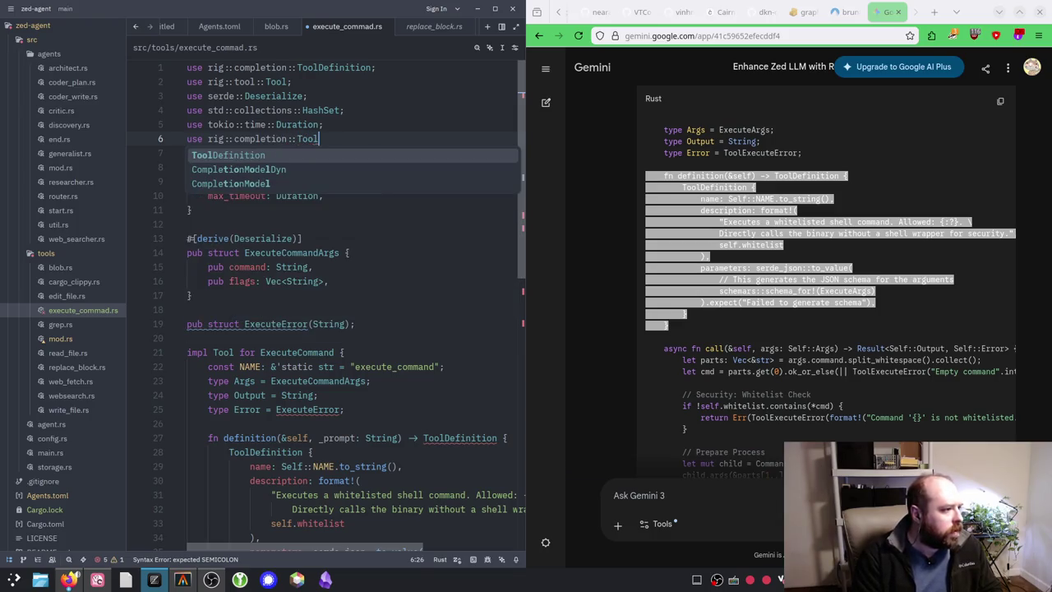
key("Tab")
type(";")
key("ctrl+s")
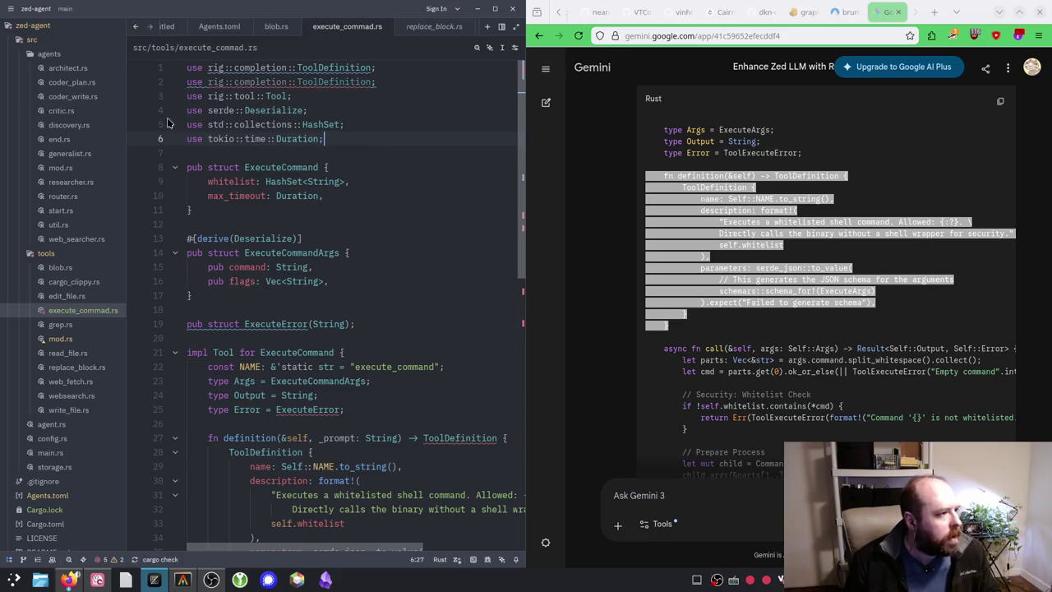
triple_click(308, 82)
key("BackSpace")
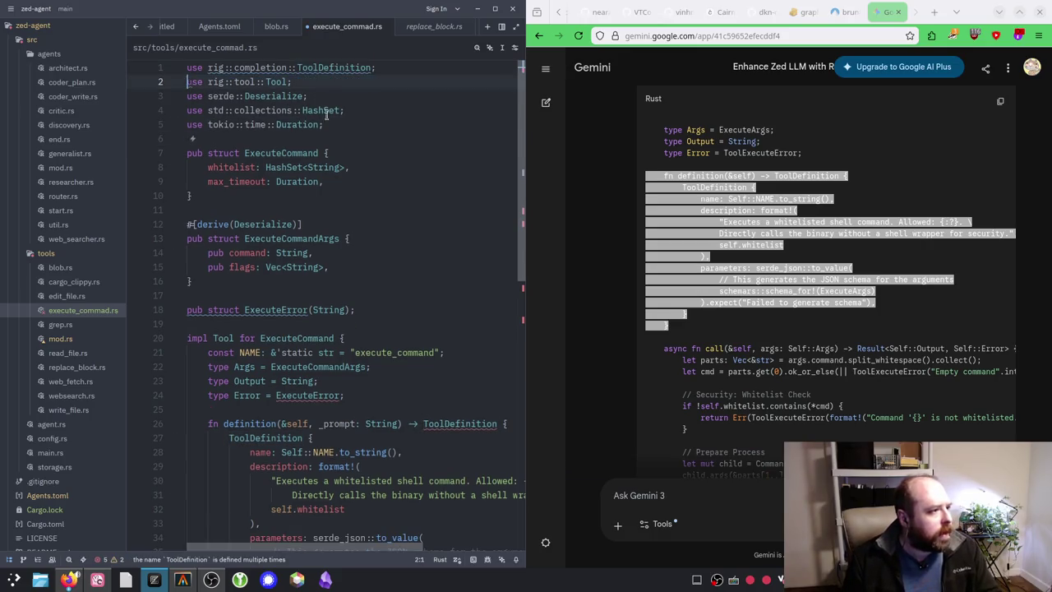
scroll(329, 123, "down", 4)
mouse_move(448, 258)
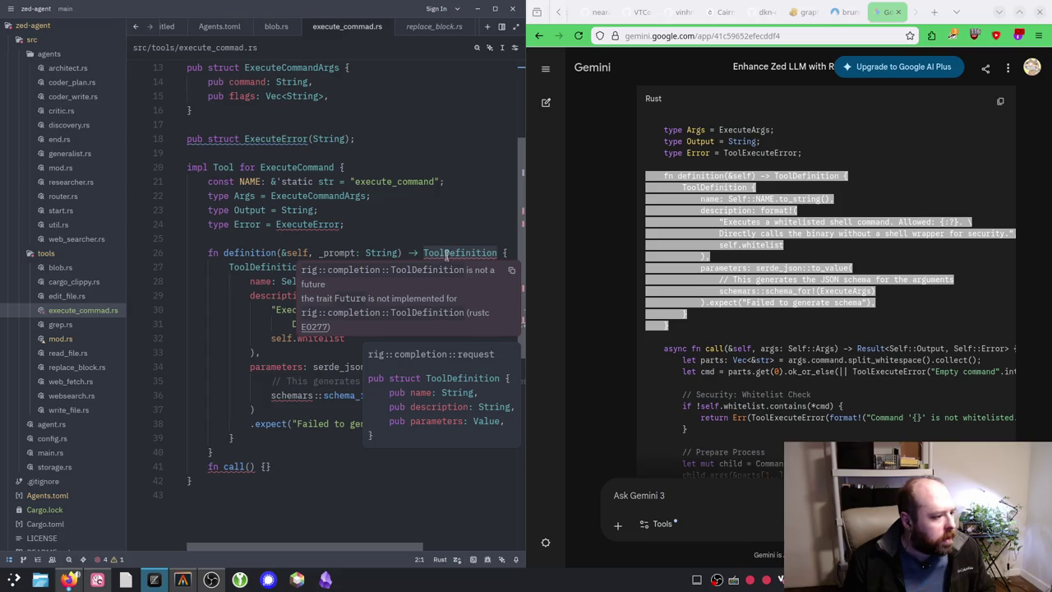
left_click(255, 452)
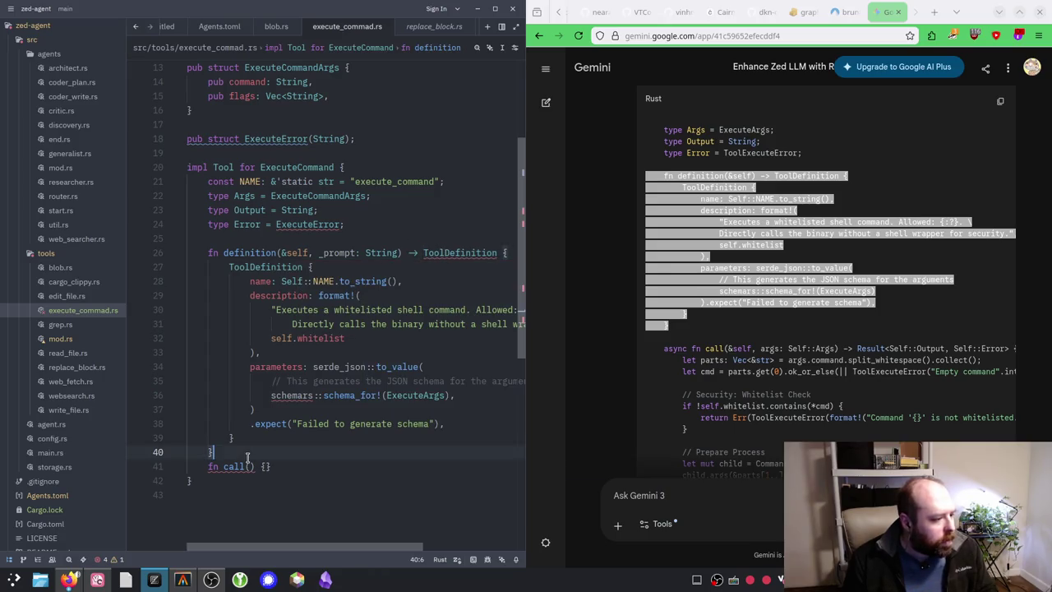
Step: Leave exactly one blank line between the definition method and the empty call() stub
key("Return")
key("Return")
key("ctrl+shift+k")
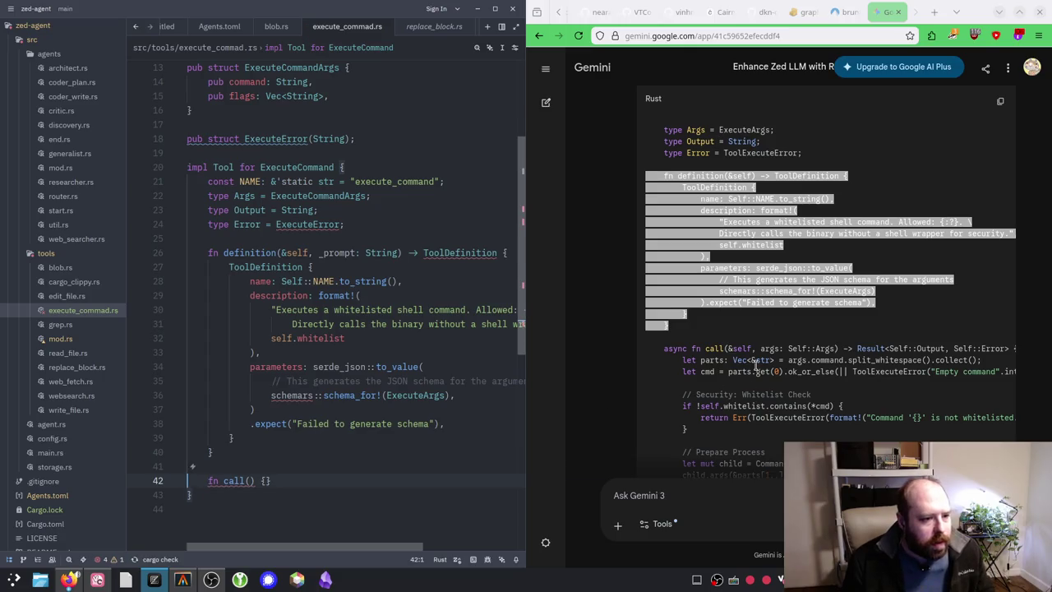
left_click(781, 309)
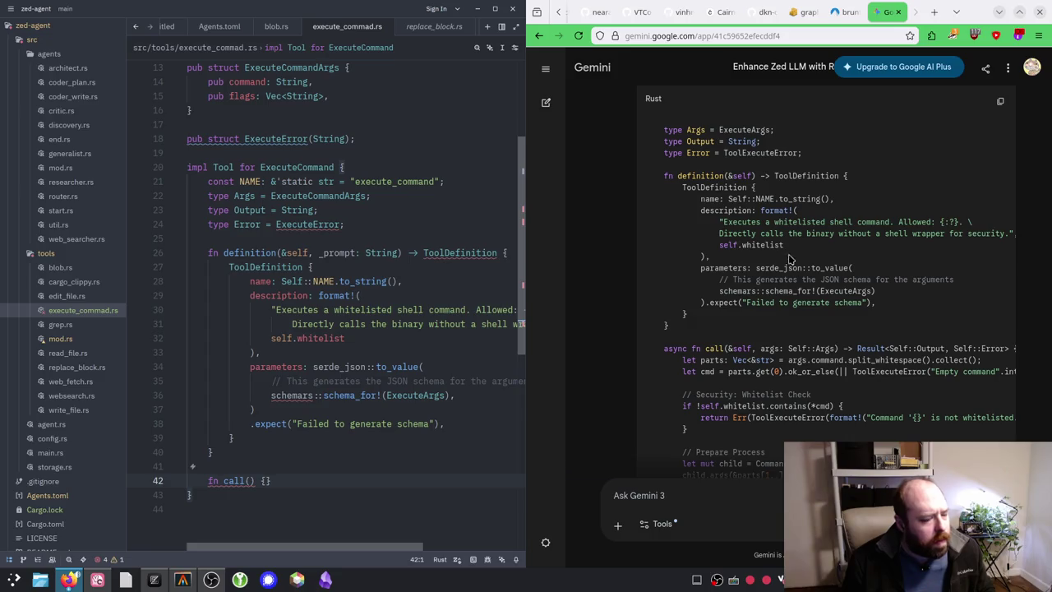
mouse_move(288, 395)
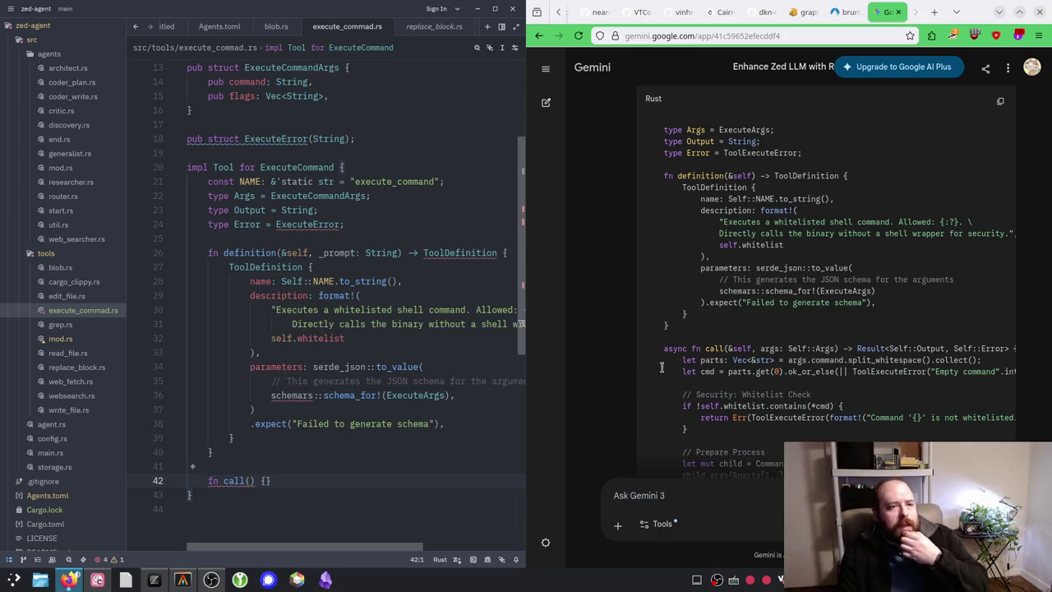
scroll(693, 355, "up", 3)
scroll(693, 353, "up", 5)
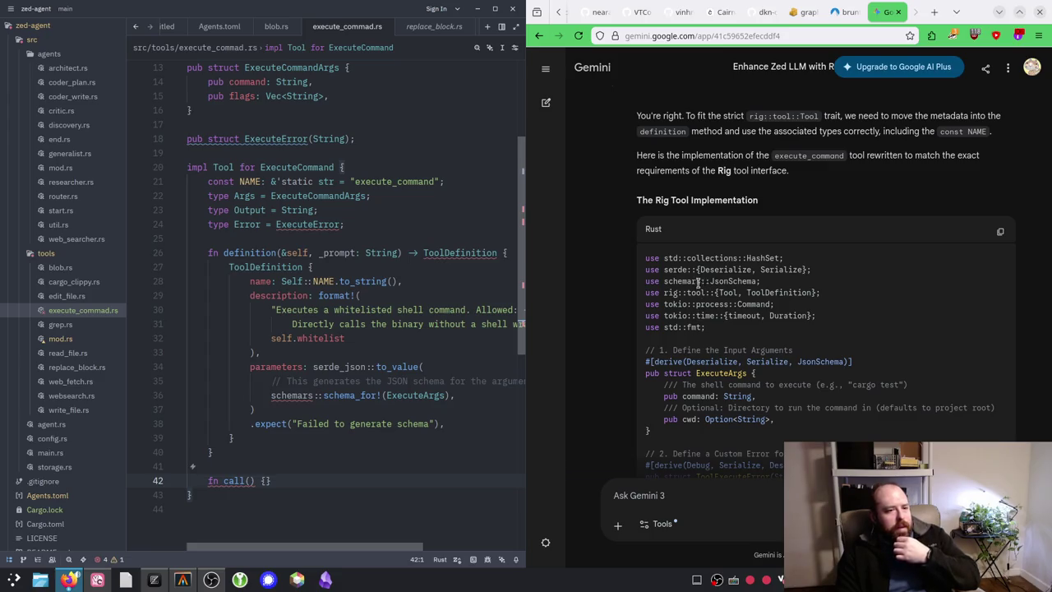
scroll(689, 296, "down", 4)
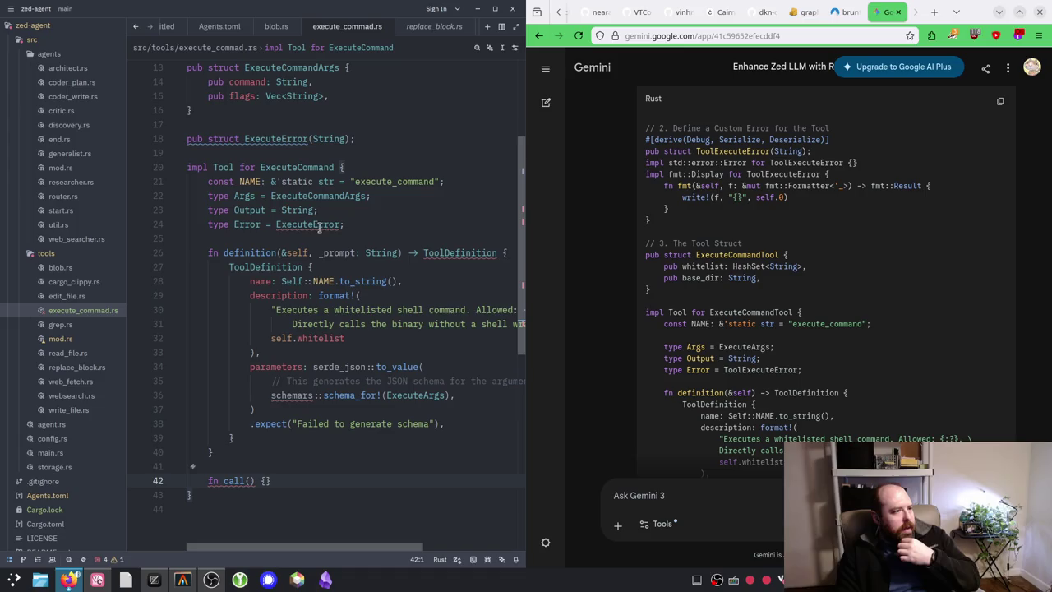
scroll(325, 227, "up", 1)
scroll(325, 227, "down", 1)
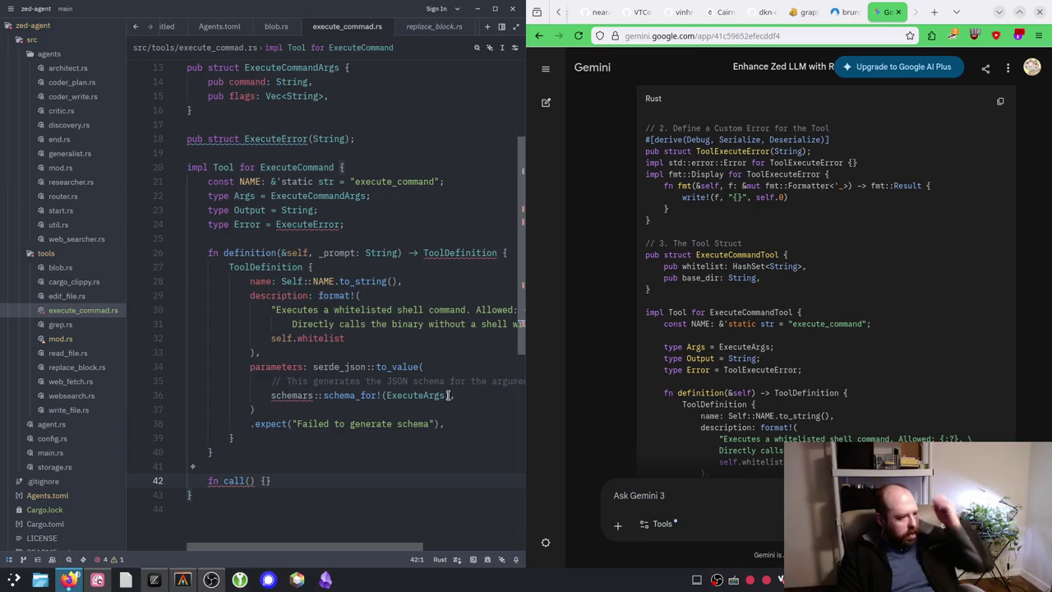
left_click_drag(454, 395, 448, 395)
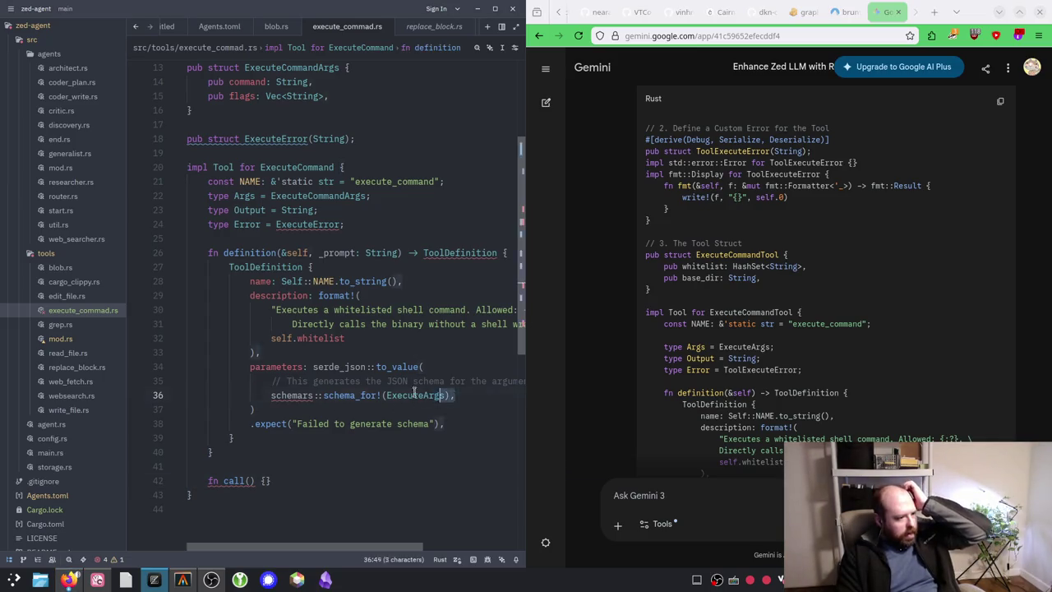
Step: Delete the schemars schema, to_value call and expect lines from parameters, then view edit_file.rs
left_click(187, 380, "shift")
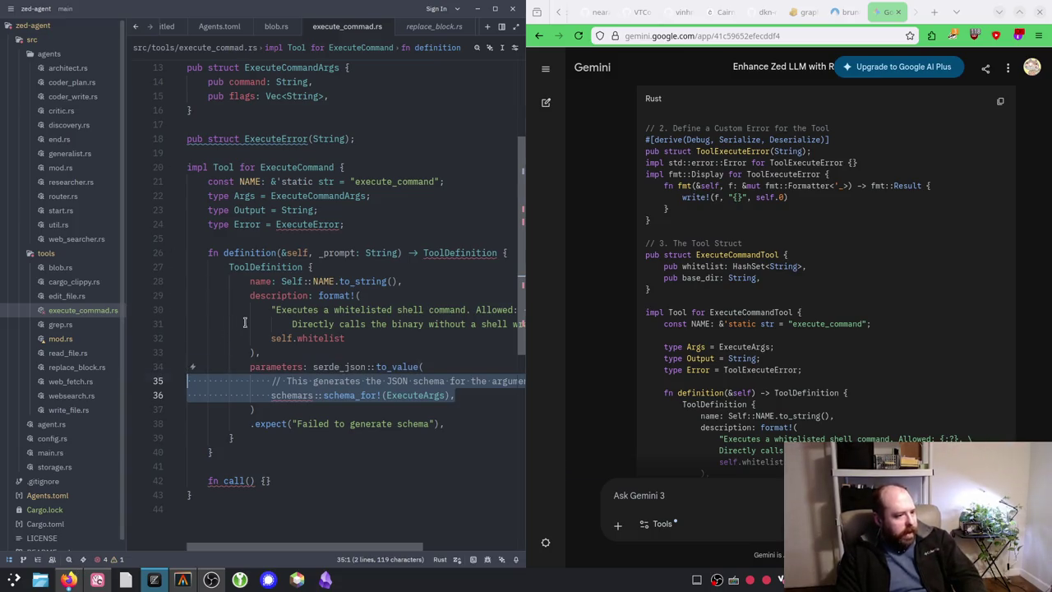
key("BackSpace")
key("BackSpace")
left_click(311, 366)
left_click_drag(311, 367, 426, 366)
key("BackSpace")
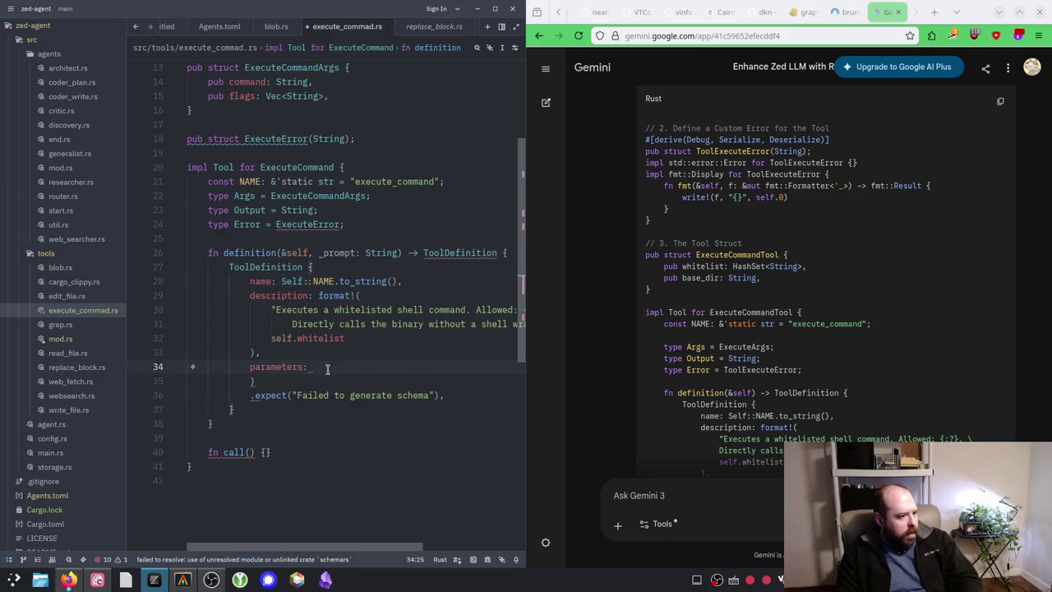
left_click(314, 381, "shift")
key("BackSpace")
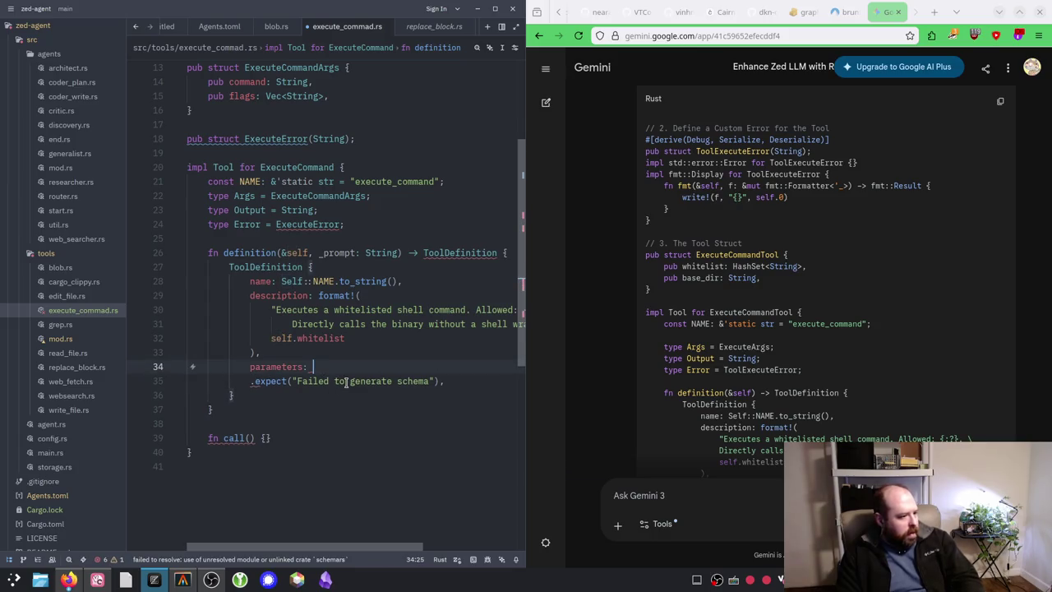
left_click_drag(250, 380, 447, 377)
key("BackSpace")
key("BackSpace")
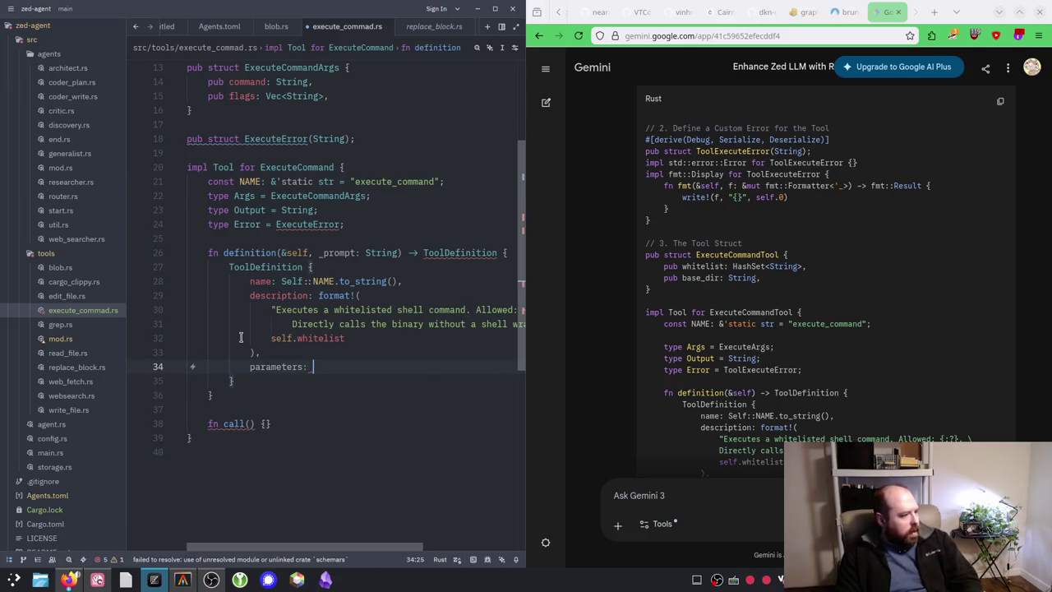
left_click(70, 296)
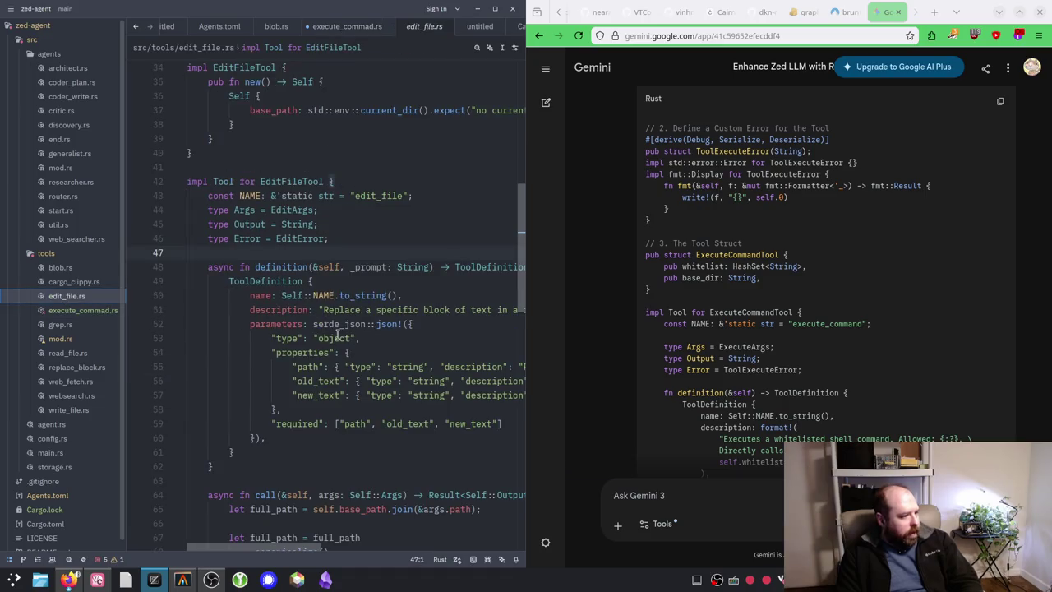
Step: Set parameters to serde_json::json!("{}"), copied from edit_file.rs
left_click_drag(313, 324, 407, 325)
key("ctrl+c")
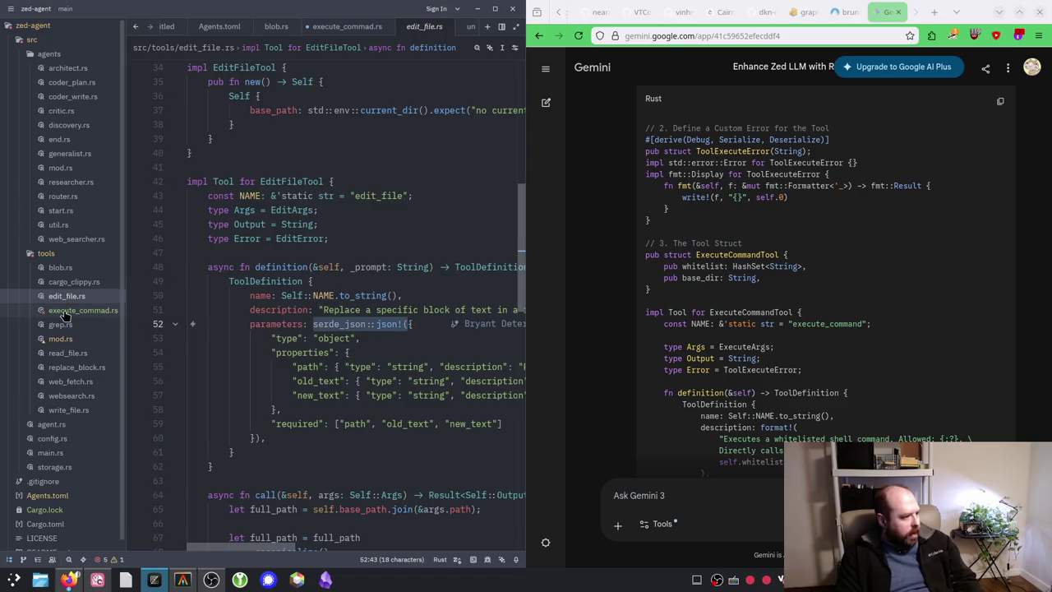
left_click(82, 311)
key("ctrl+v")
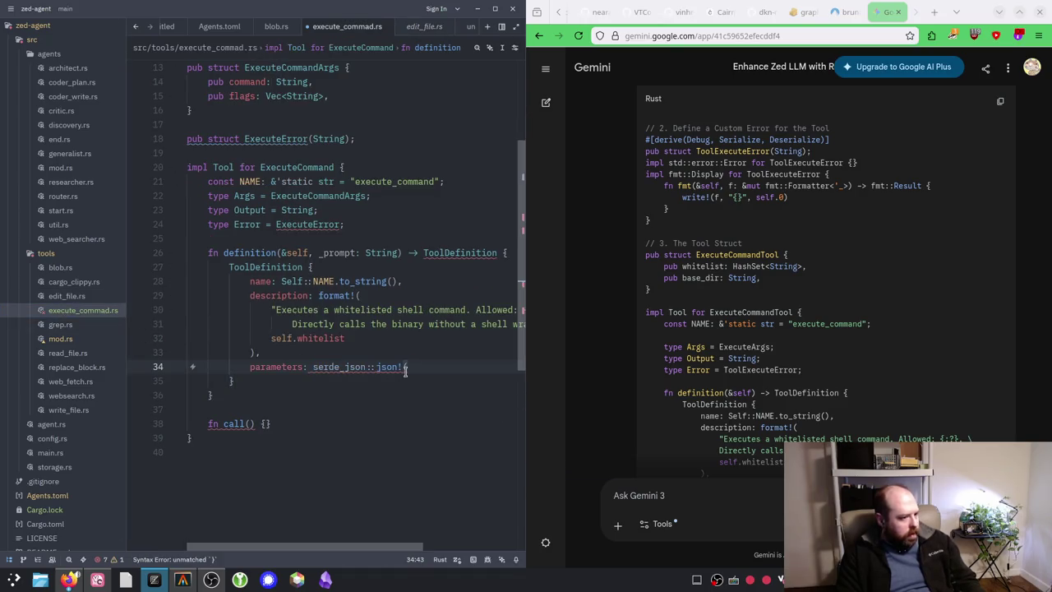
type(",")
key("Left")
type("\"{}")
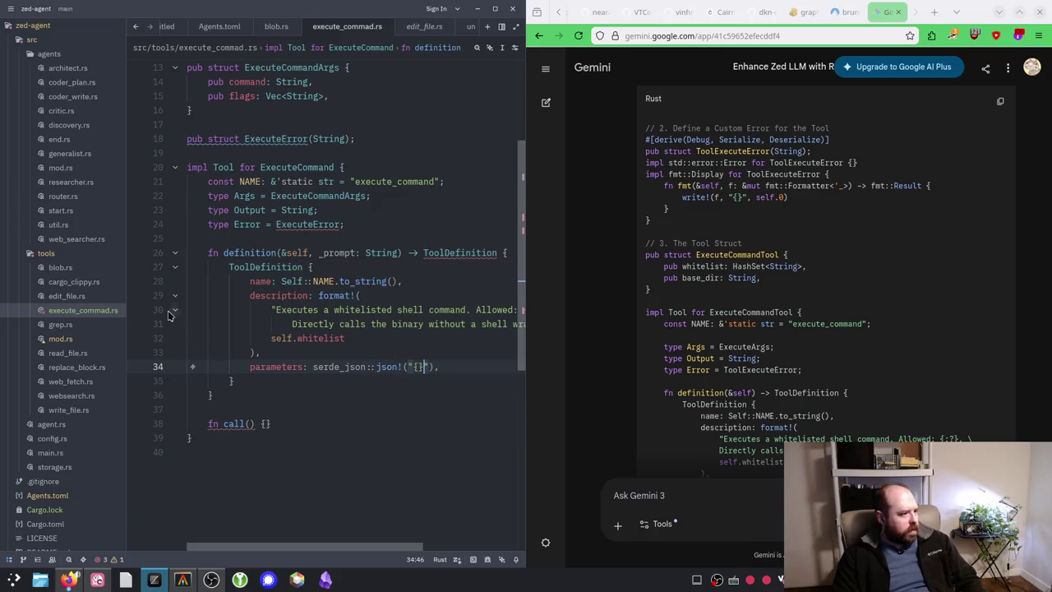
Step: Compare the parameters against edit_file.rs, then return to line 35 of execute_commad.rs
left_click(74, 297)
scroll(258, 546, "right", 3)
scroll(258, 546, "left", 3)
scroll(276, 386, "down", 1)
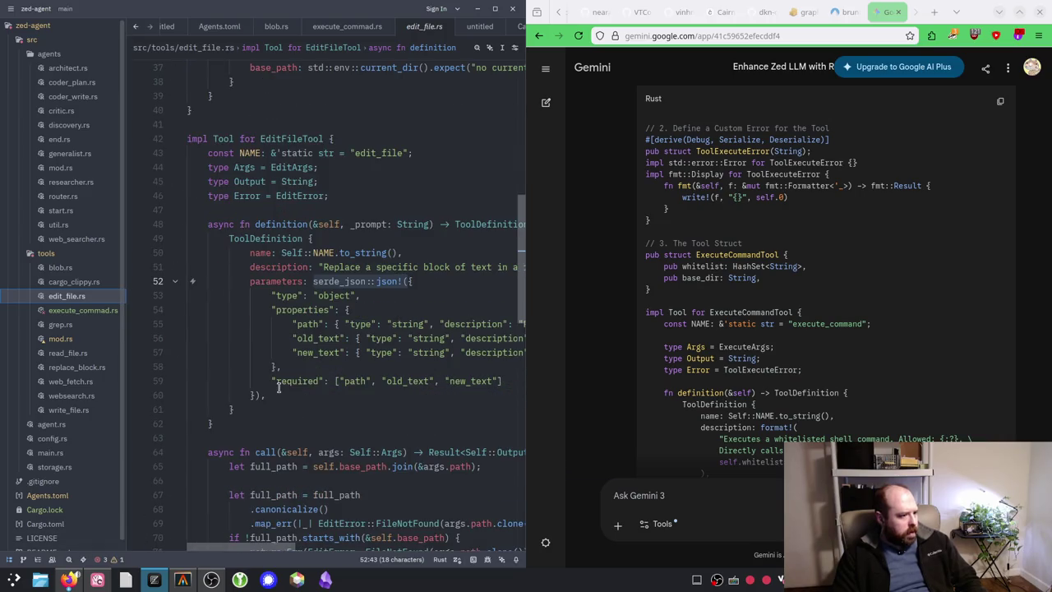
left_click(59, 311)
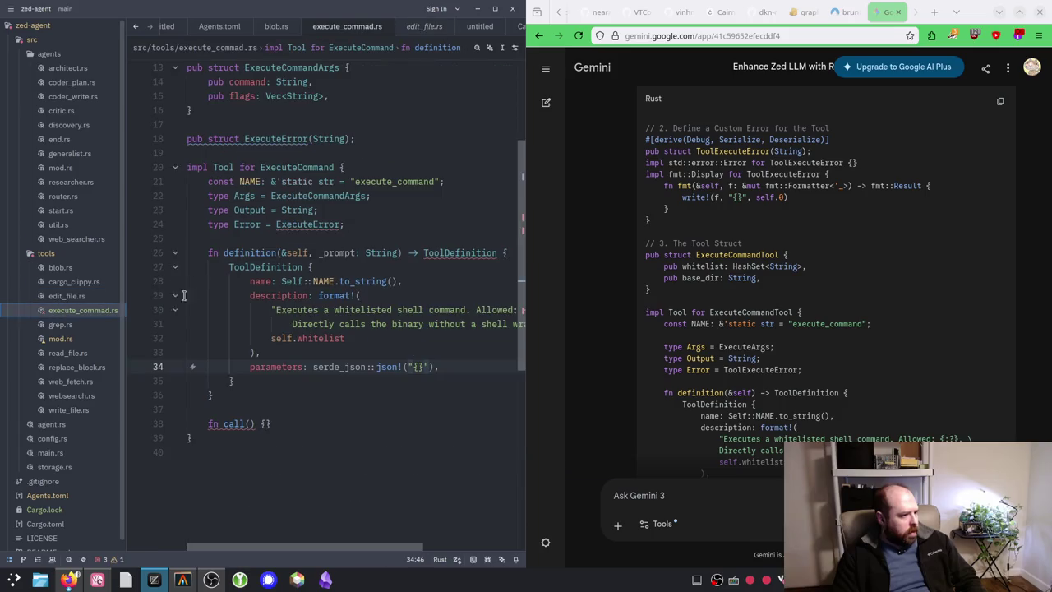
left_click(266, 381)
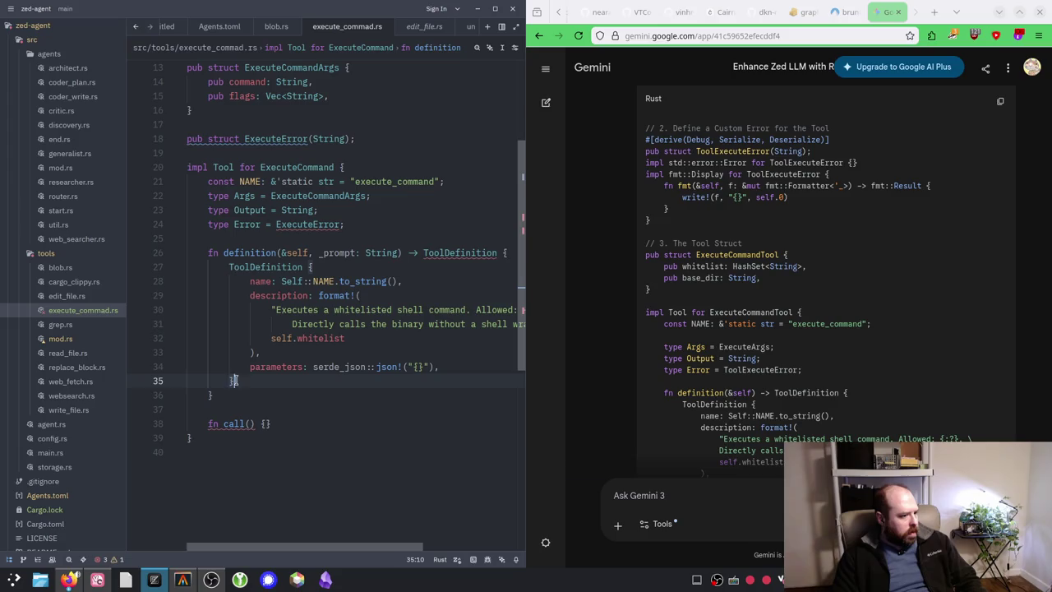
mouse_move(458, 252)
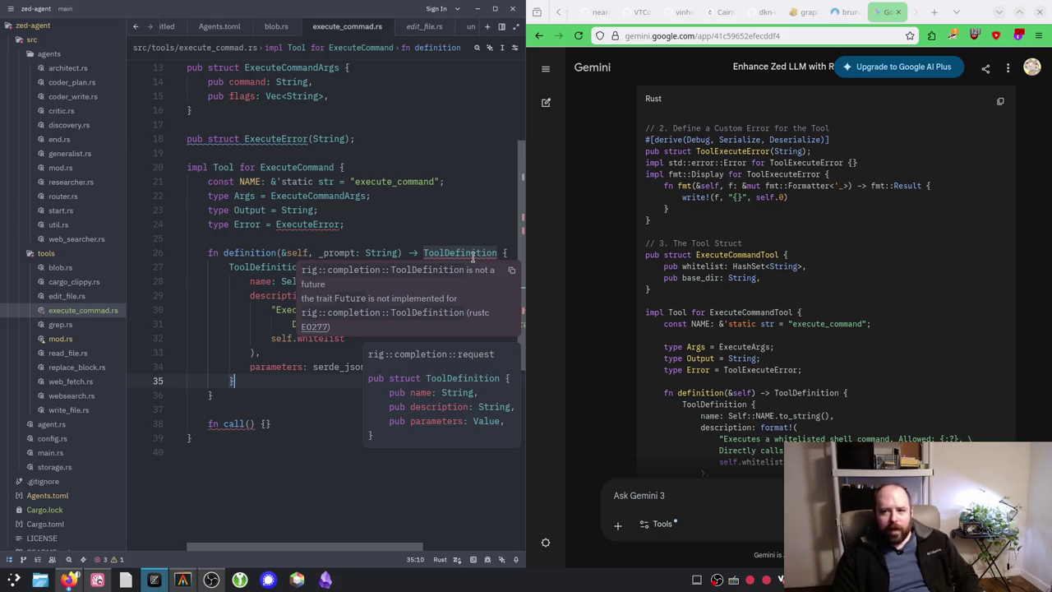
Step: Maximize Zed and copy 'async' from grep.rs's definition line
left_click(495, 9)
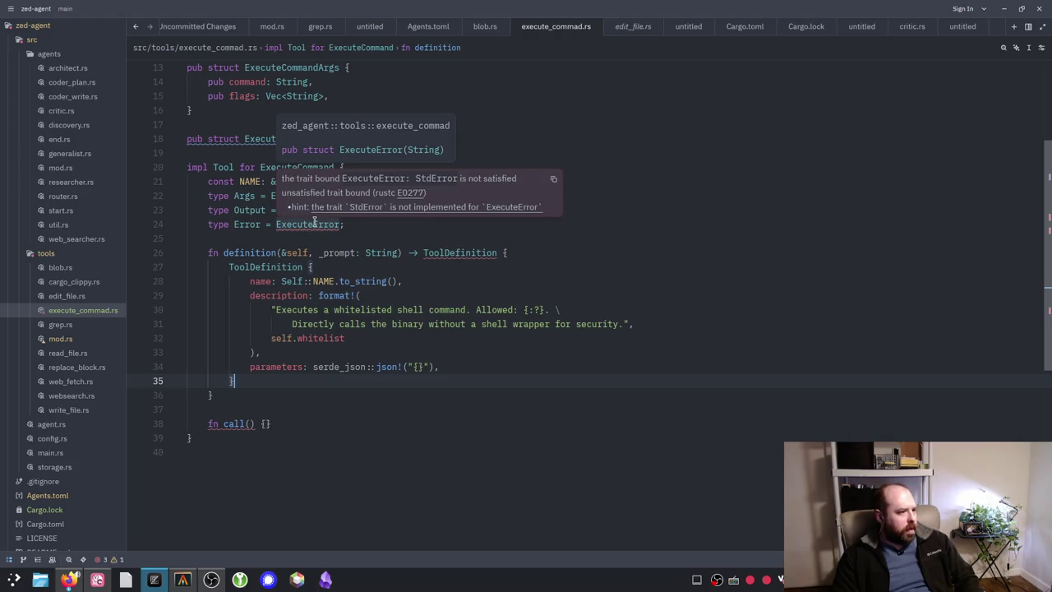
scroll(359, 358, "up", 1)
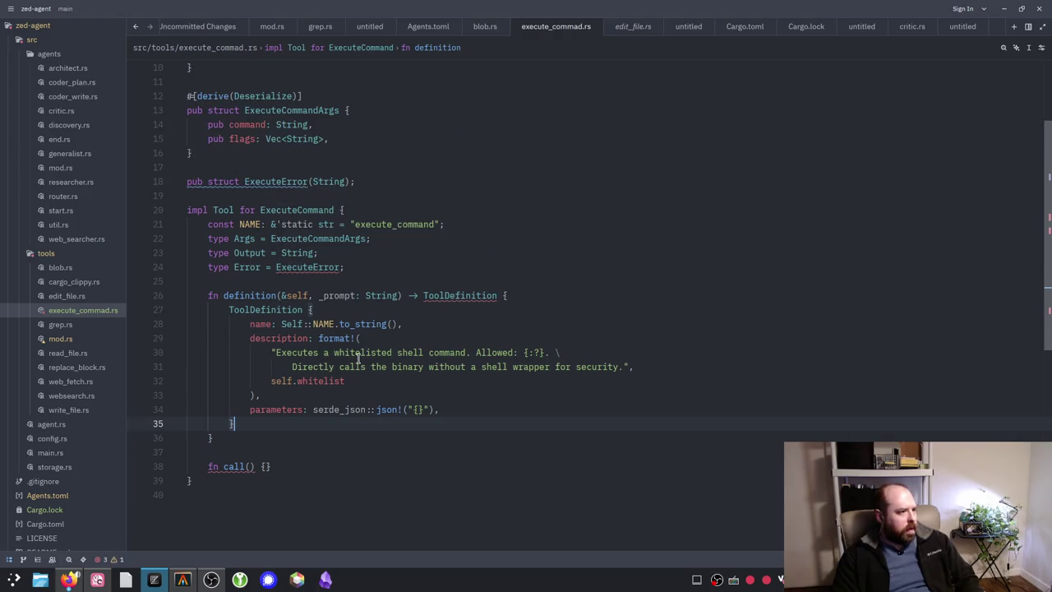
left_click(56, 327)
scroll(300, 330, "down", 1)
scroll(299, 330, "down", 3)
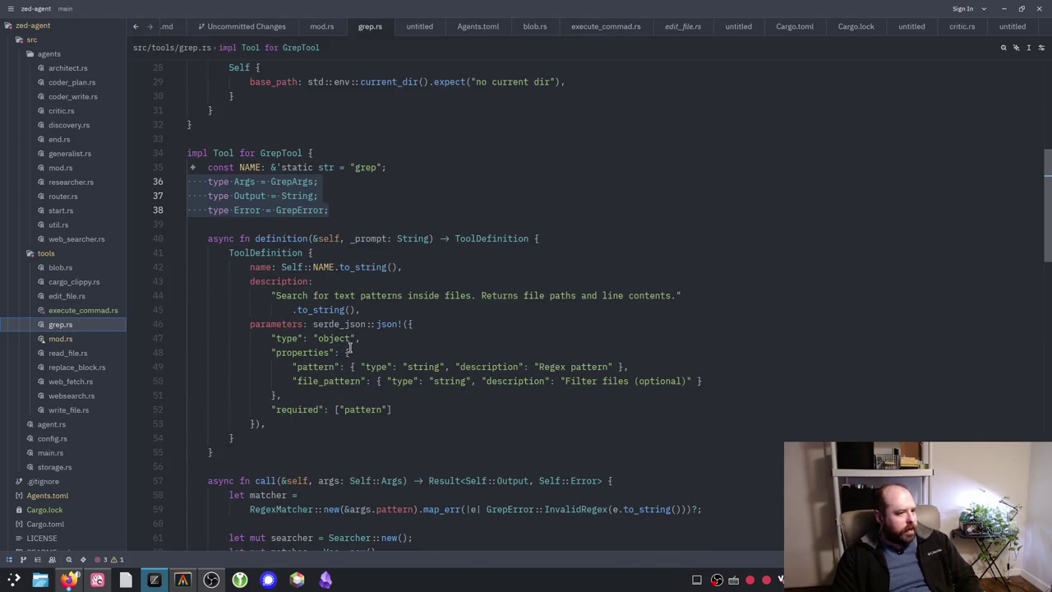
scroll(351, 352, "down", 1)
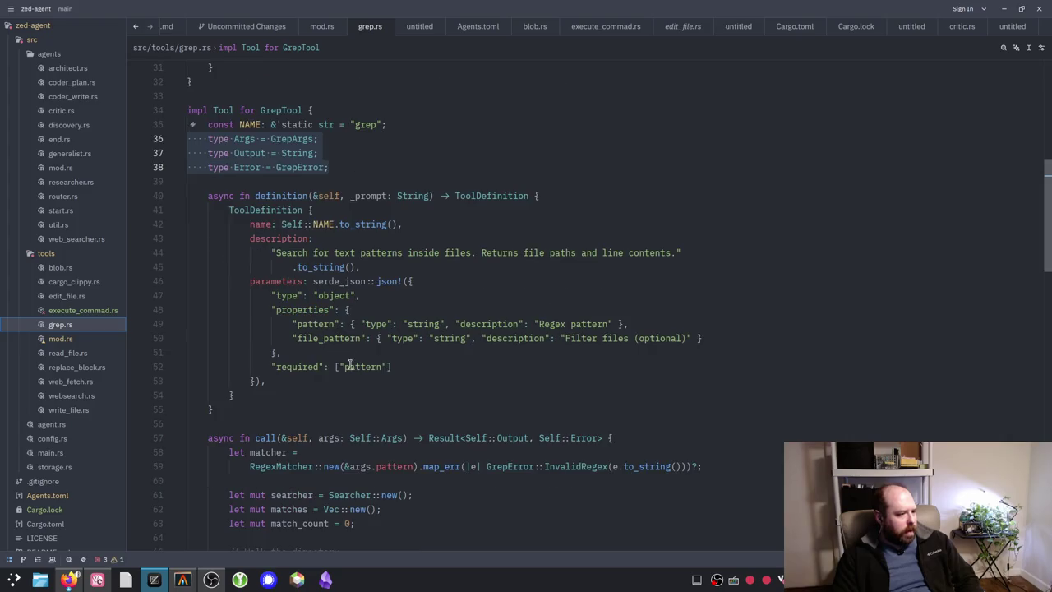
scroll(344, 380, "down", 1)
scroll(343, 381, "down", 11)
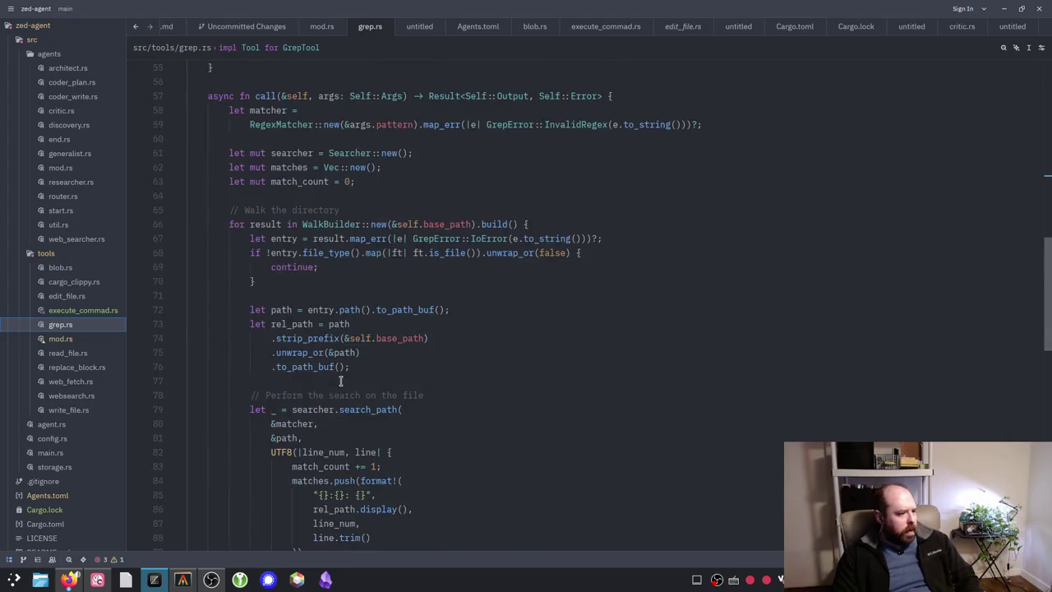
scroll(337, 381, "up", 4)
scroll(337, 381, "up", 9)
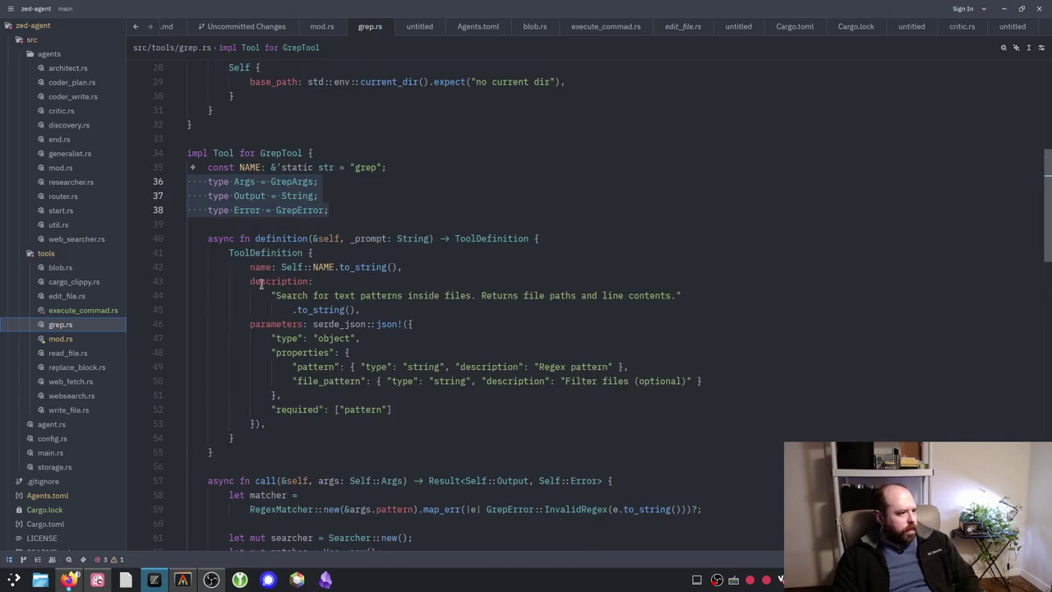
left_click_drag(240, 239, 208, 239)
key("ctrl+c")
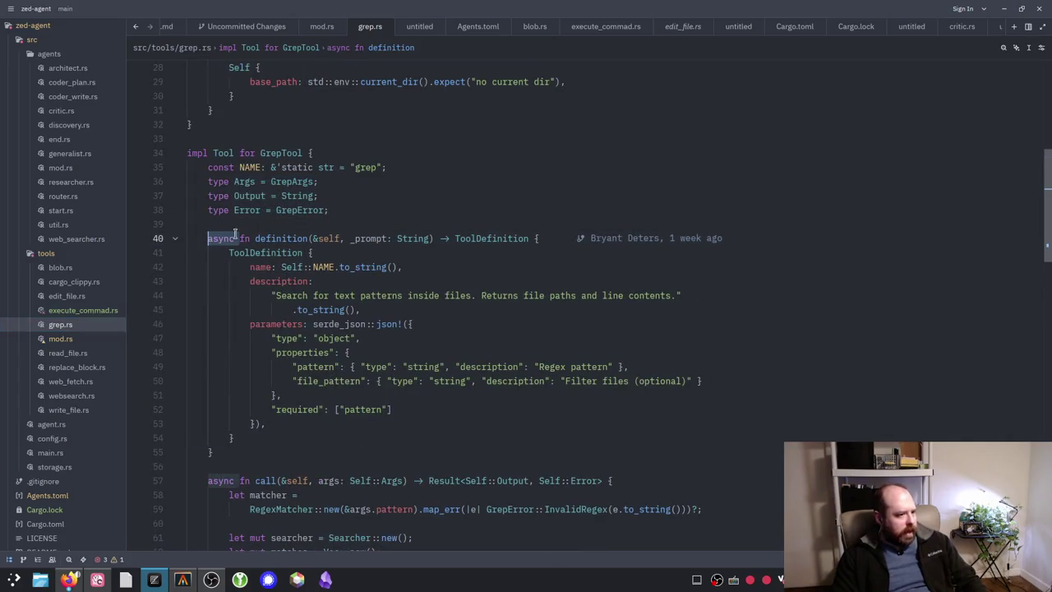
Step: Paste async before fn definition and fn call in execute_commad.rs
left_click(82, 310)
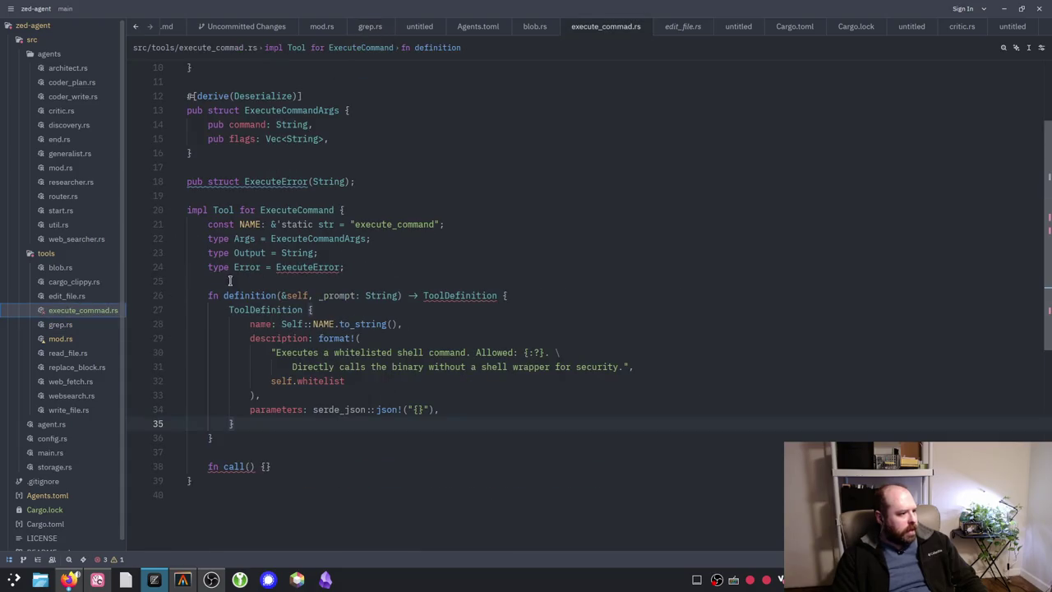
left_click(207, 295)
key("ctrl+v")
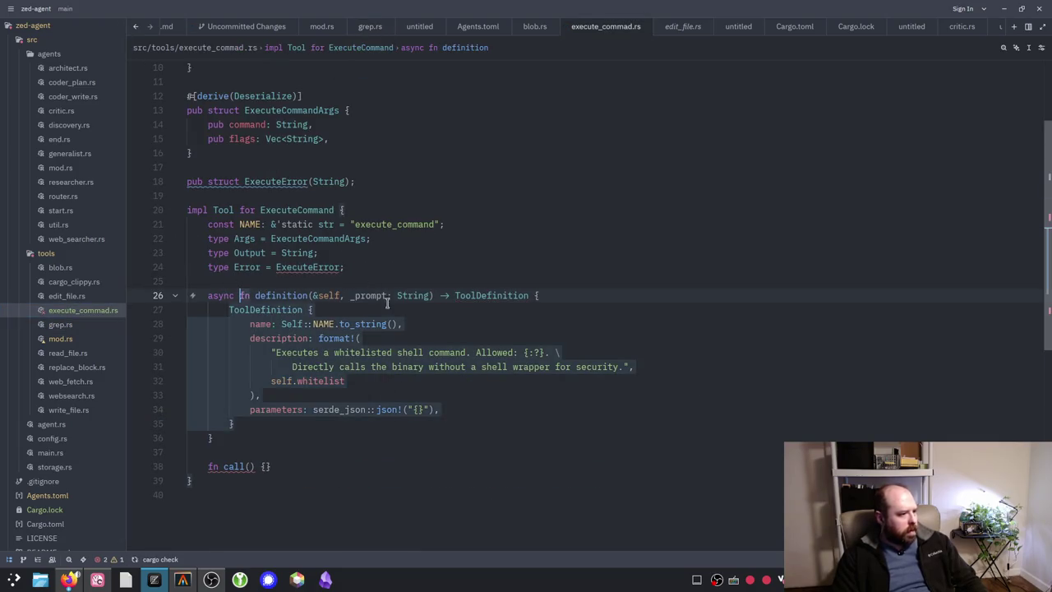
left_click(208, 466)
key("ctrl+v")
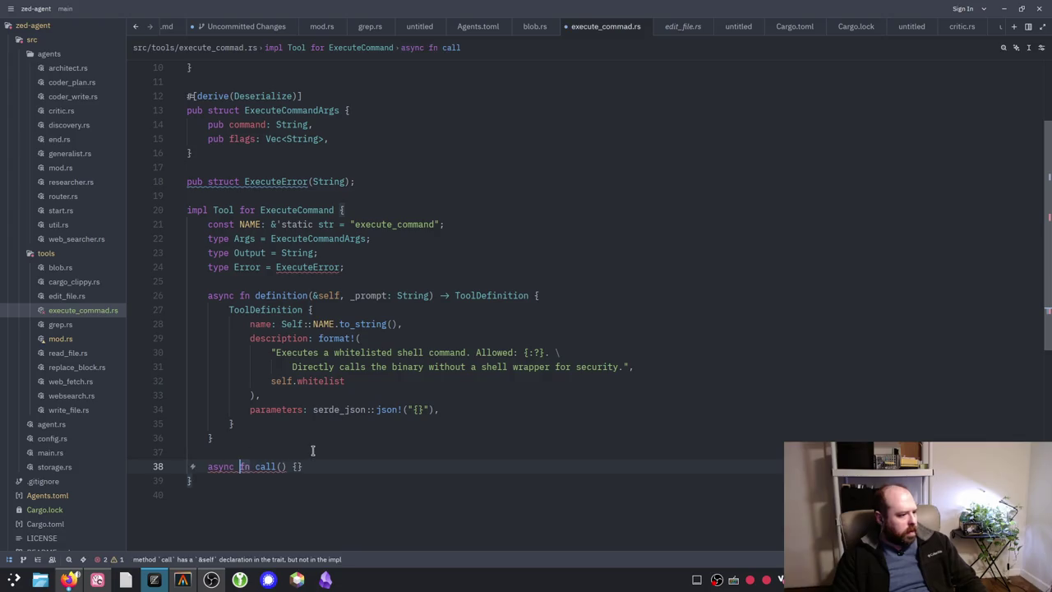
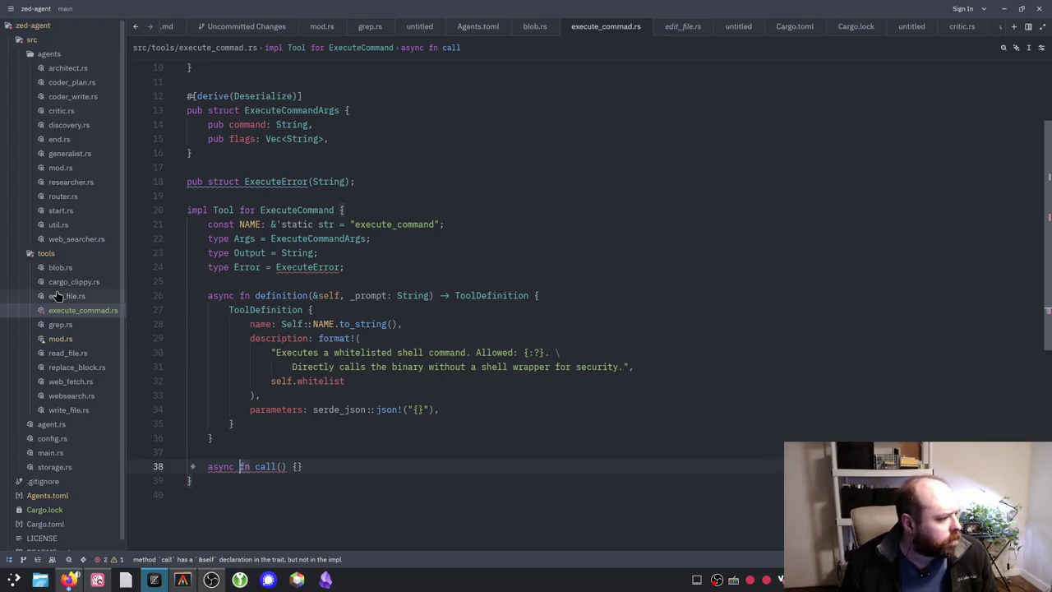
Step: Focus execute_commad.rs in Zed and tile the Gemini chat beside it to compare code
left_click(69, 313)
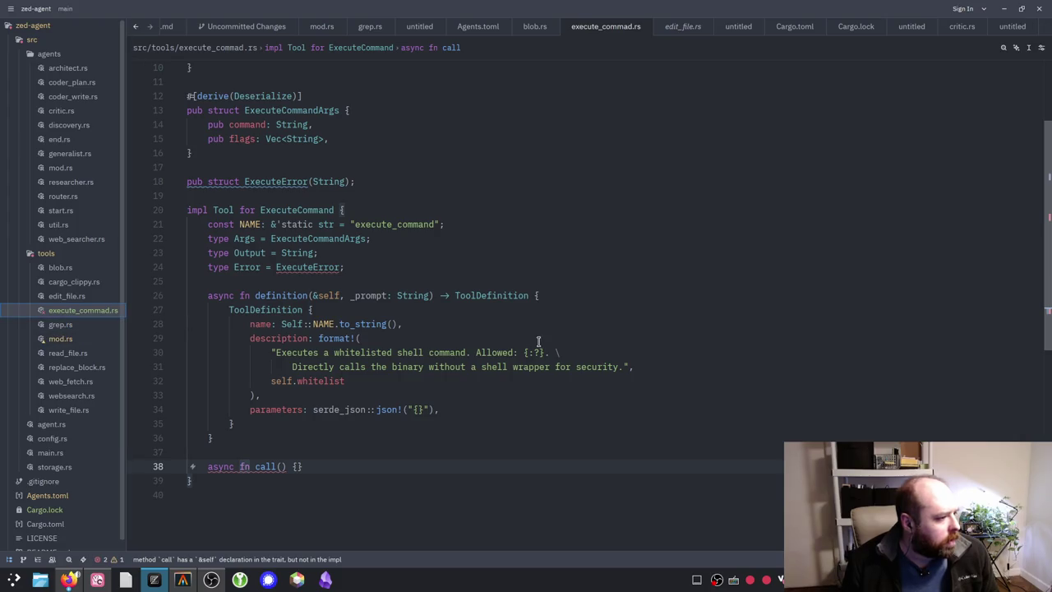
scroll(359, 308, "down", 2)
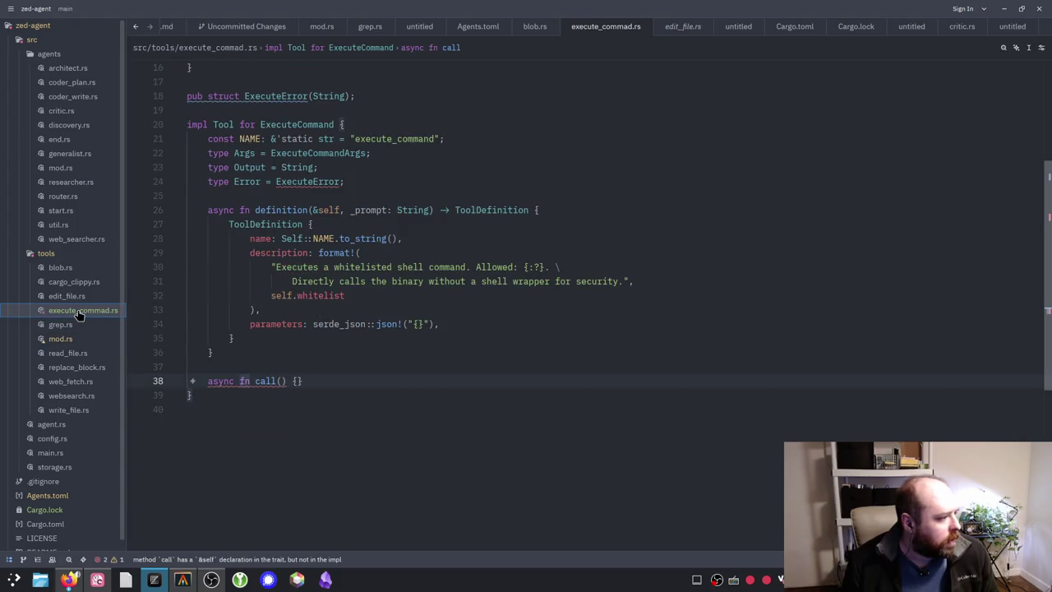
key("alt+Tab")
scroll(773, 303, "down", 10)
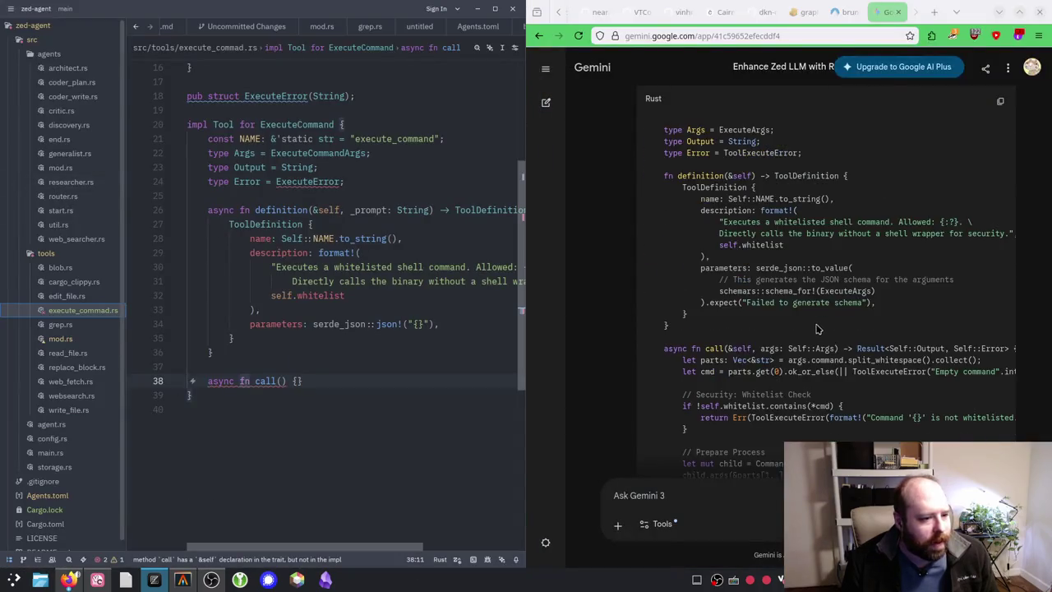
mouse_move(664, 132)
left_mouse_down()
mouse_move(740, 354)
mouse_move(781, 415)
mouse_move(766, 375)
mouse_move(740, 409)
left_mouse_up()
scroll(766, 375, "down", 3)
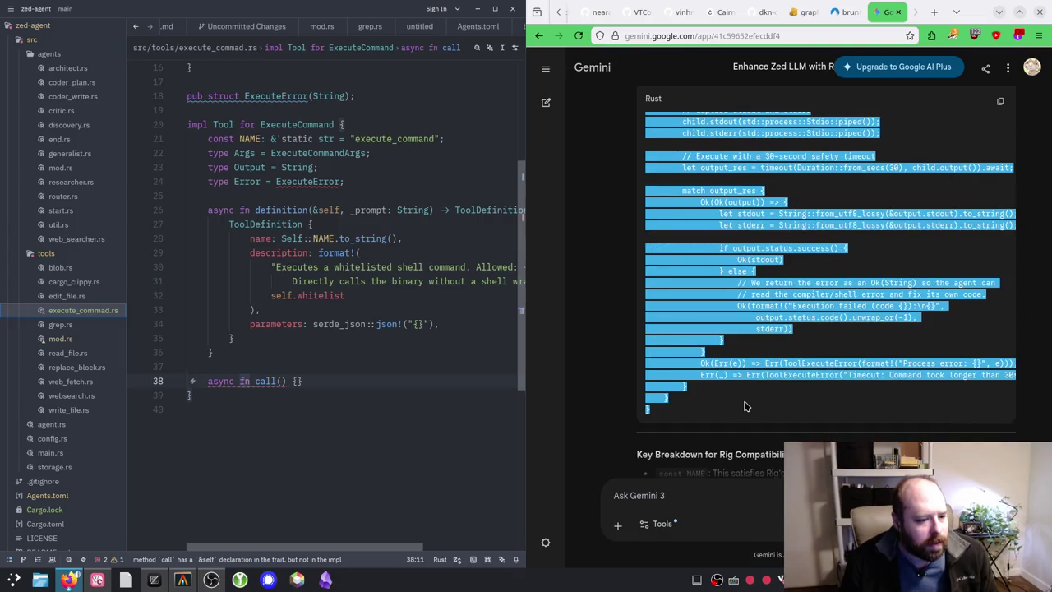
scroll(746, 402, "down", 3)
scroll(746, 404, "down", 2)
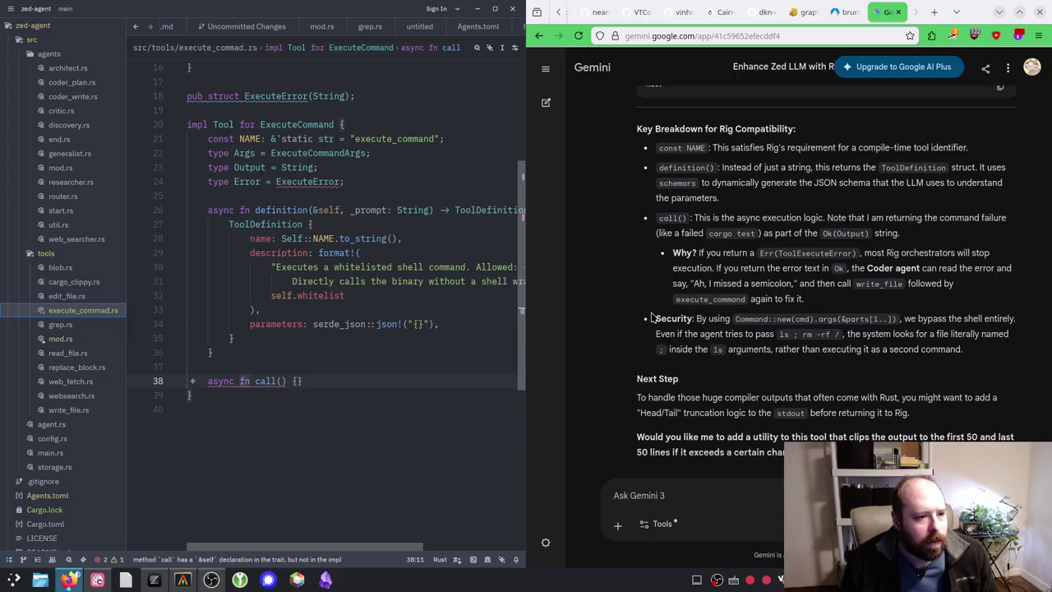
left_click_drag(697, 217, 802, 218)
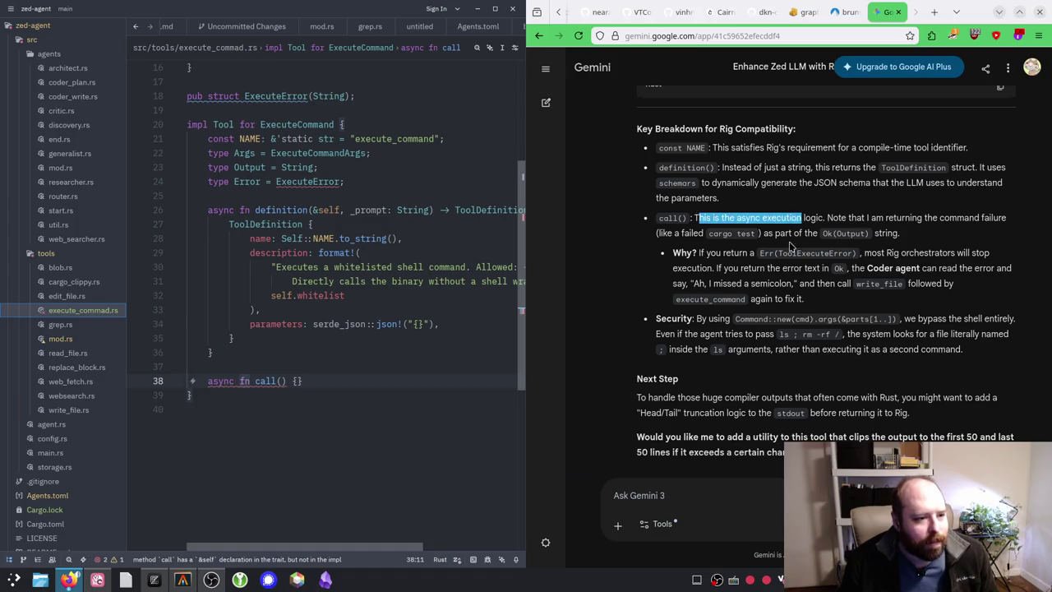
scroll(768, 325, "up", 10)
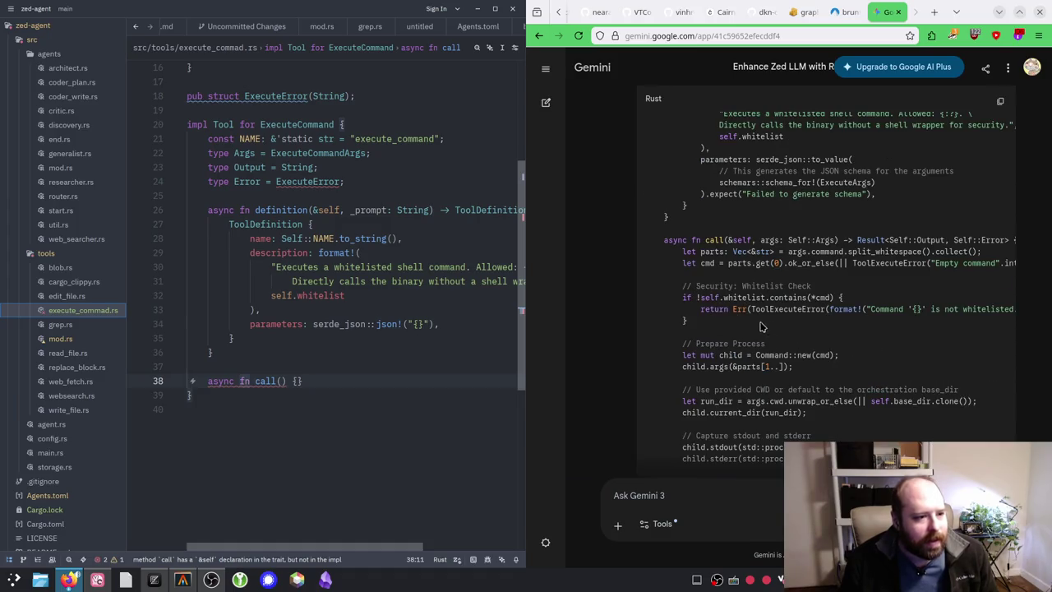
scroll(764, 327, "up", 7)
scroll(756, 326, "down", 4)
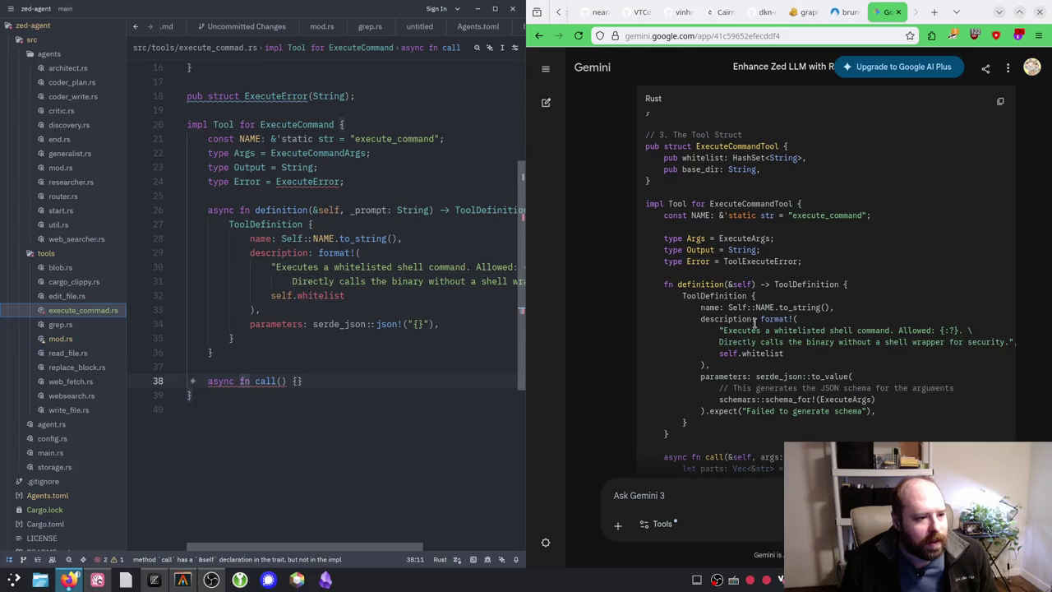
mouse_move(665, 284)
left_mouse_down()
mouse_move(815, 286)
mouse_move(830, 424)
left_mouse_up()
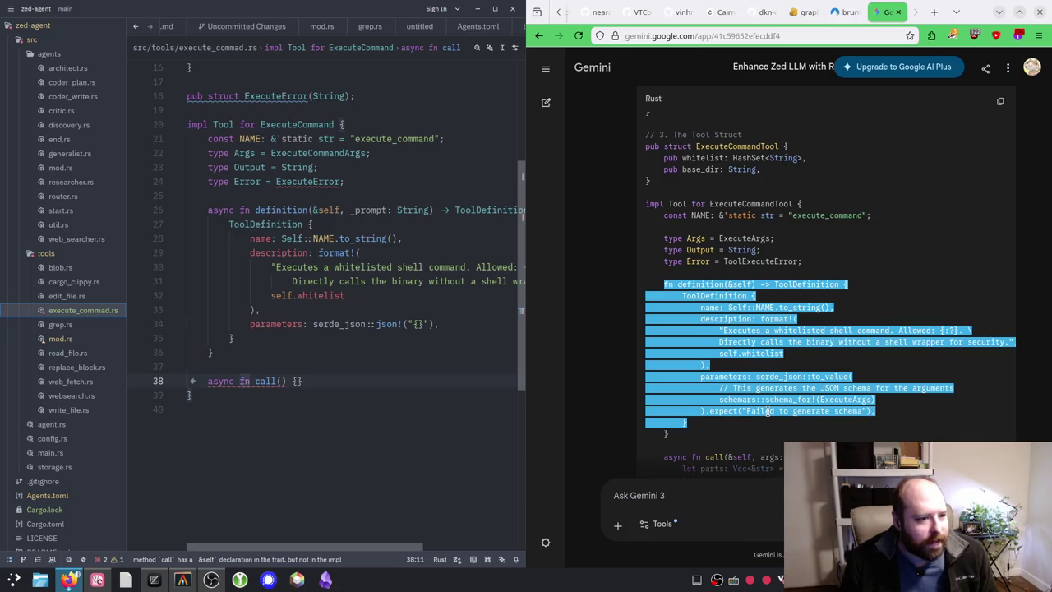
scroll(768, 411, "down", 10)
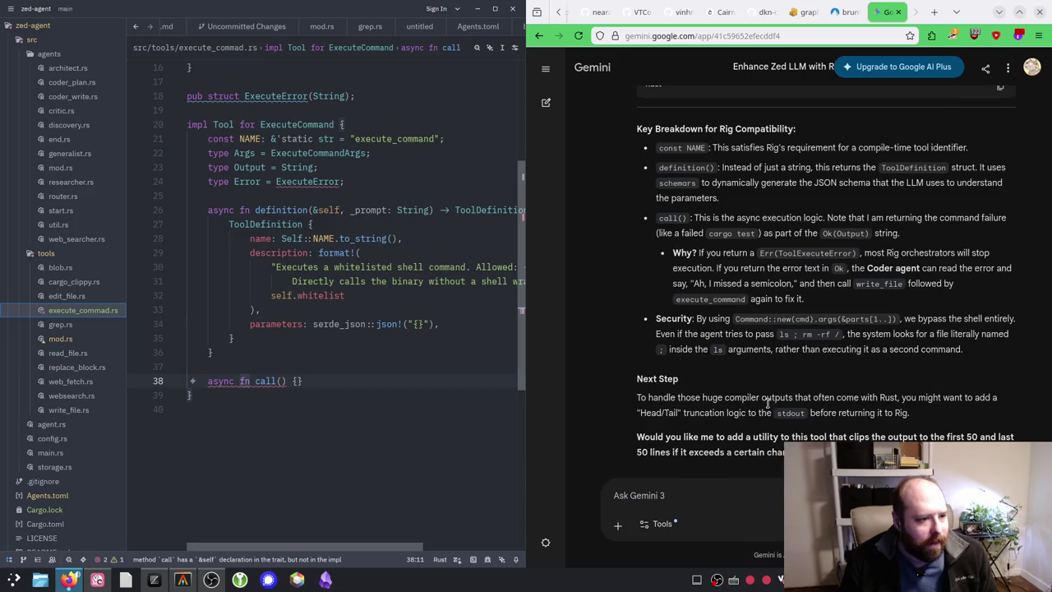
scroll(777, 329, "up", 5)
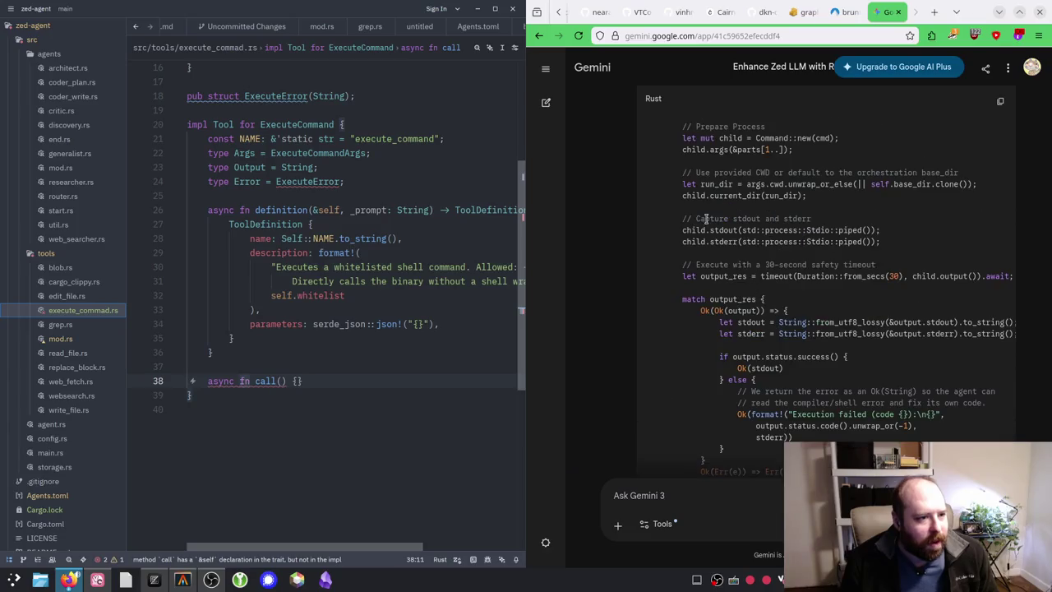
scroll(706, 218, "up", 3)
left_click_drag(664, 240, 712, 238)
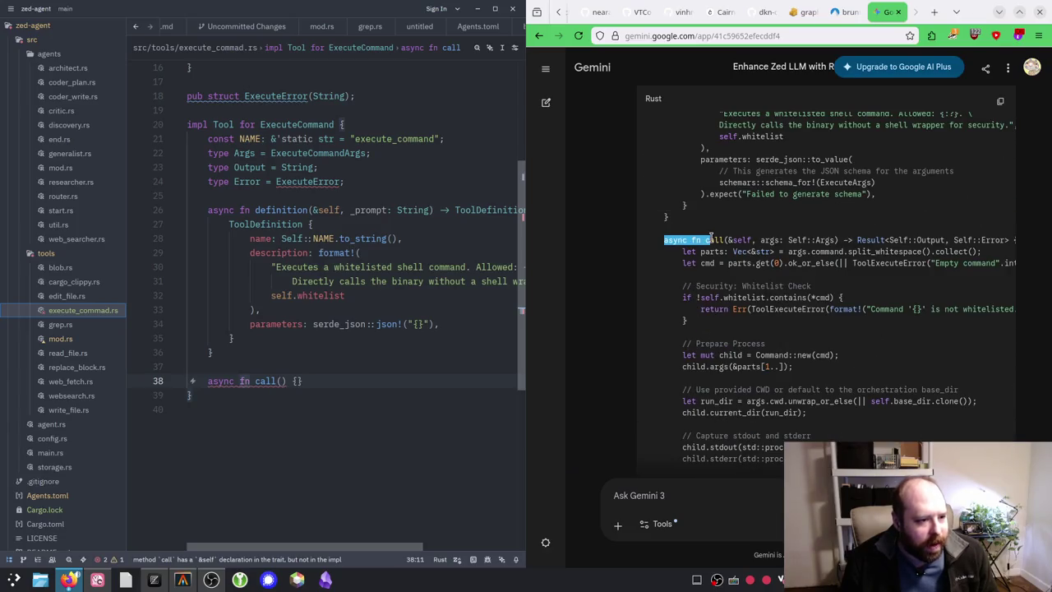
scroll(716, 300, "down", 6)
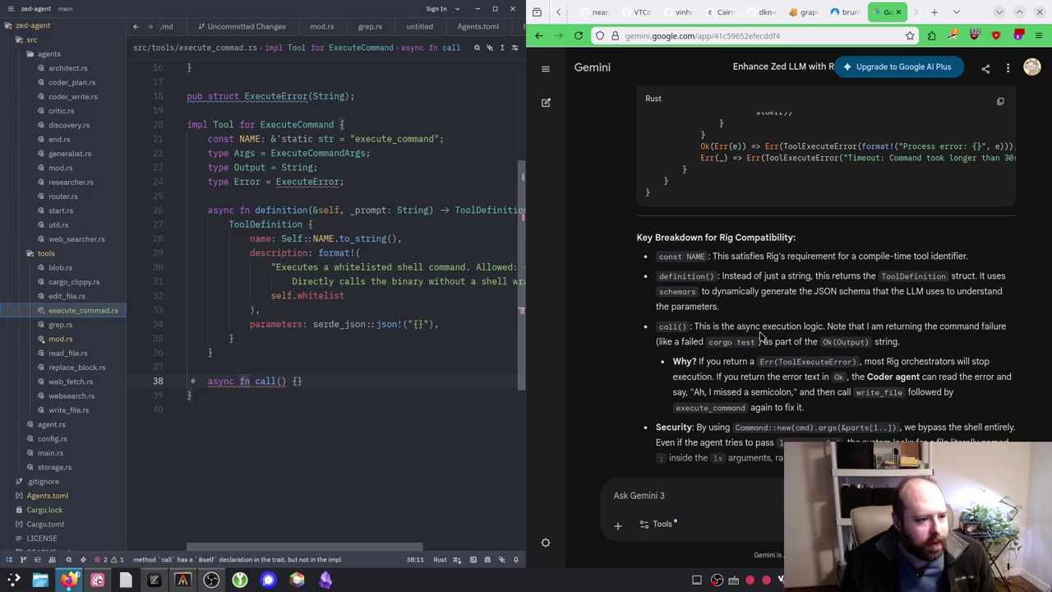
scroll(760, 335, "down", 2)
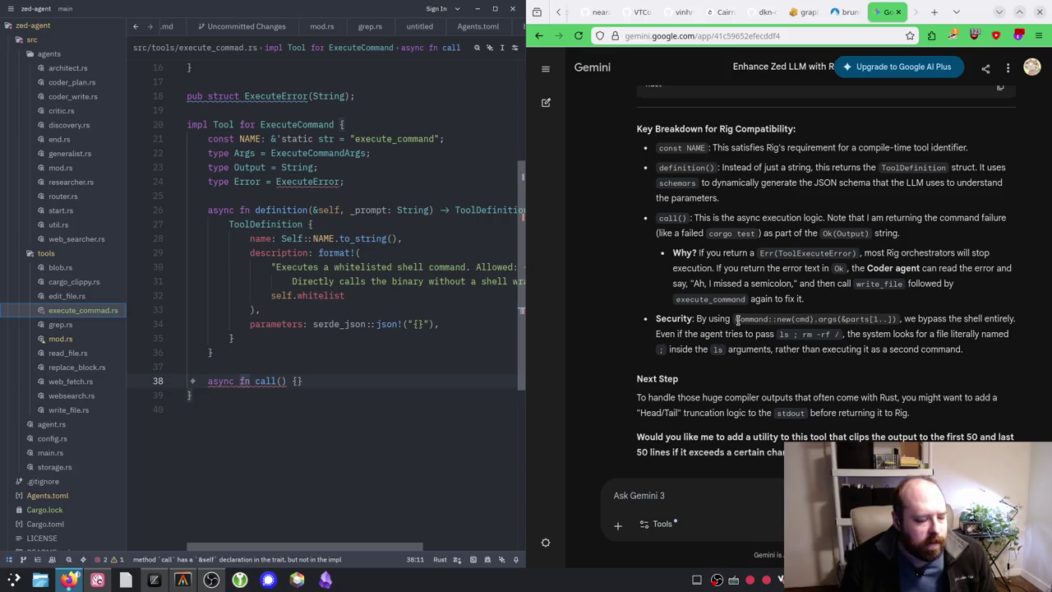
scroll(738, 323, "up", 1)
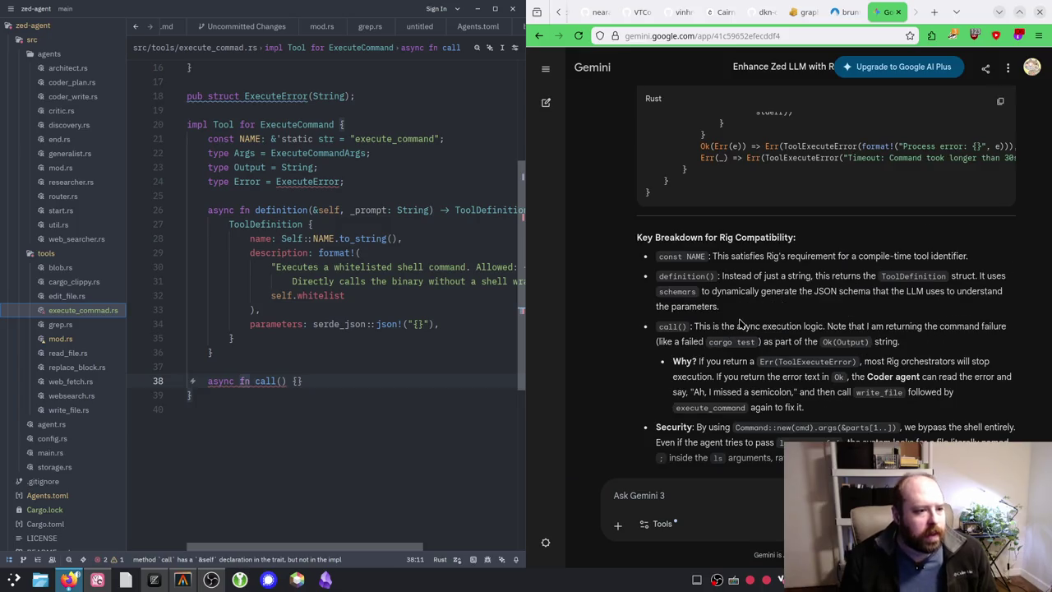
scroll(312, 240, "up", 3)
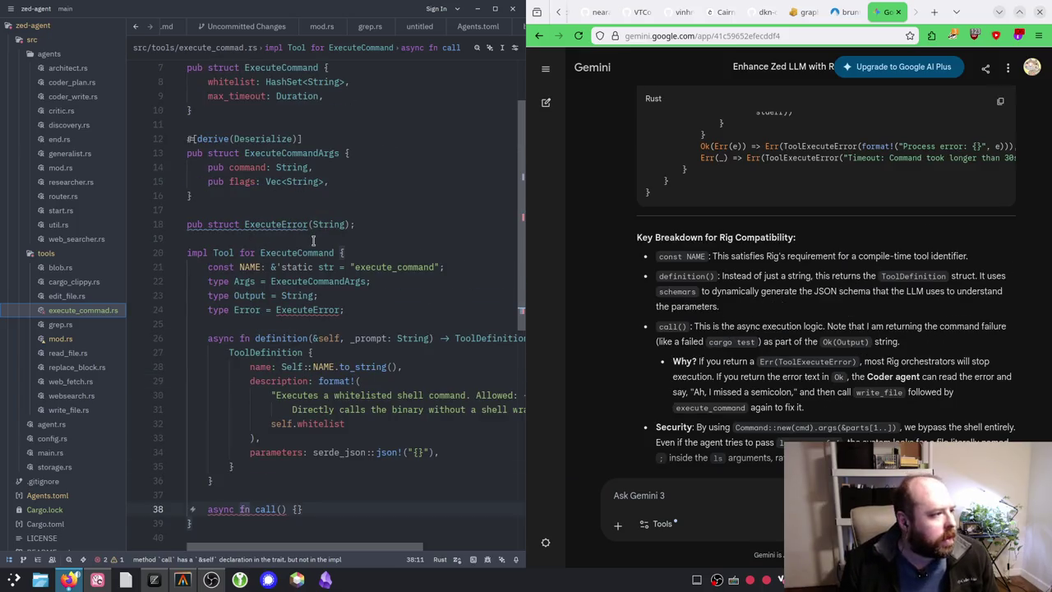
scroll(357, 253, "down", 1)
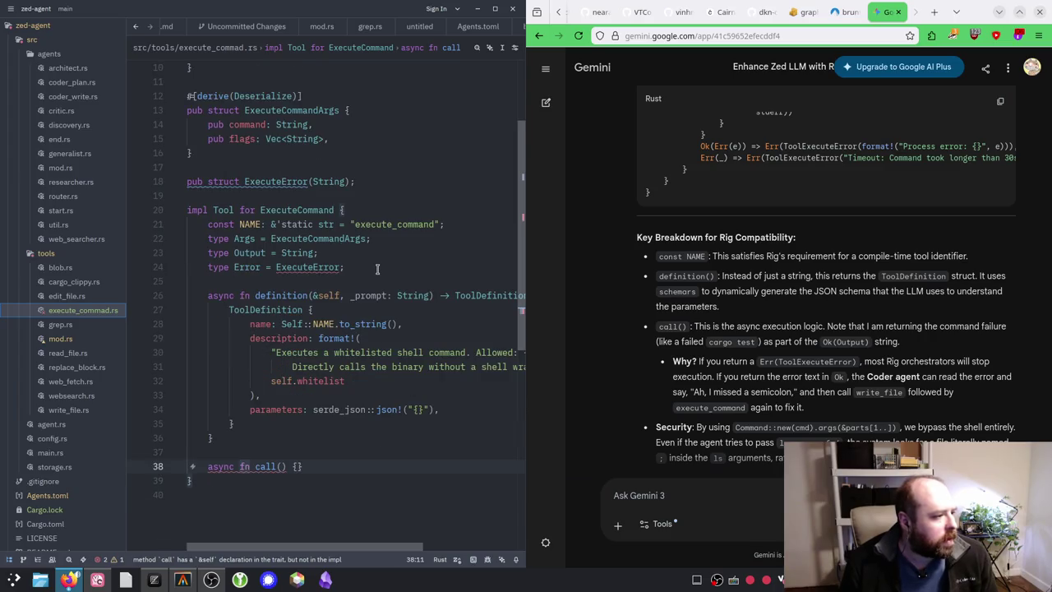
scroll(375, 263, "down", 2)
left_click(691, 494)
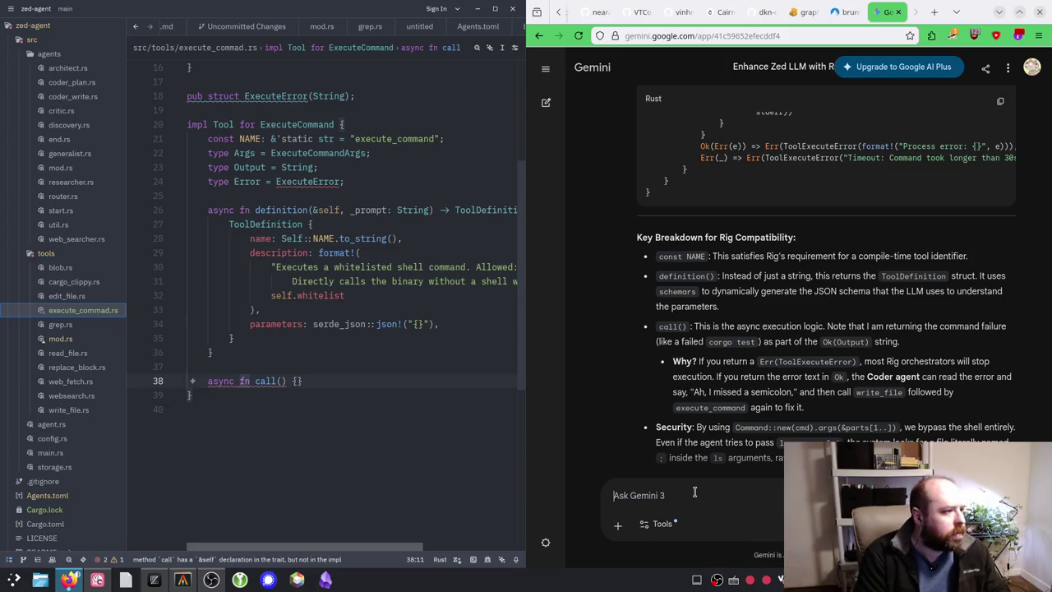
Step: Send Gemini a message saying the ExecuteArgs struct should have a vec of flags, not a cwd
type("I")
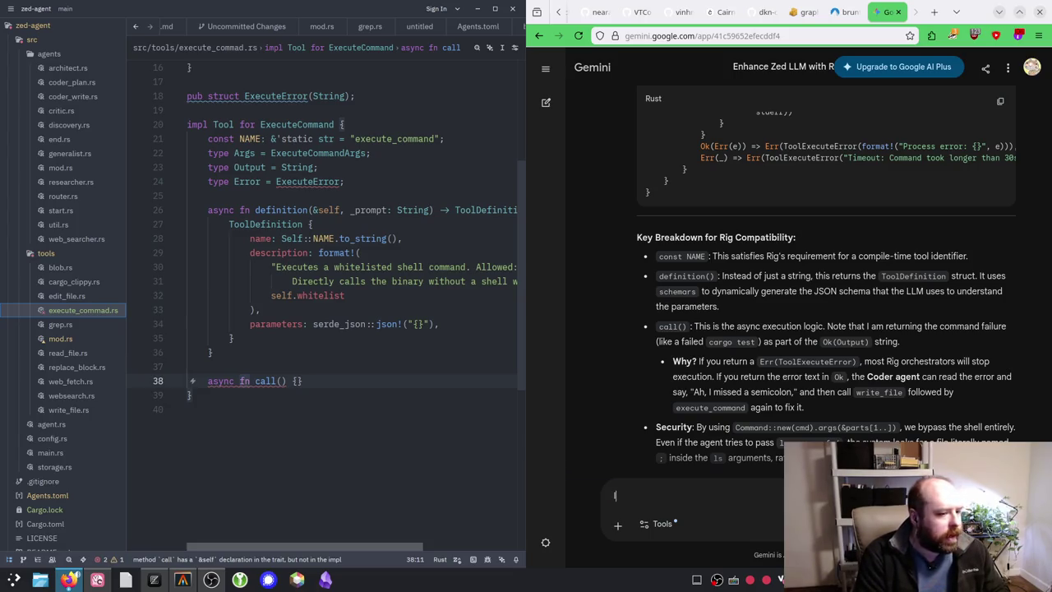
key("BackSpace")
key("BackSpace")
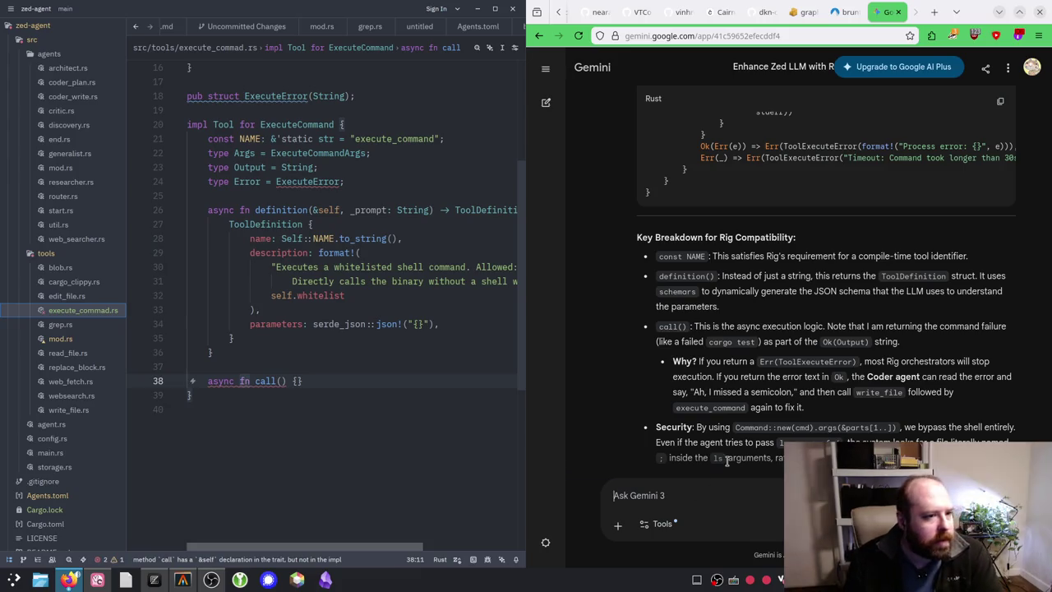
scroll(382, 308, "up", 2)
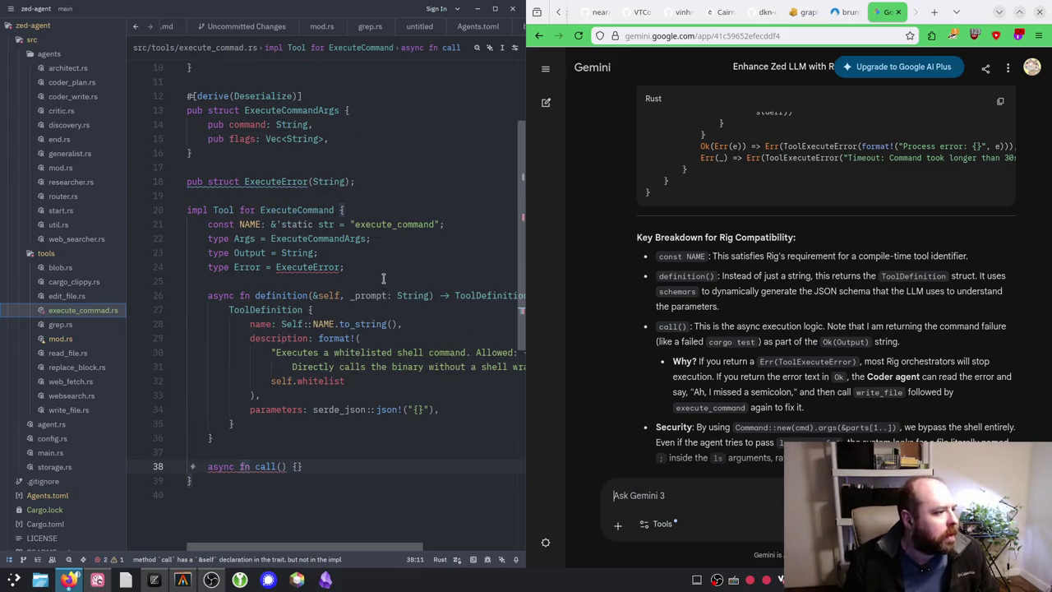
left_click(723, 491)
type("The Ex")
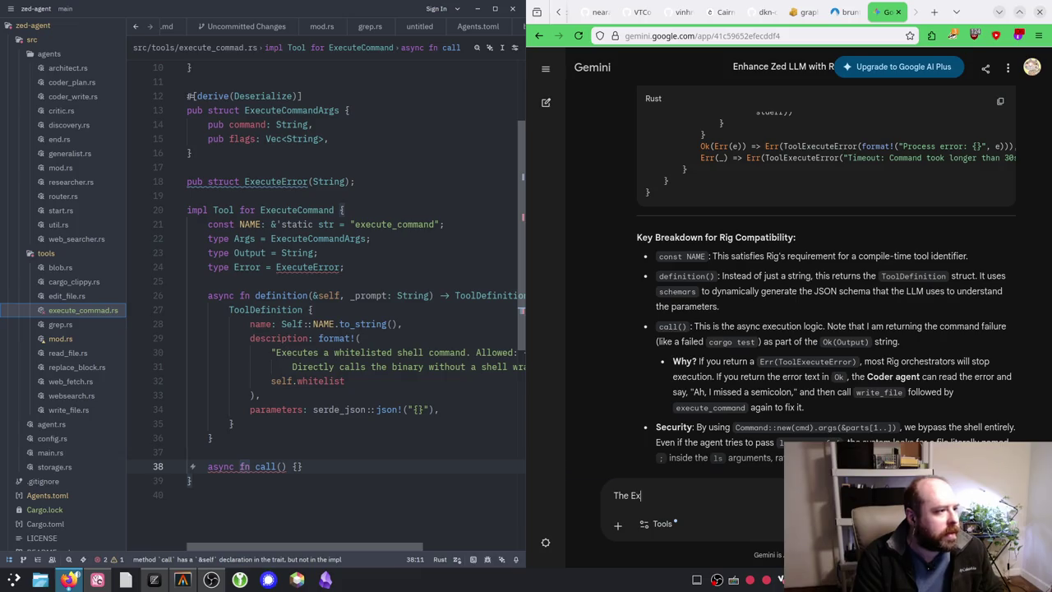
type("ecuteCommandArgs")
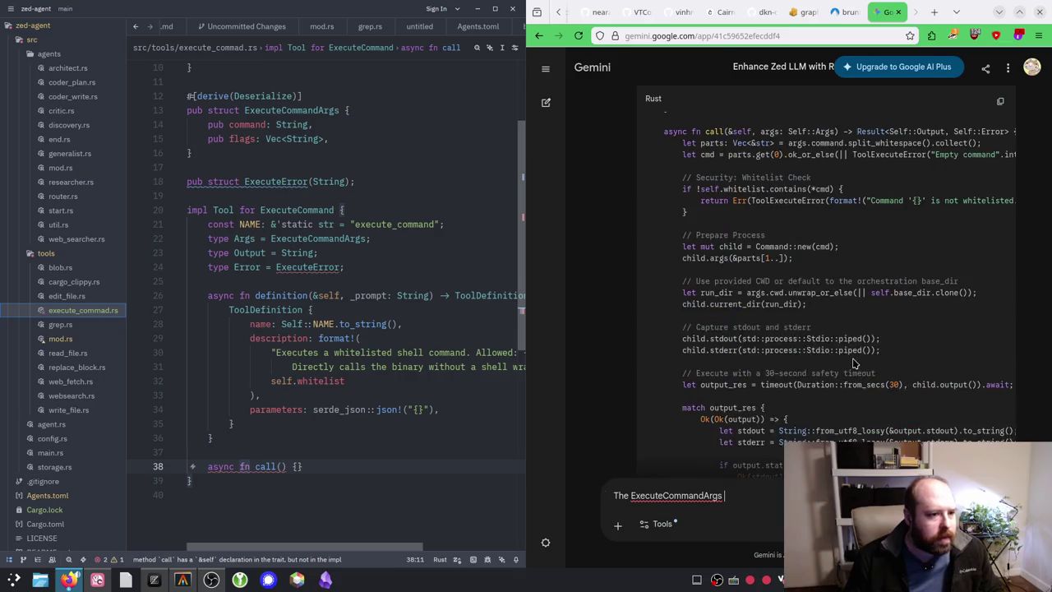
scroll(847, 370, "up", 10)
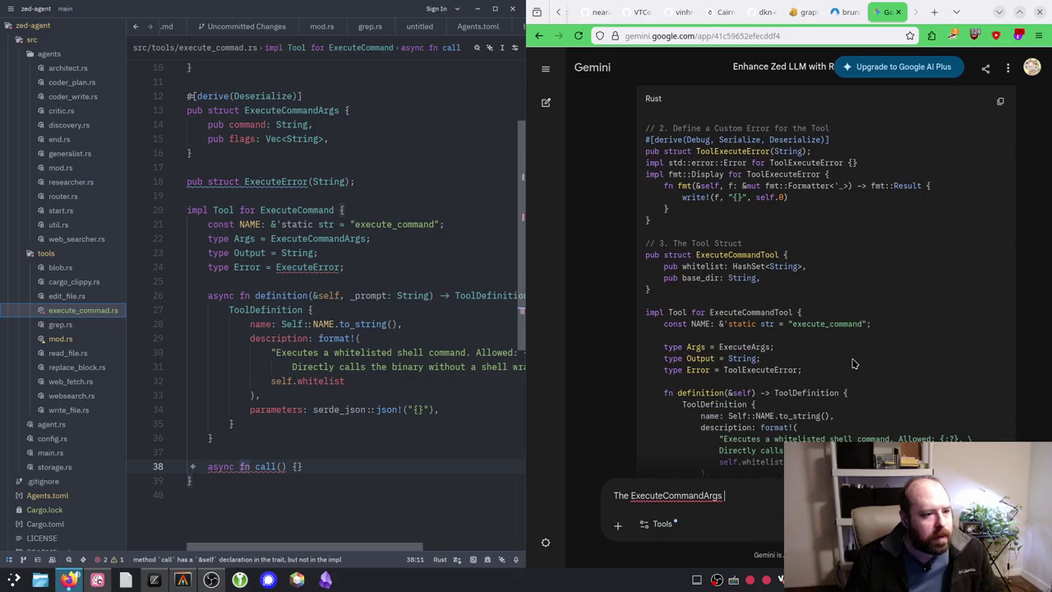
scroll(851, 361, "up", 5)
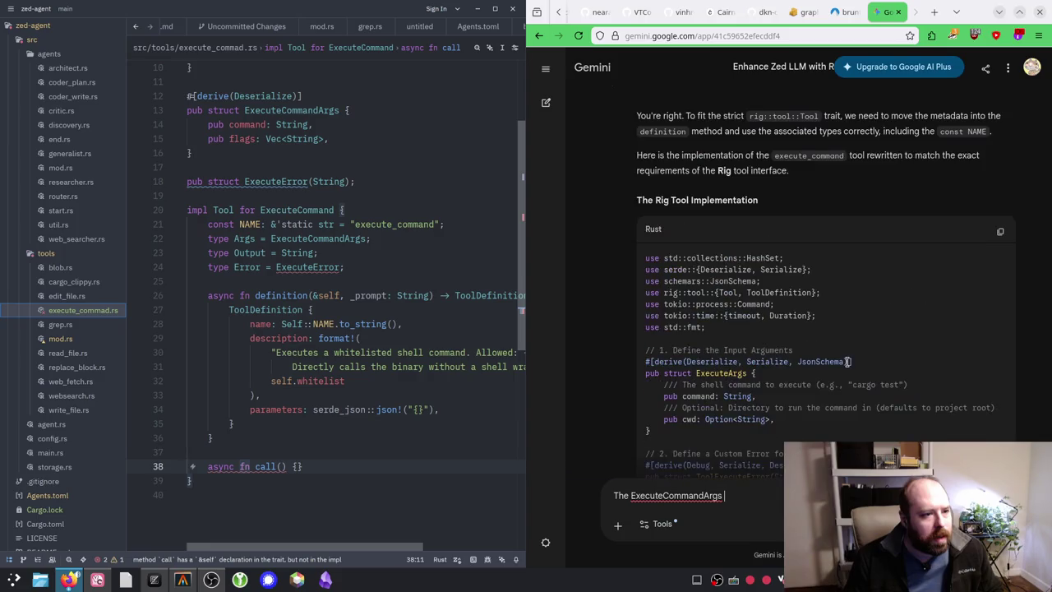
scroll(848, 362, "down", 3)
scroll(846, 366, "down", 10)
left_click_drag(704, 496, 664, 496)
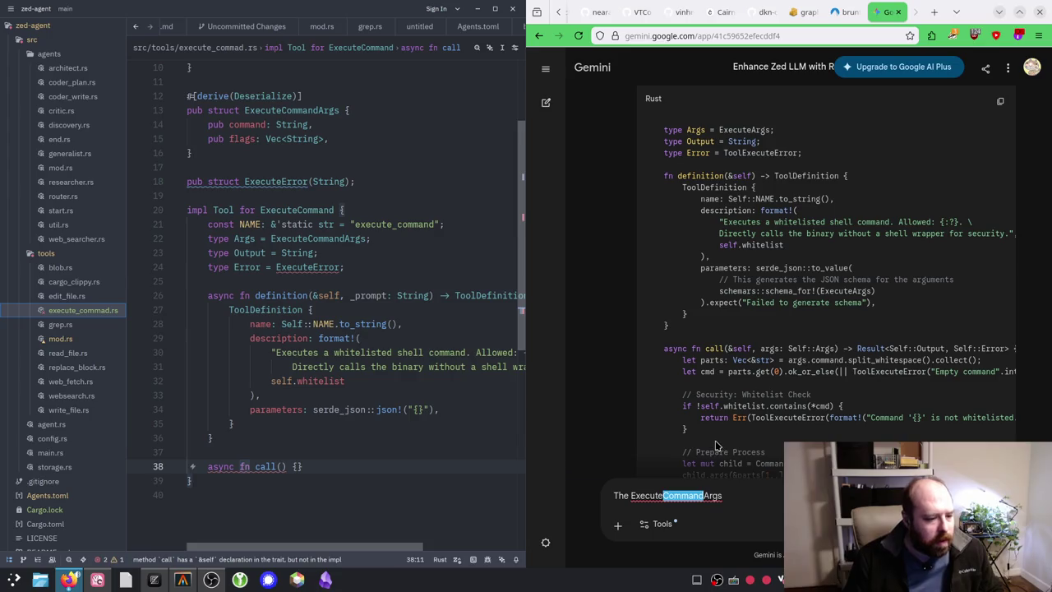
key("BackSpace")
type("stru")
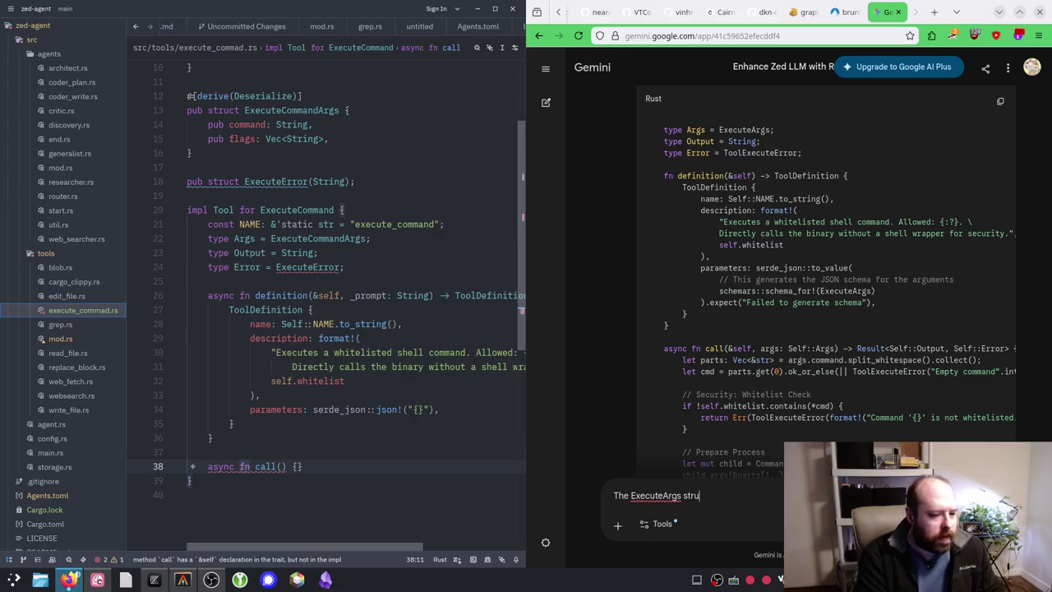
type("ct should have a vec")
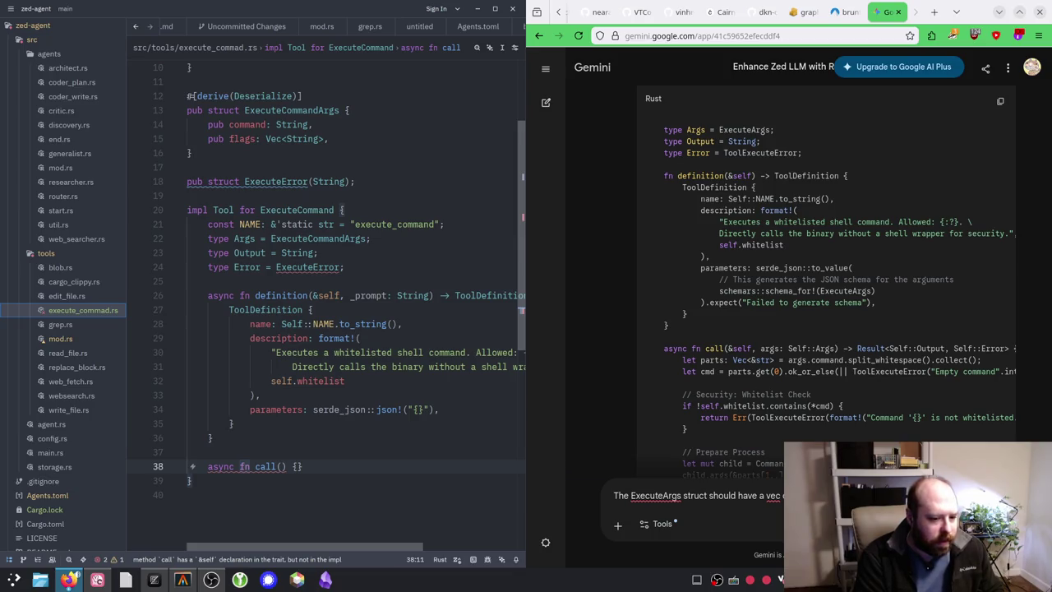
key("Return")
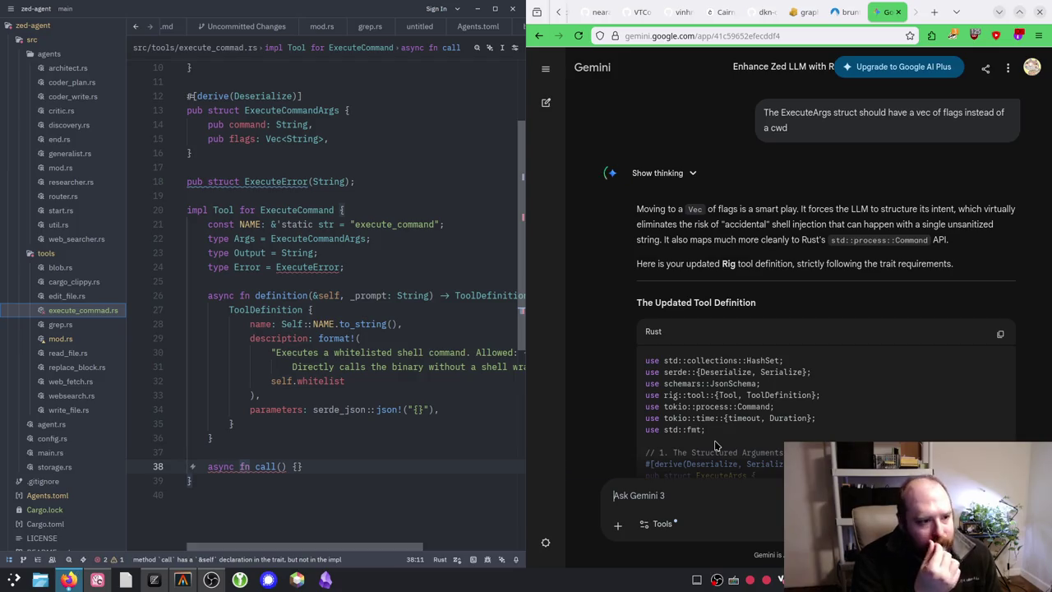
Step: Scroll through Gemini's updated ExecuteArgs code and start selecting its async fn call block
scroll(795, 341, "down", 3)
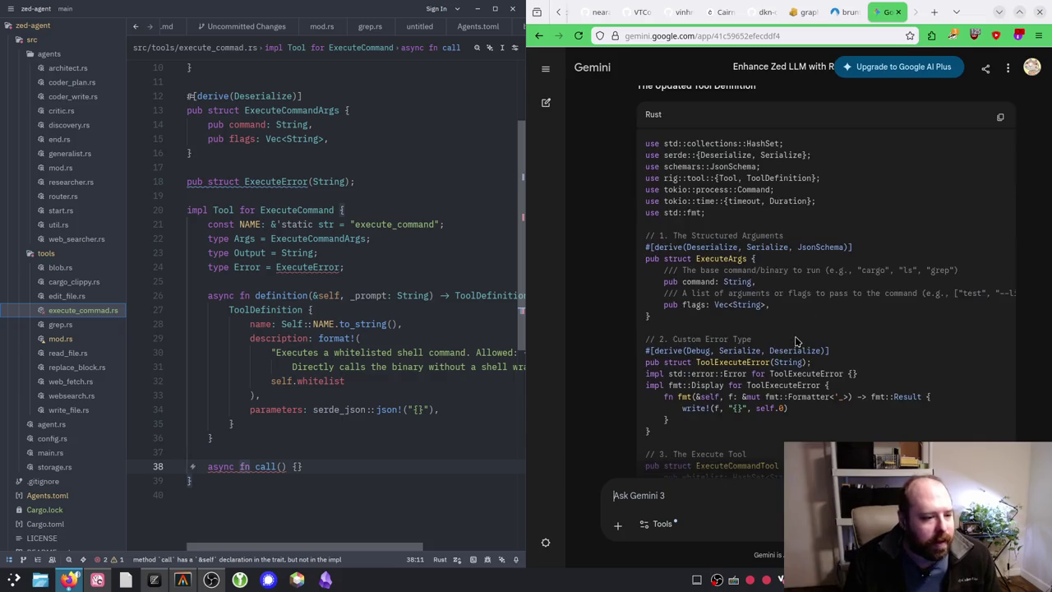
mouse_move(776, 308)
left_mouse_down()
mouse_move(665, 303)
mouse_move(631, 318)
mouse_move(647, 305)
left_mouse_up()
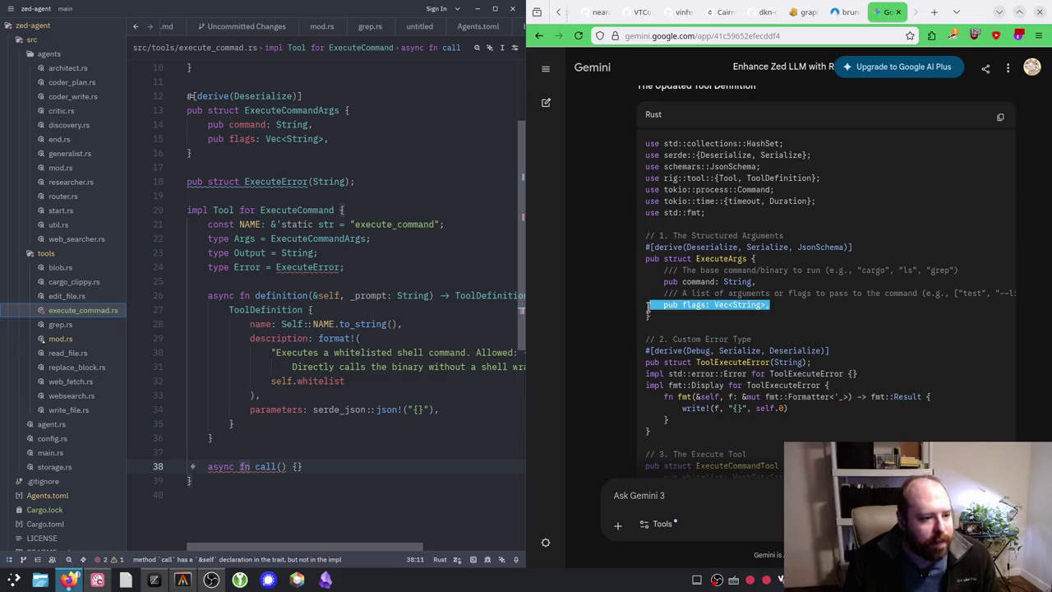
left_click(818, 308)
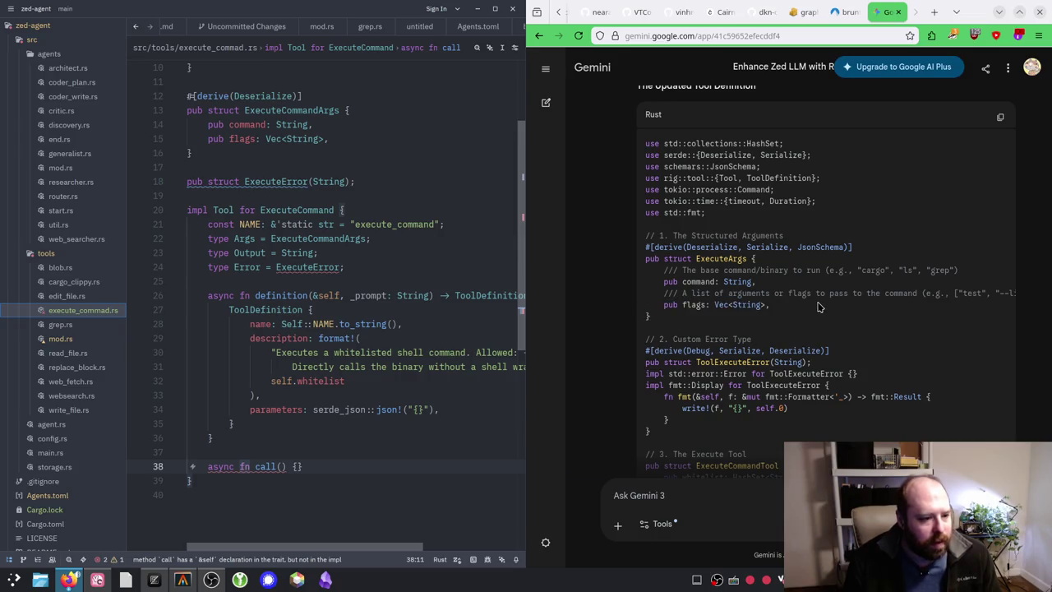
scroll(817, 308, "down", 2)
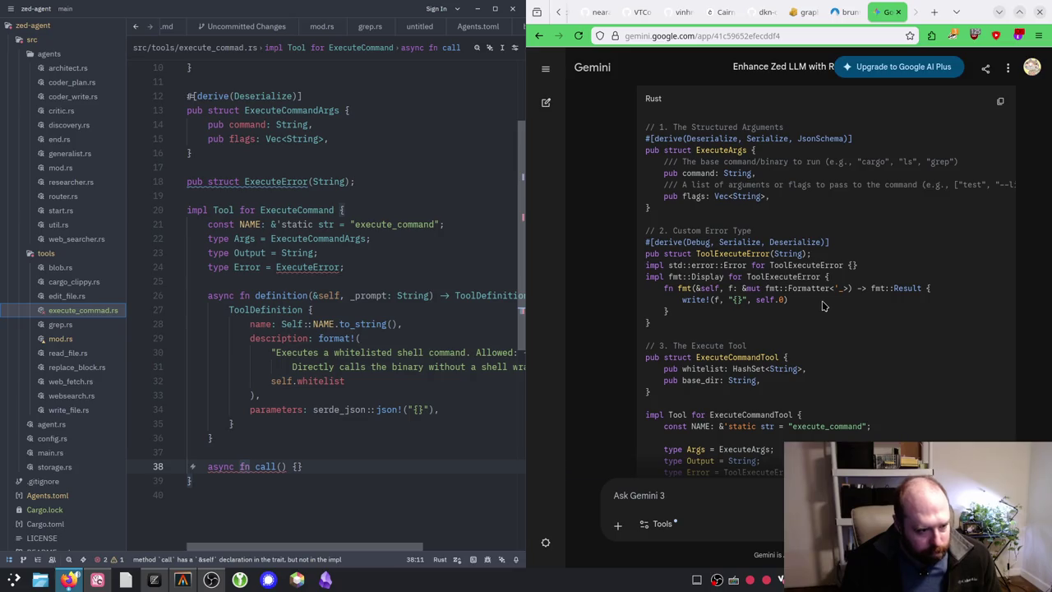
scroll(824, 306, "down", 6)
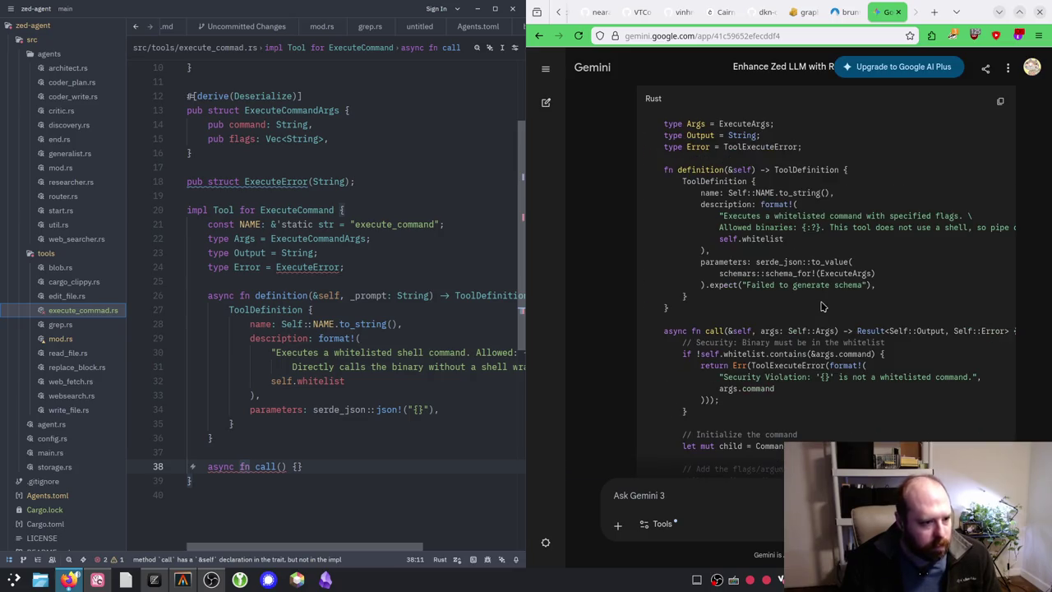
scroll(822, 307, "down", 6)
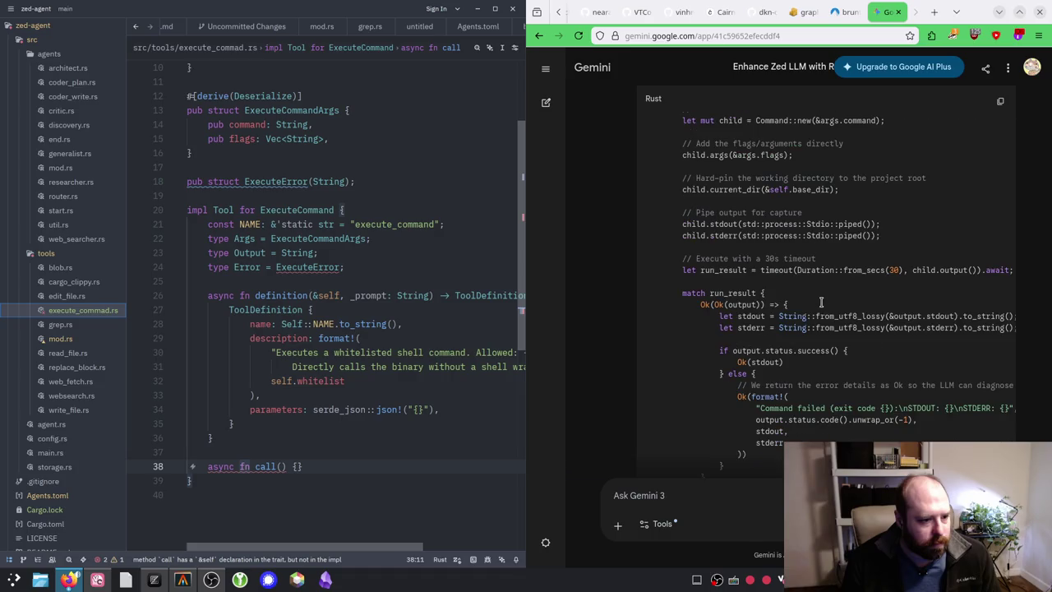
scroll(822, 306, "up", 4)
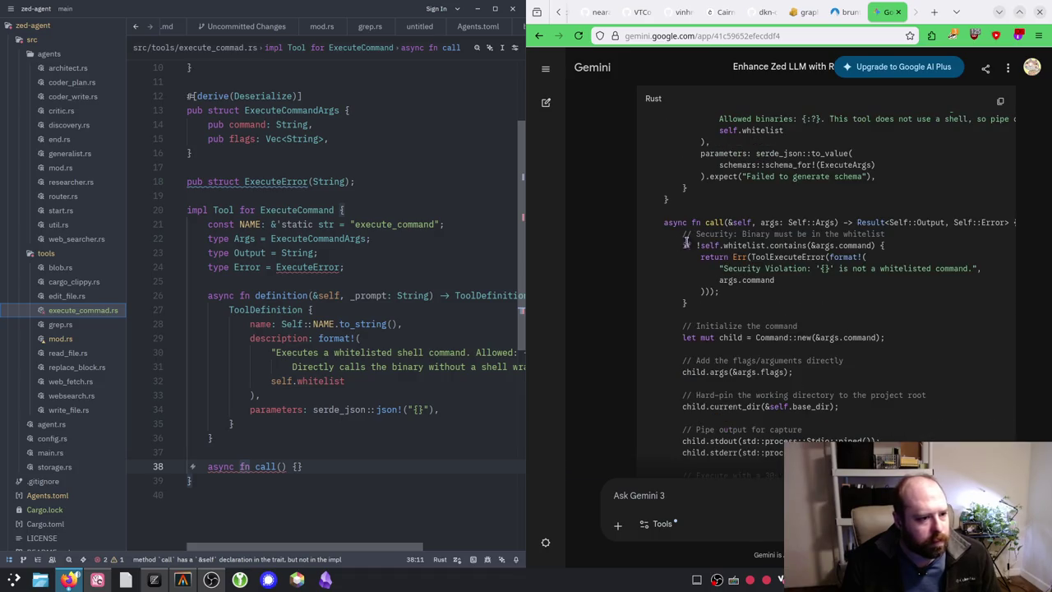
mouse_move(665, 223)
left_mouse_down()
mouse_move(822, 456)
mouse_move(814, 285)
mouse_move(740, 304)
mouse_move(721, 393)
left_mouse_up()
Step: Paste Gemini's call implementation over the empty async fn call() stub on line 38
scroll(804, 293, "down", 5)
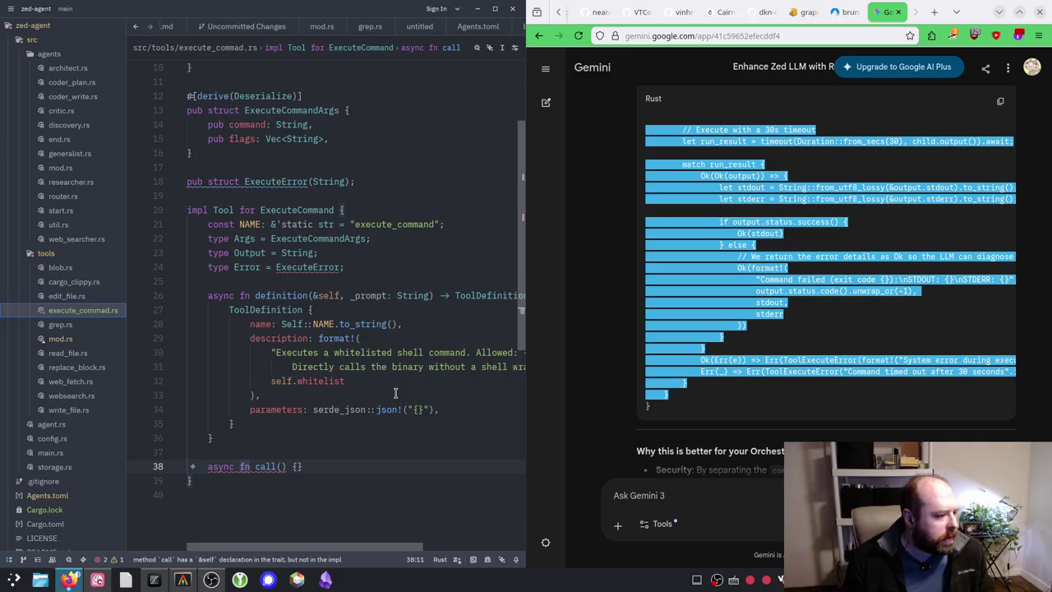
left_click(309, 466)
triple_click(309, 466)
key("ctrl+v")
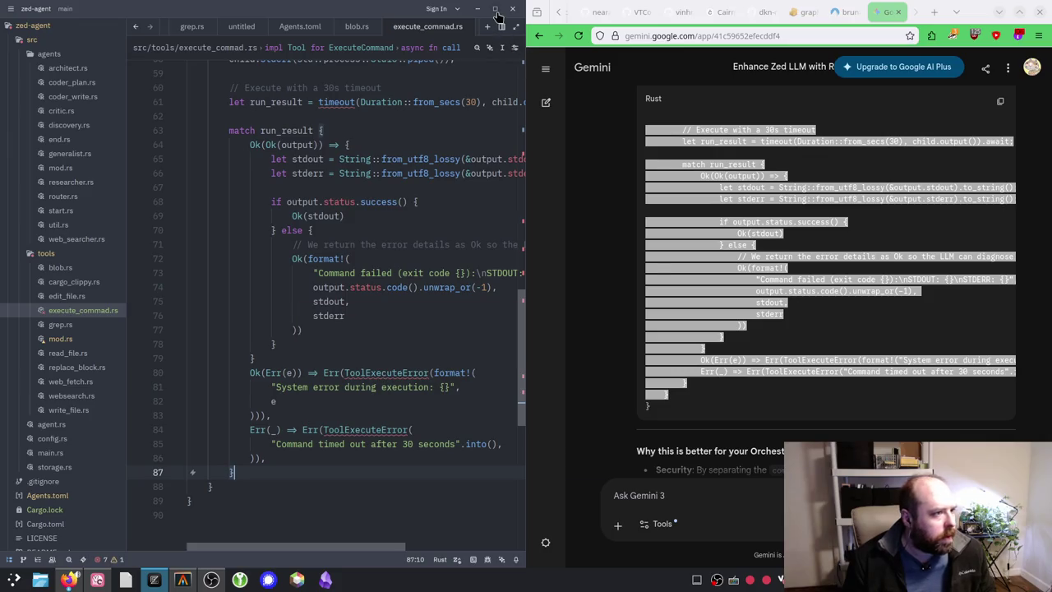
Step: Maximize the Zed window and scroll back up to the ExecuteError struct
key("super+Up")
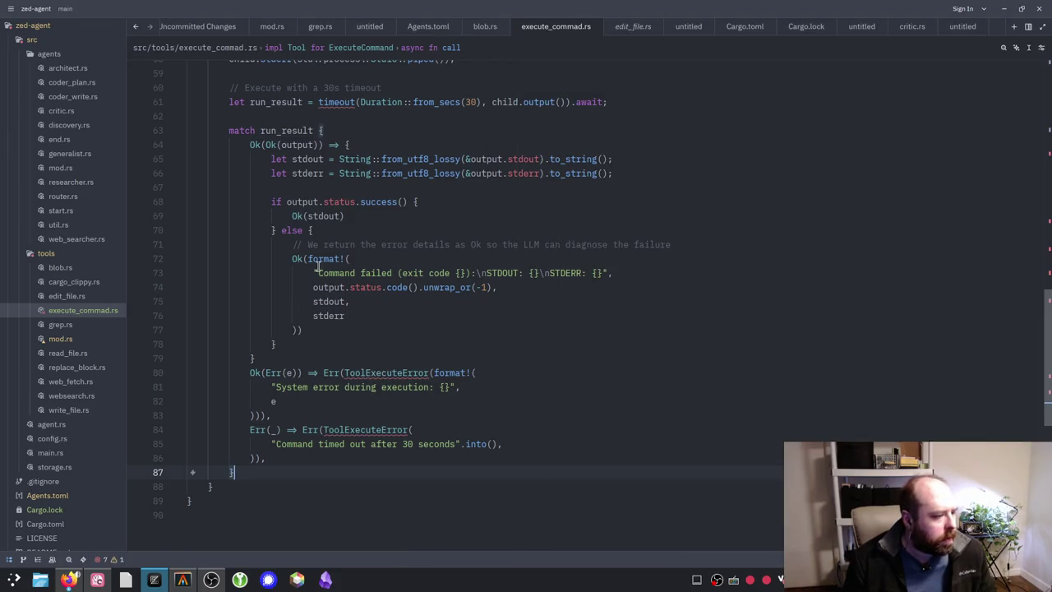
scroll(357, 222, "up", 10)
scroll(356, 222, "up", 8)
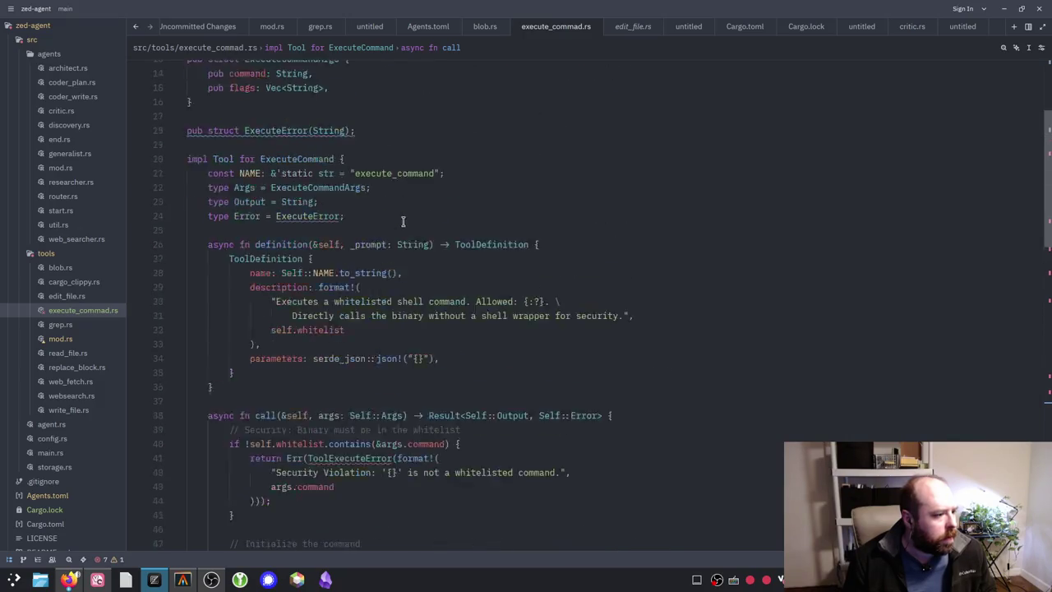
scroll(362, 271, "down", 4)
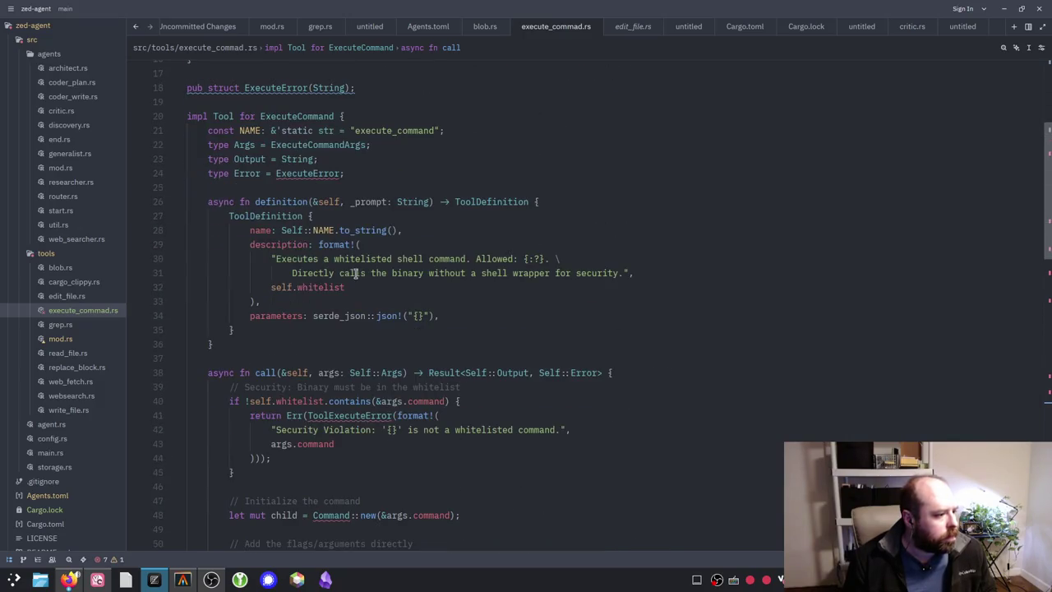
scroll(337, 214, "up", 5)
scroll(341, 215, "up", 1)
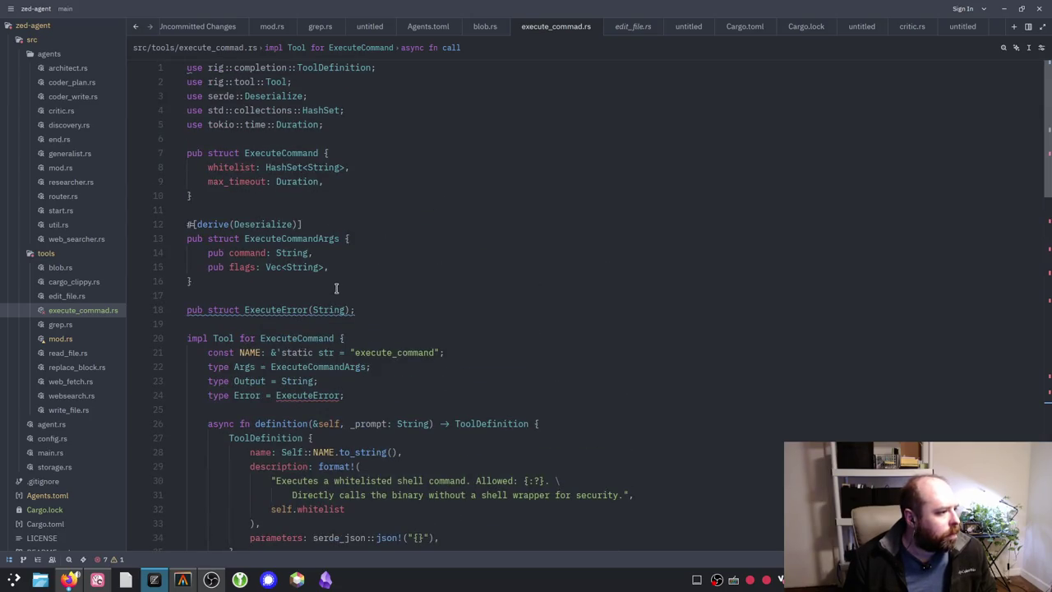
left_click(353, 309)
Step: Add an 'impl Error for ExecuteError {}' line below the ExecuteError struct
key("Down")
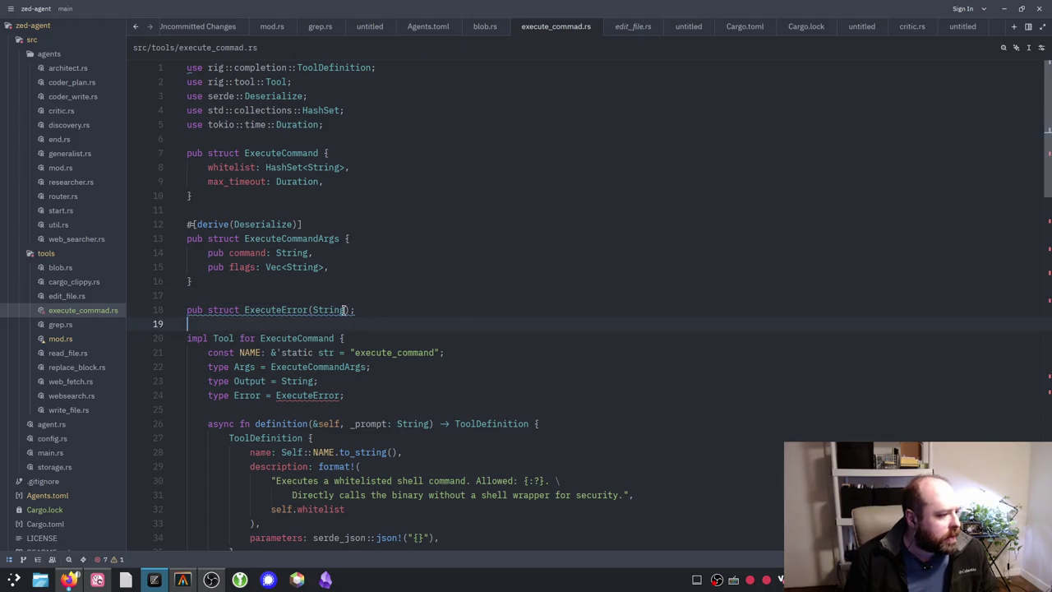
key("Return")
key("Up")
type("impl ")
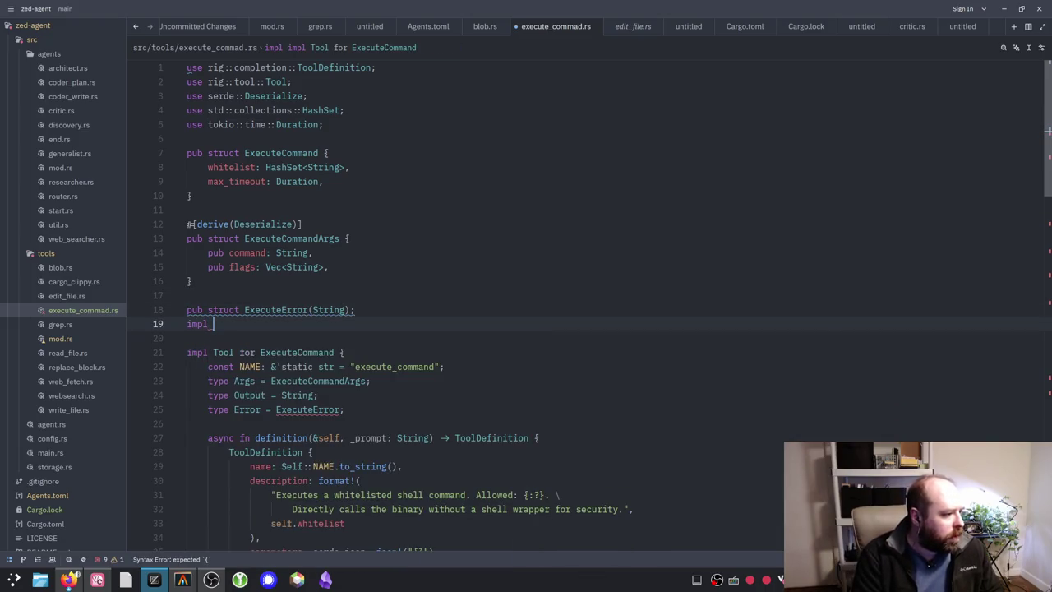
type("Error for")
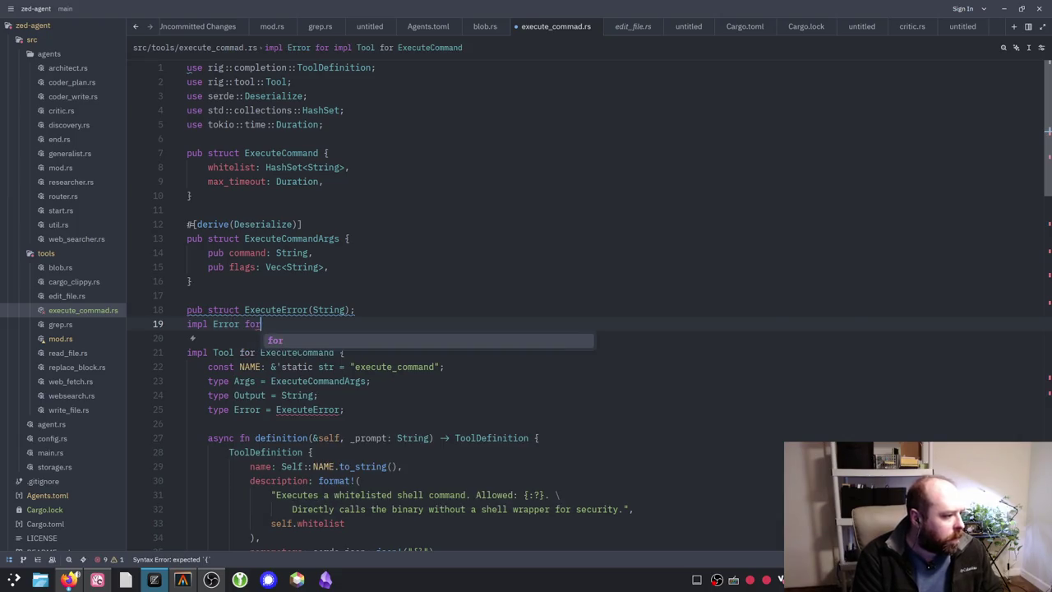
type(" Executr")
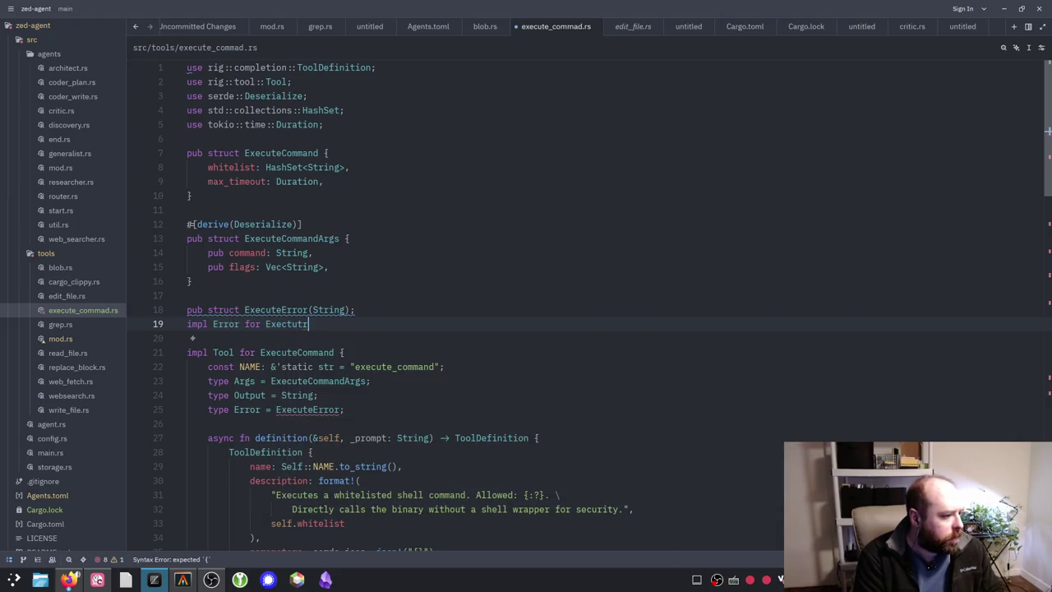
key("BackSpace")
key("BackSpace")
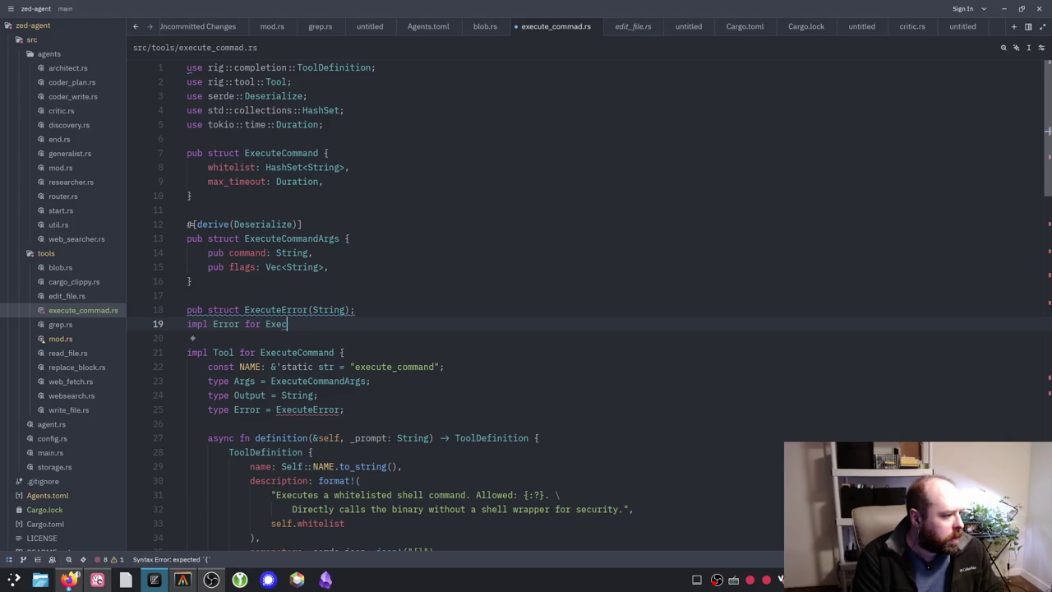
type("uteError;")
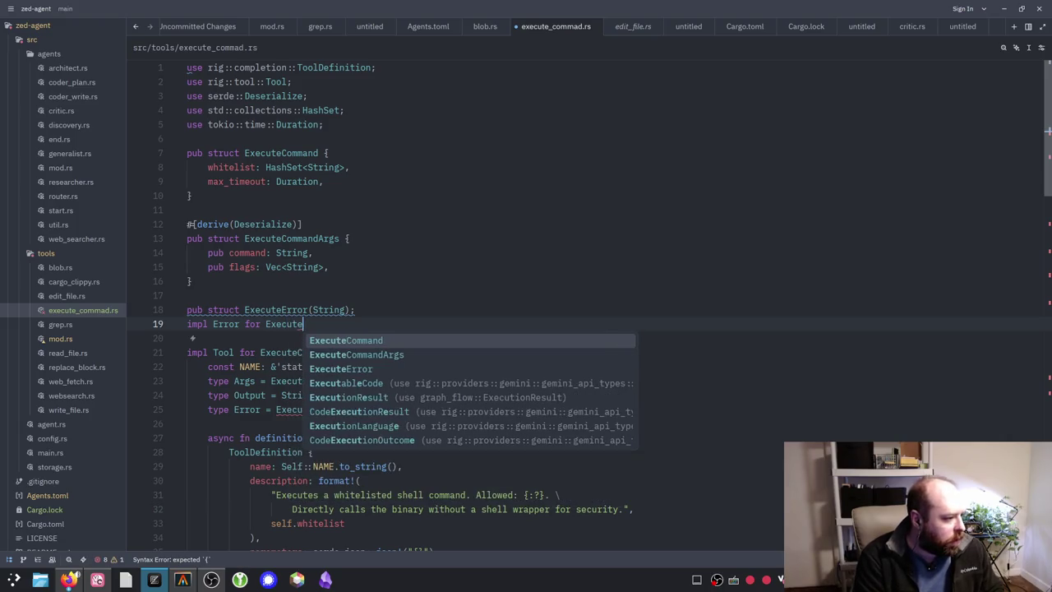
key("BackSpace")
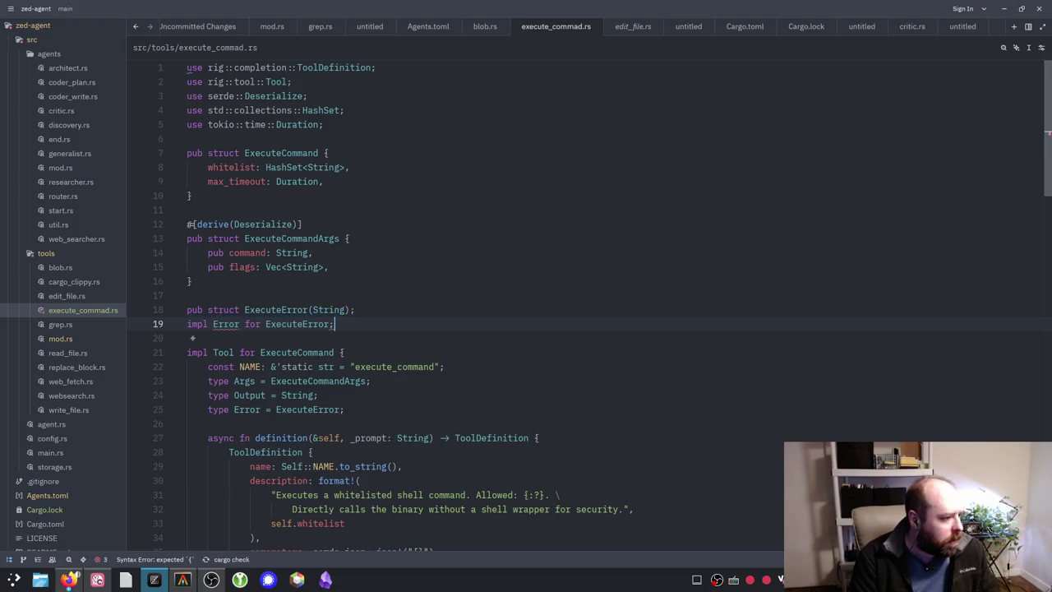
type("{")
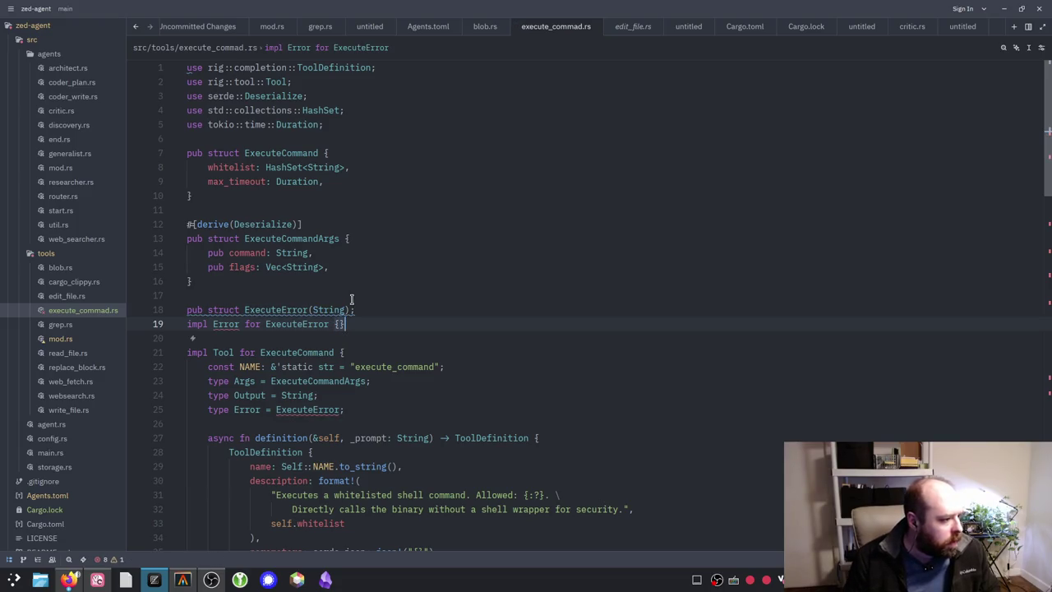
Step: Qualify the trait as std::Error and snap Zed back to the left half beside Gemini
left_click(213, 325)
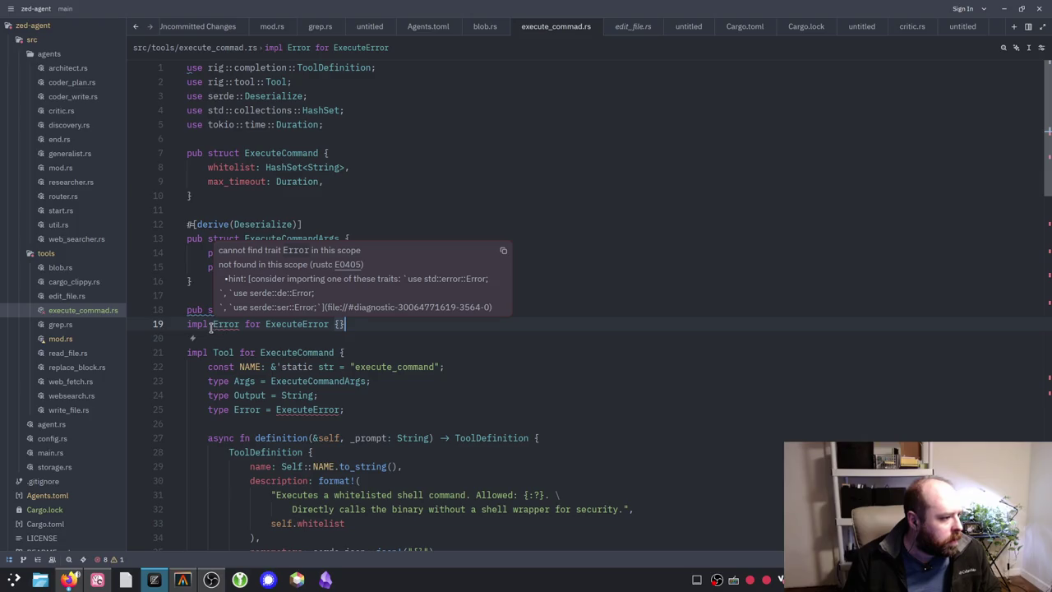
type("std::")
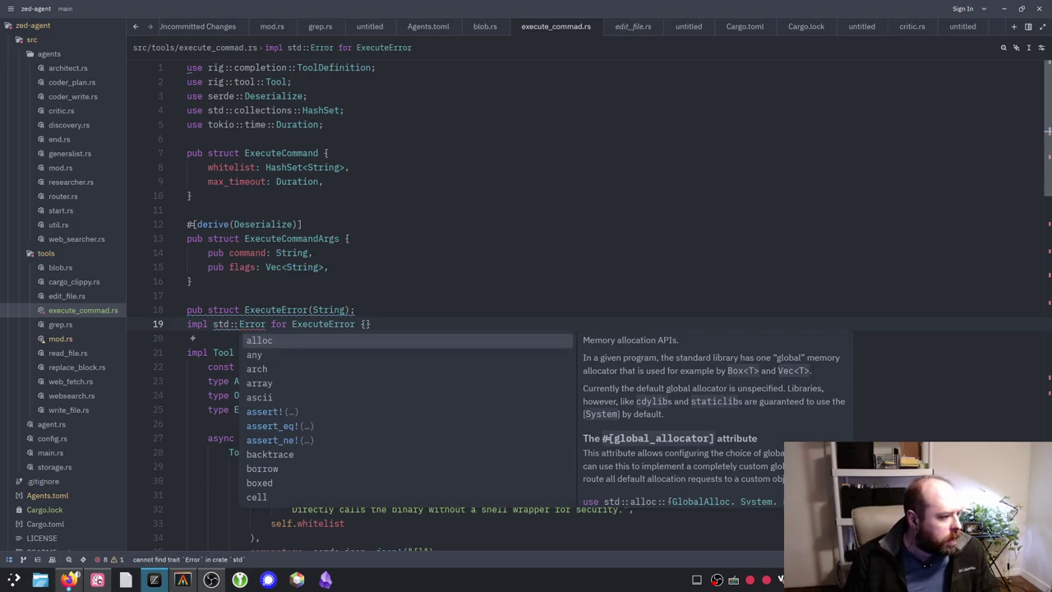
left_click(395, 243)
mouse_move(252, 326)
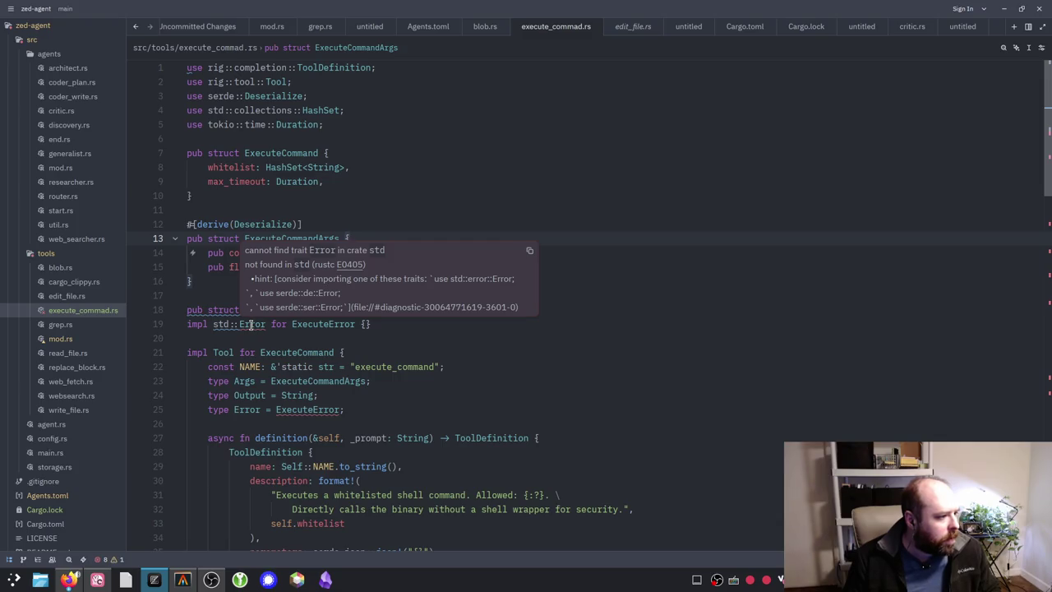
key("alt+Tab")
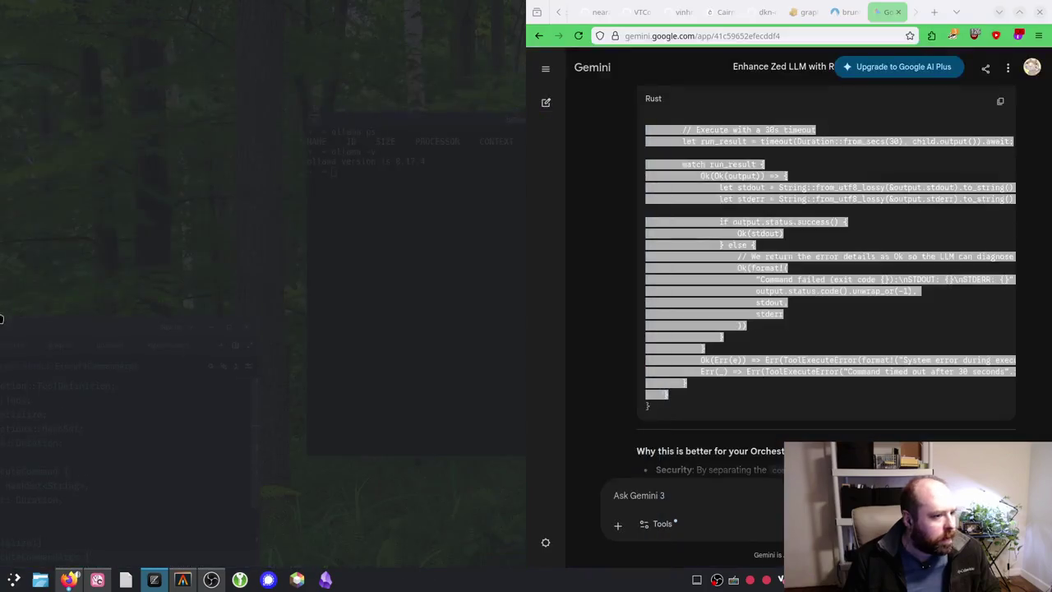
Step: Change the impl to std::error::Error for ExecuteError and check the missing-Debug diagnostic
scroll(763, 272, "up", 5)
scroll(727, 165, "down", 2)
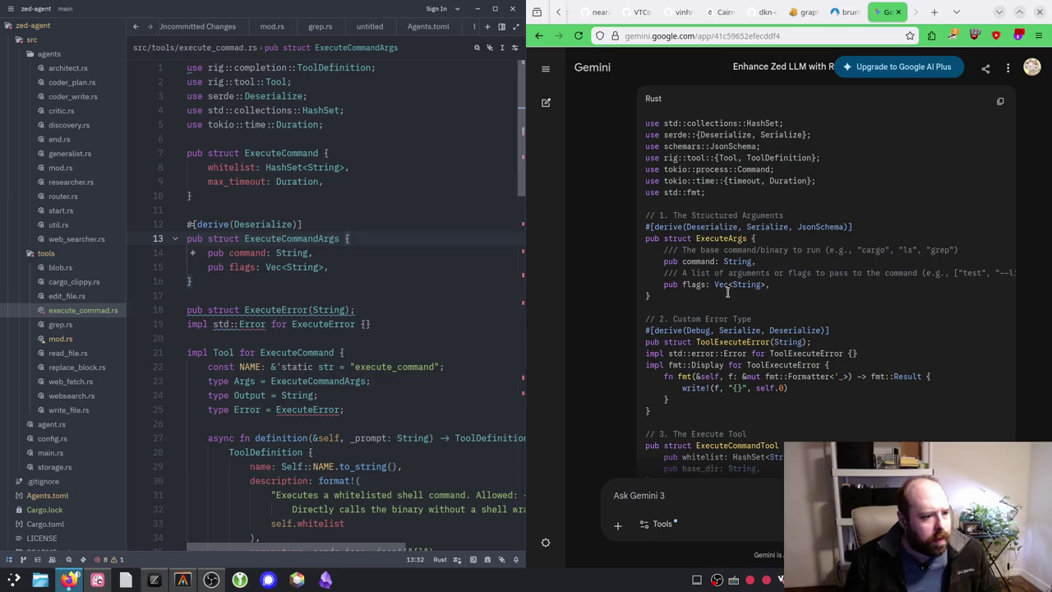
scroll(722, 318, "down", 2)
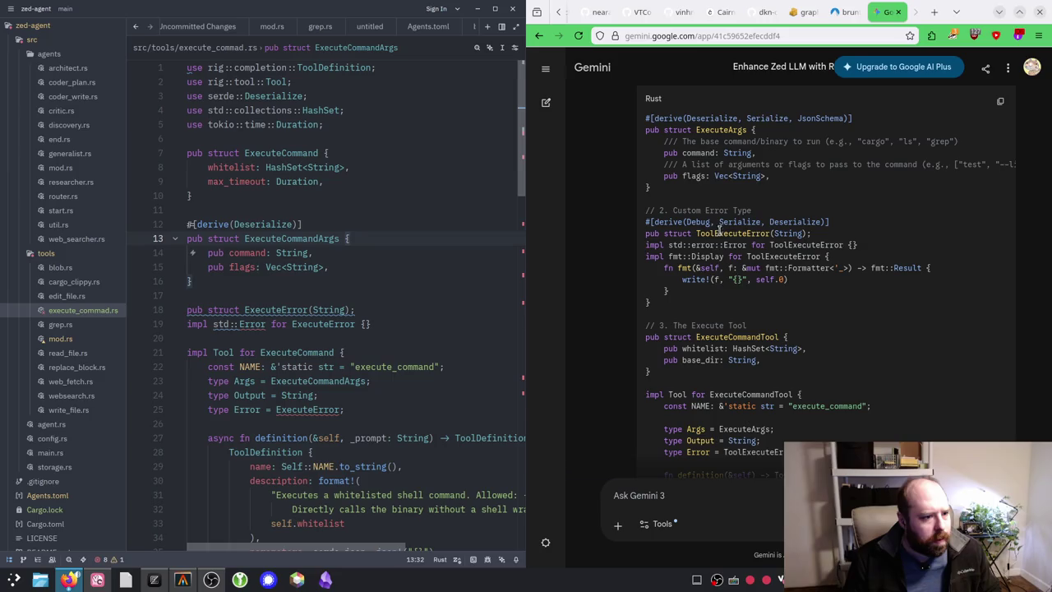
left_click(239, 324)
type("erro")
type("r::")
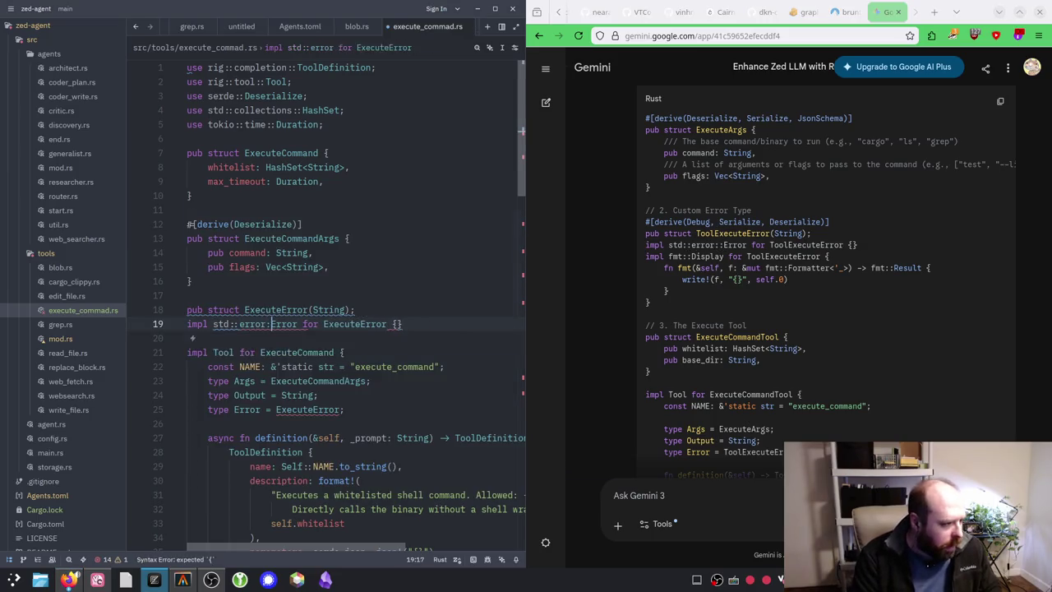
left_click(383, 326)
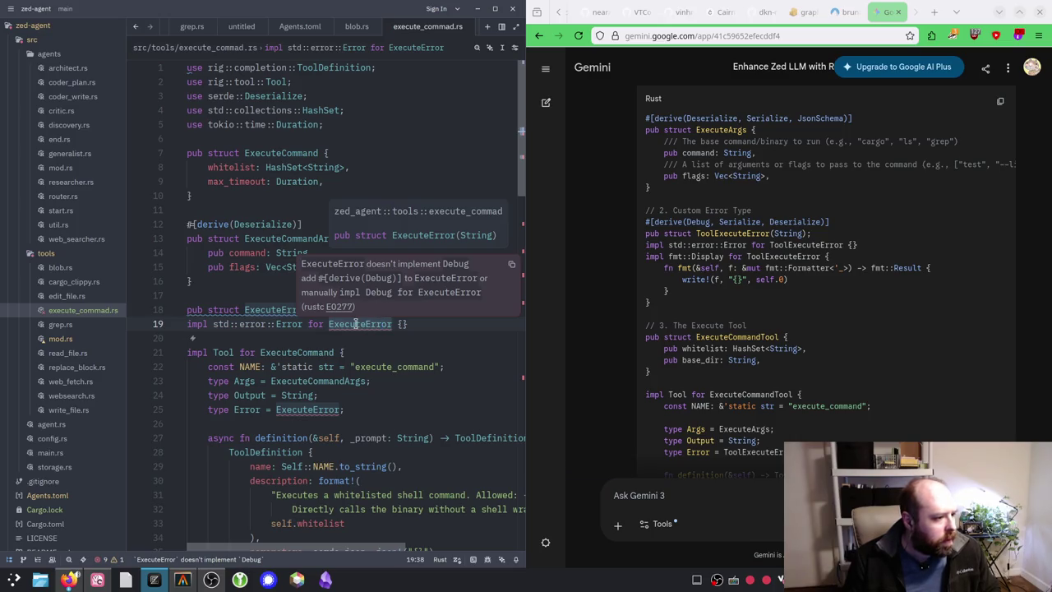
left_click(234, 309)
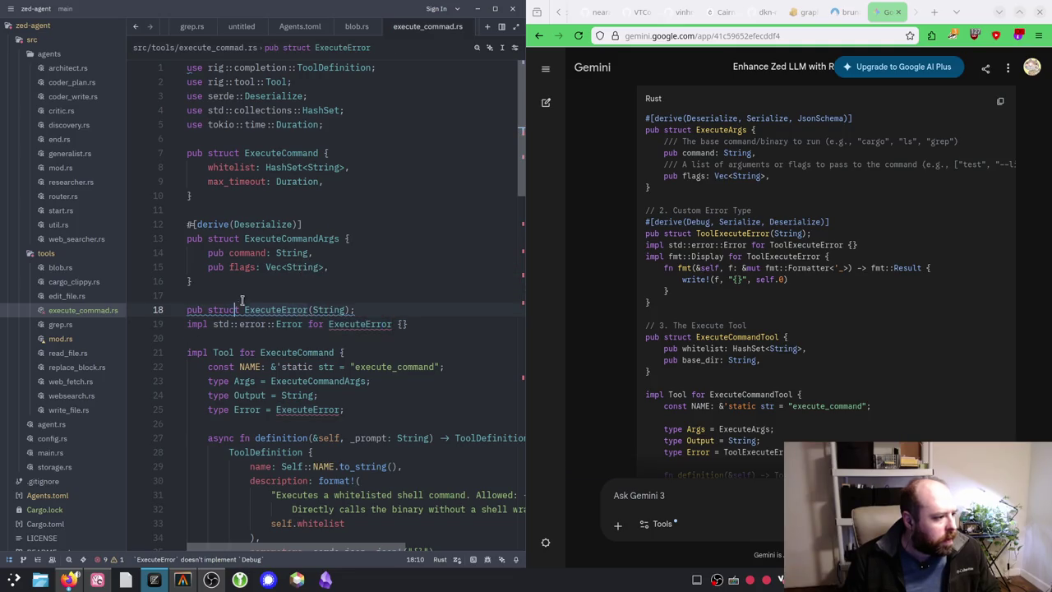
Step: Add #[derive(Debug)] above ExecuteError and try appending Display to the derive list
key("ctrl+shift+Return")
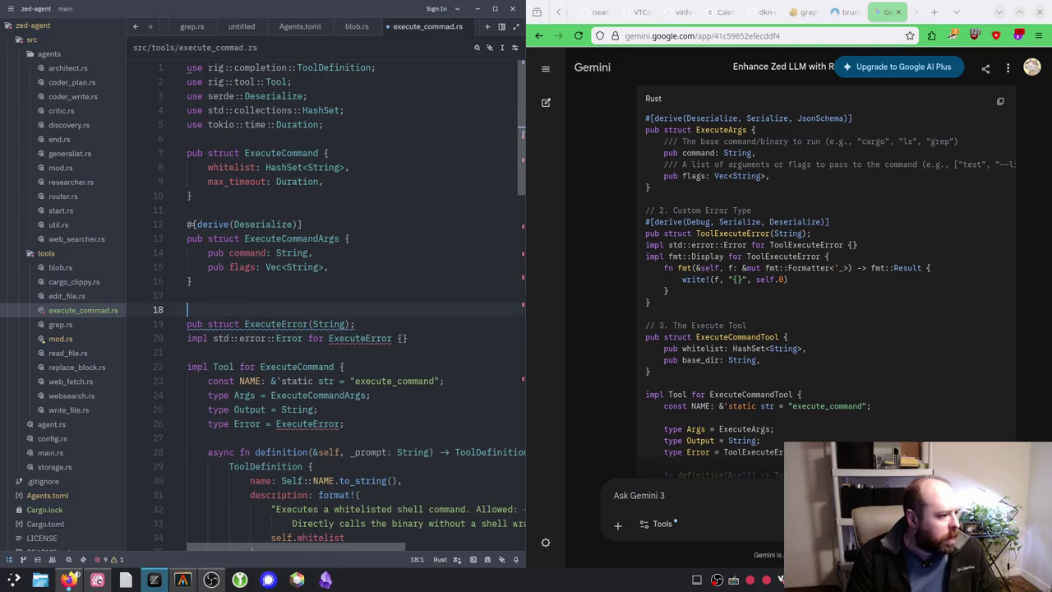
type("#")
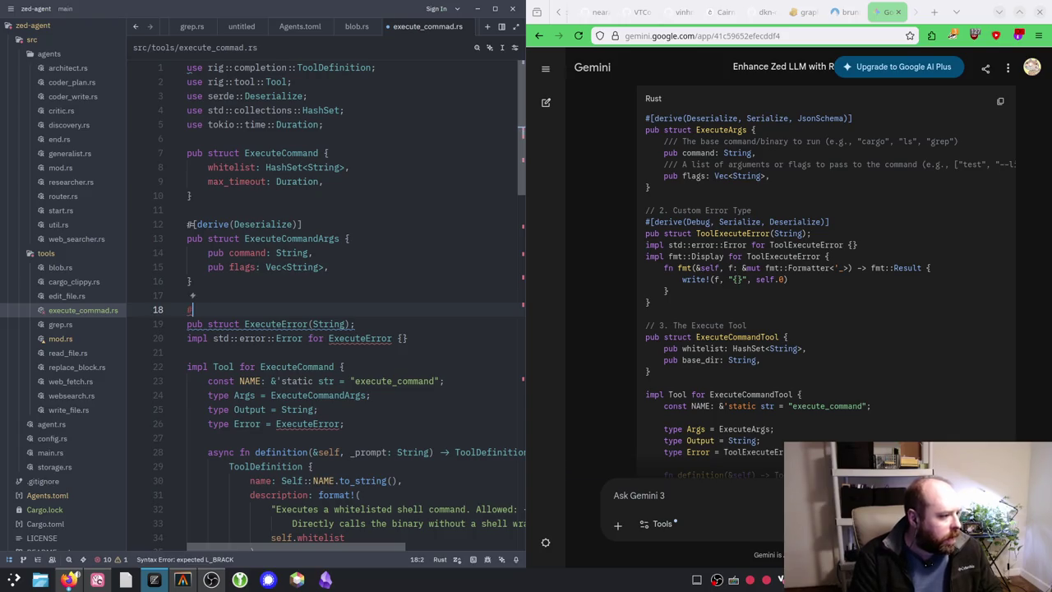
type("[")
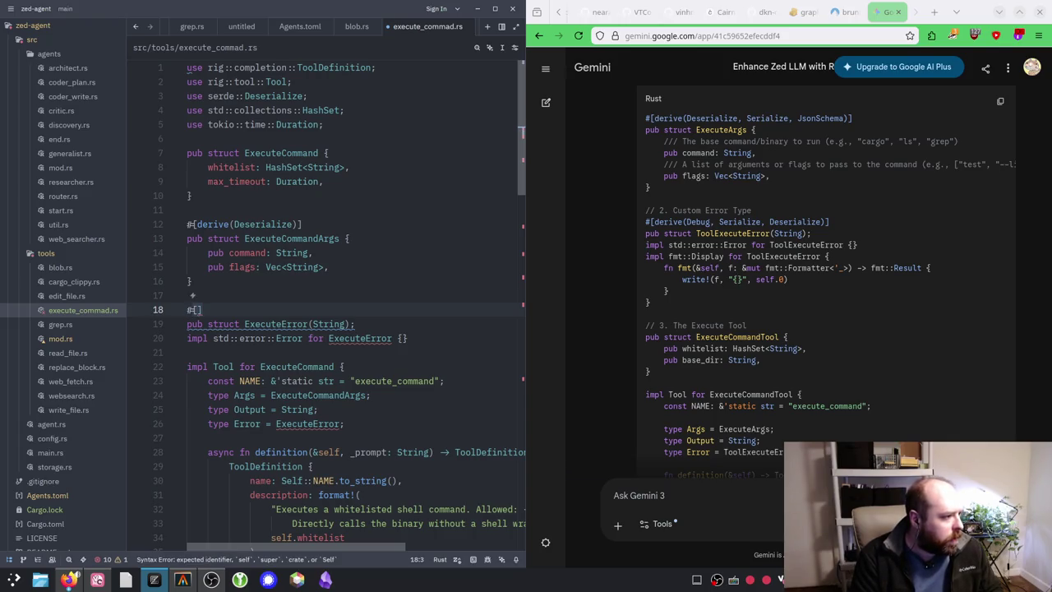
type("derive(Debu")
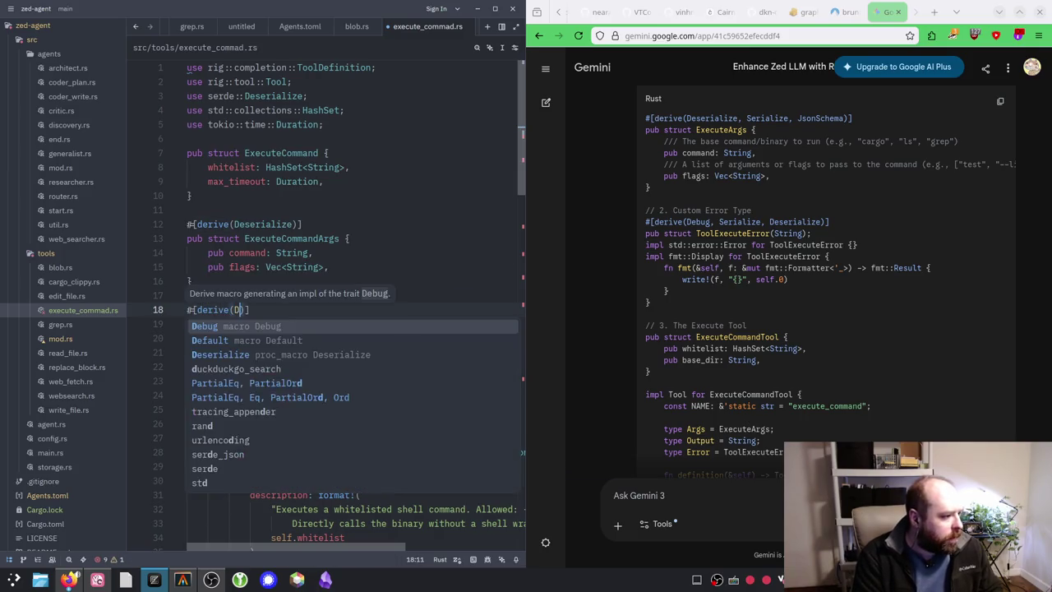
type("g)")
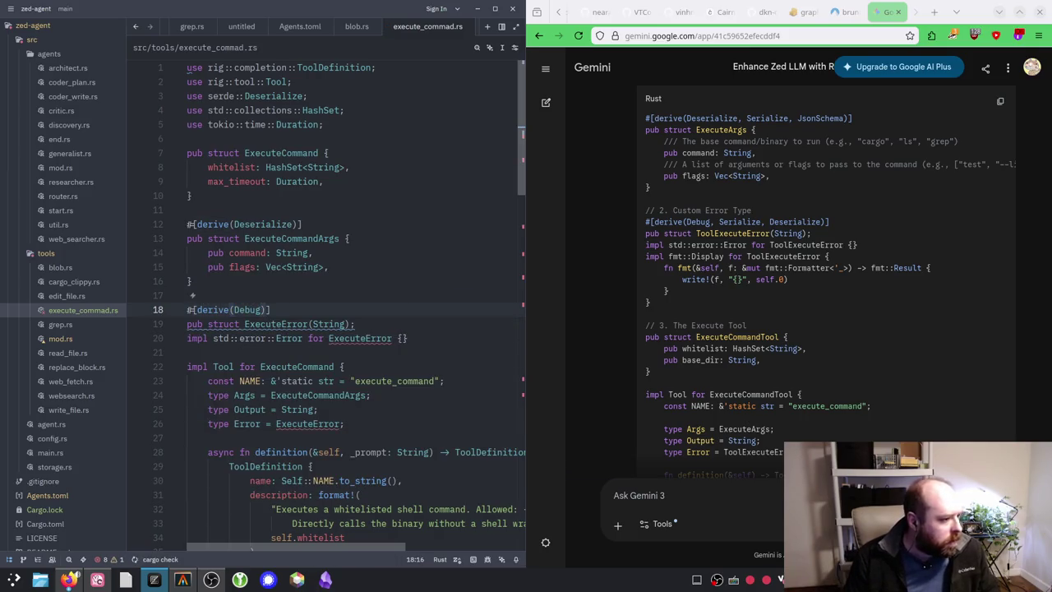
mouse_move(374, 338)
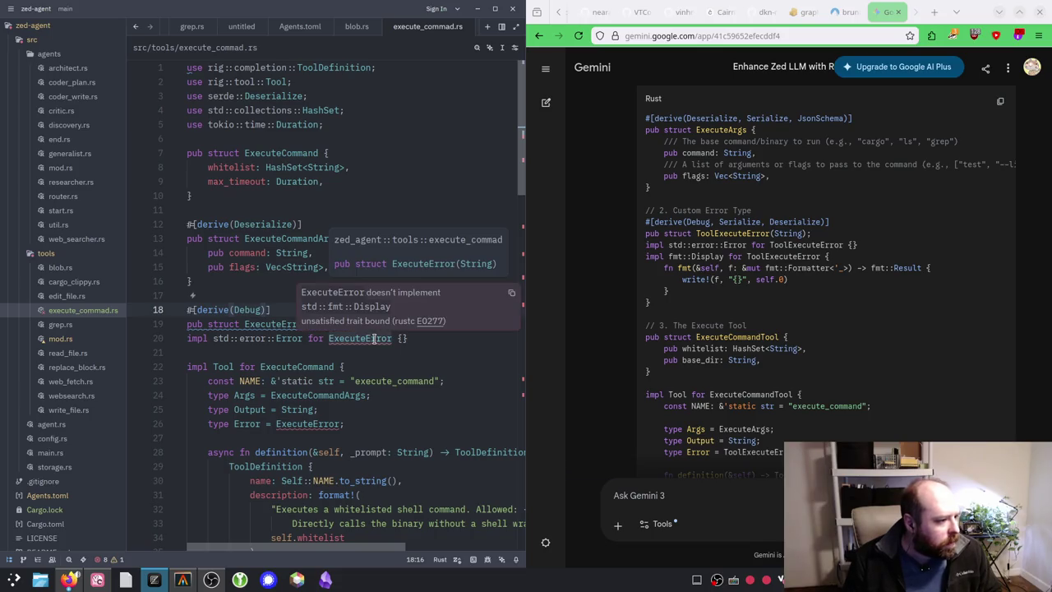
key("Up")
key("Down")
key("Right")
key("Left")
key("Left")
type(", Di")
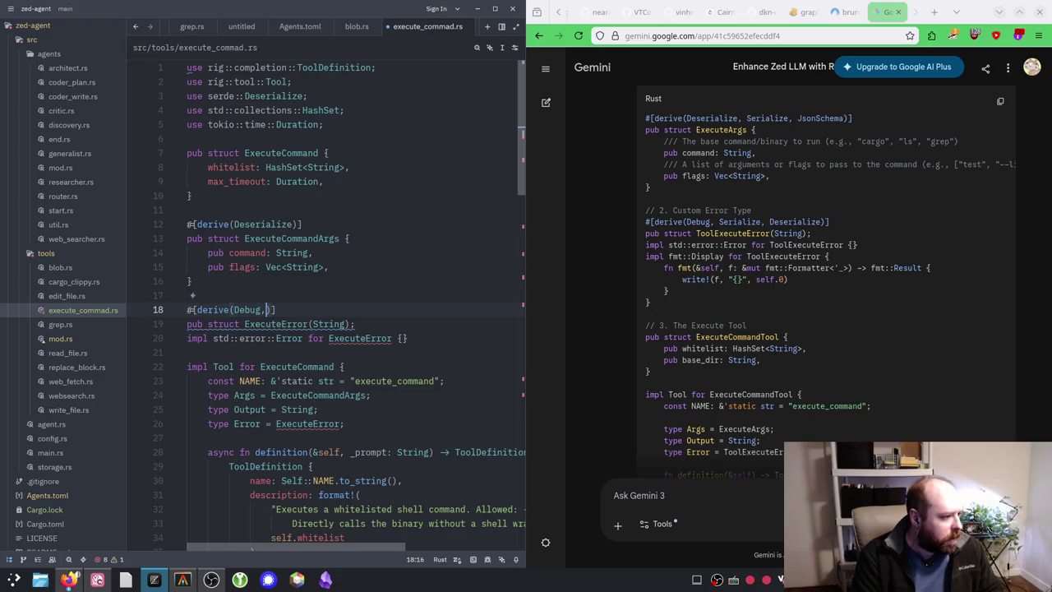
type("splay")
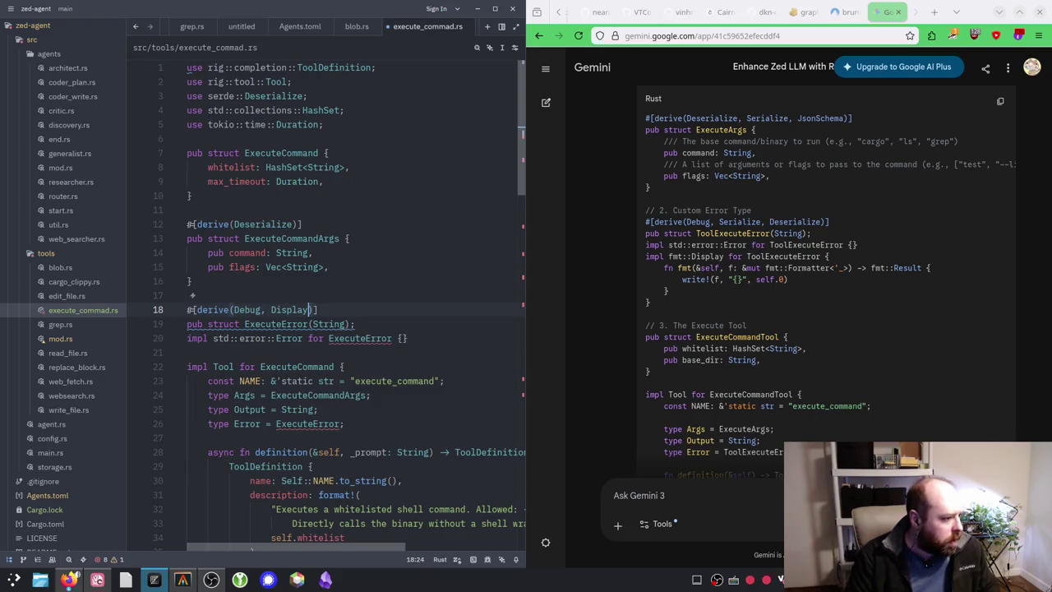
mouse_move(293, 311)
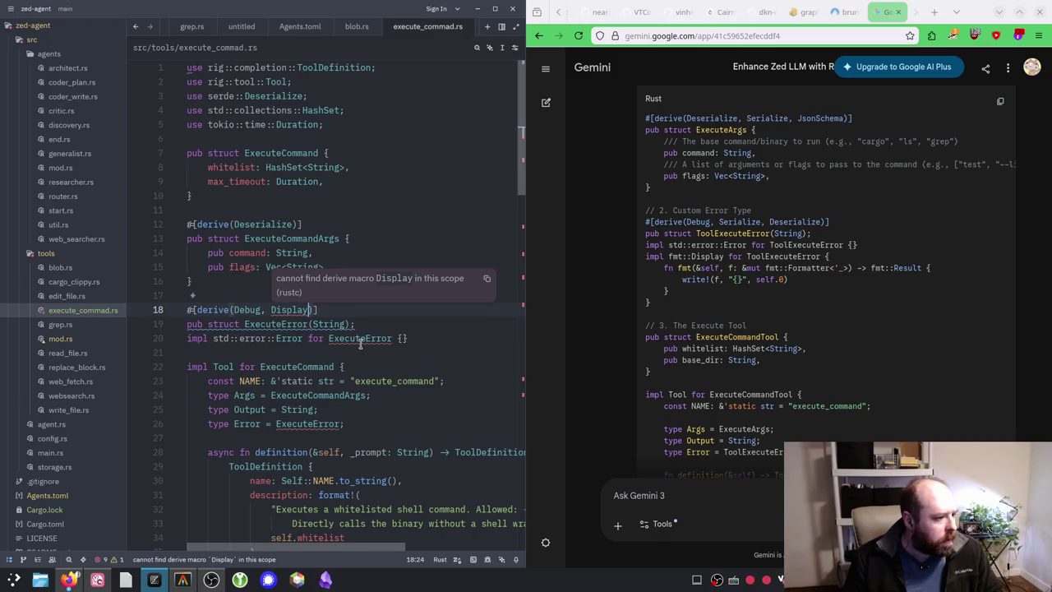
Step: Remove Display from the derive and open blank lines below the ExecuteError struct
key("ctrl+Left")
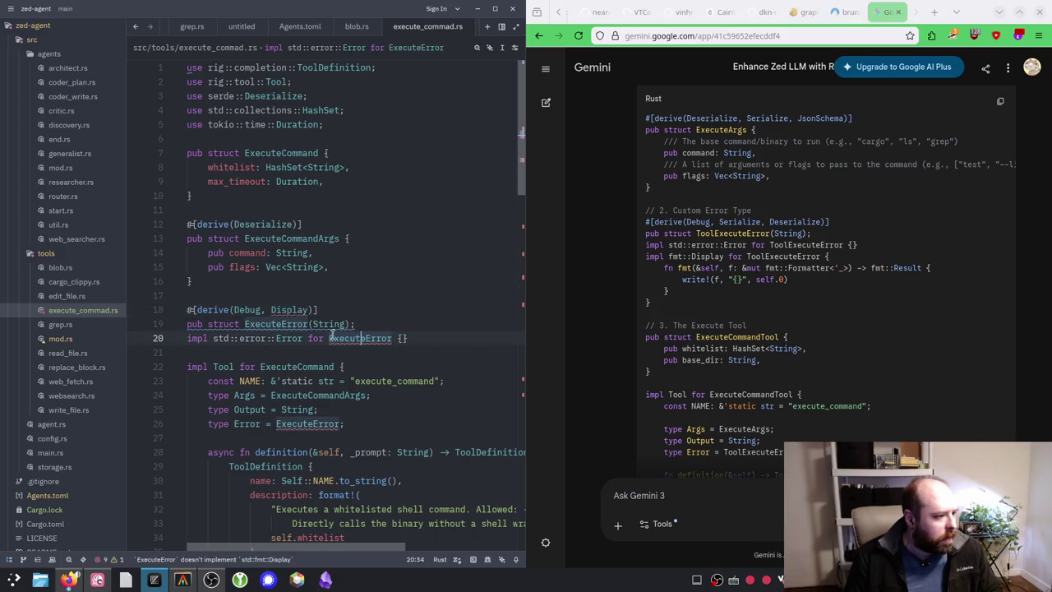
left_click(368, 323)
key("Up")
key("Left")
key("Left")
key("Left")
key("BackSpace")
key("BackSpace")
key("BackSpace")
key("Down")
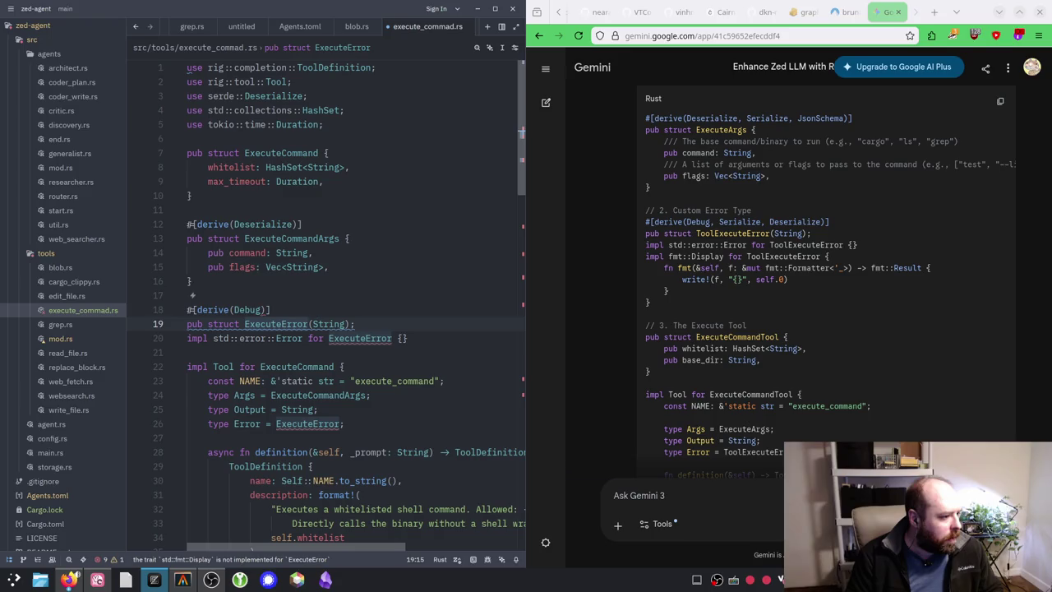
key("End")
key("Return")
key("Return")
key("Up")
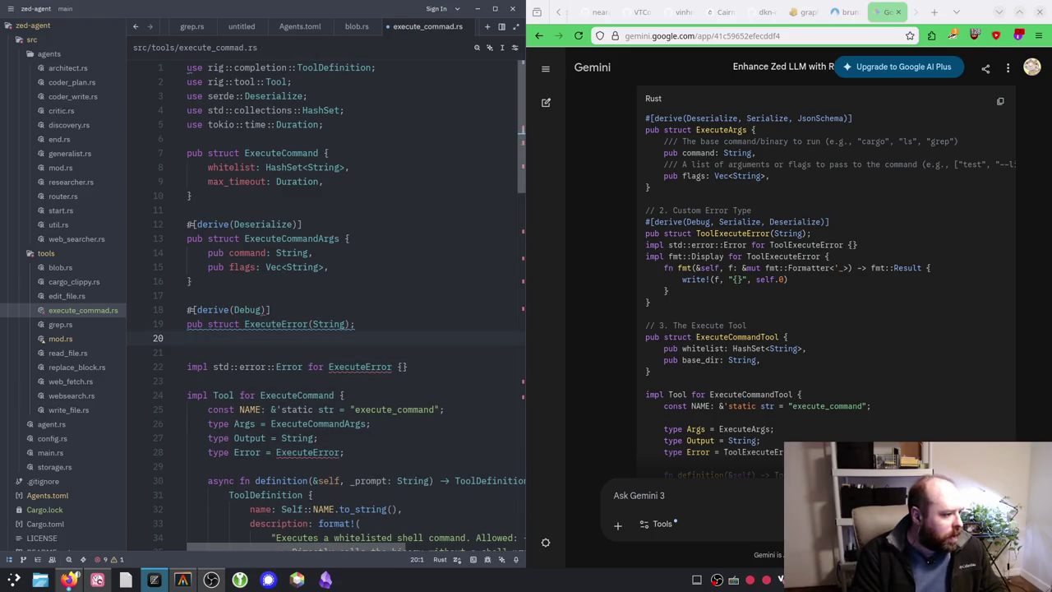
Step: Start an impl std::fmt::Display for ExecuteError block with a fn fmt(&self, ) -> { stub
key("Return")
type("impl std::fmt::")
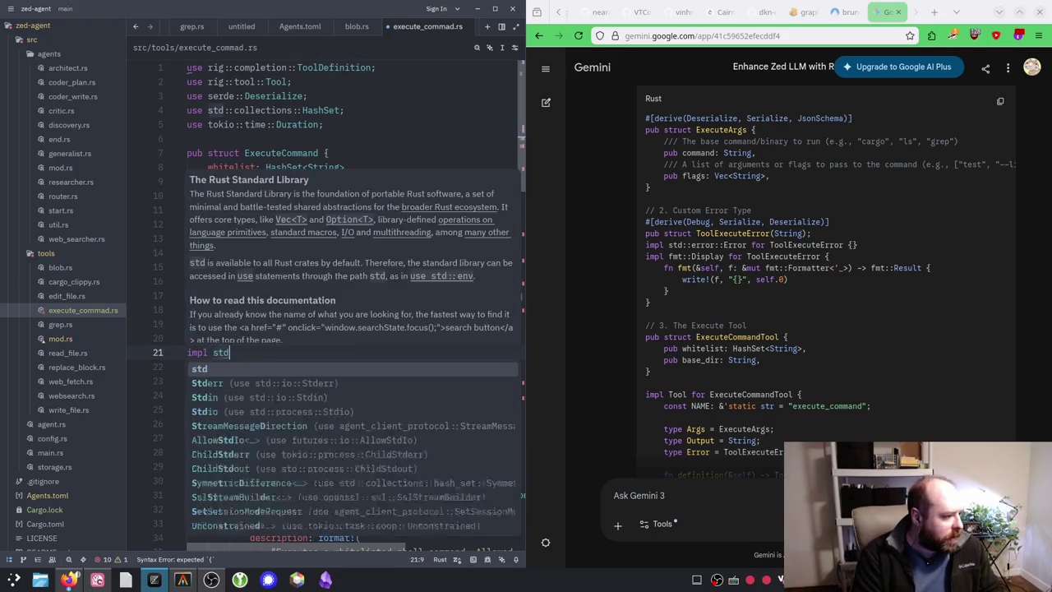
type("Display::")
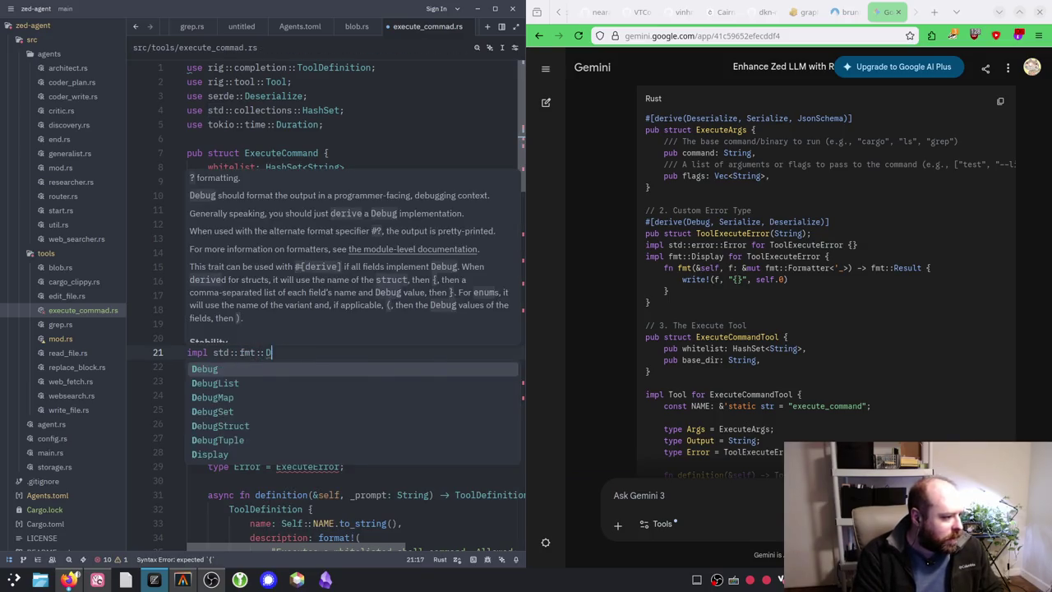
key("BackSpace")
key("BackSpace")
type("for ExecuteError ")
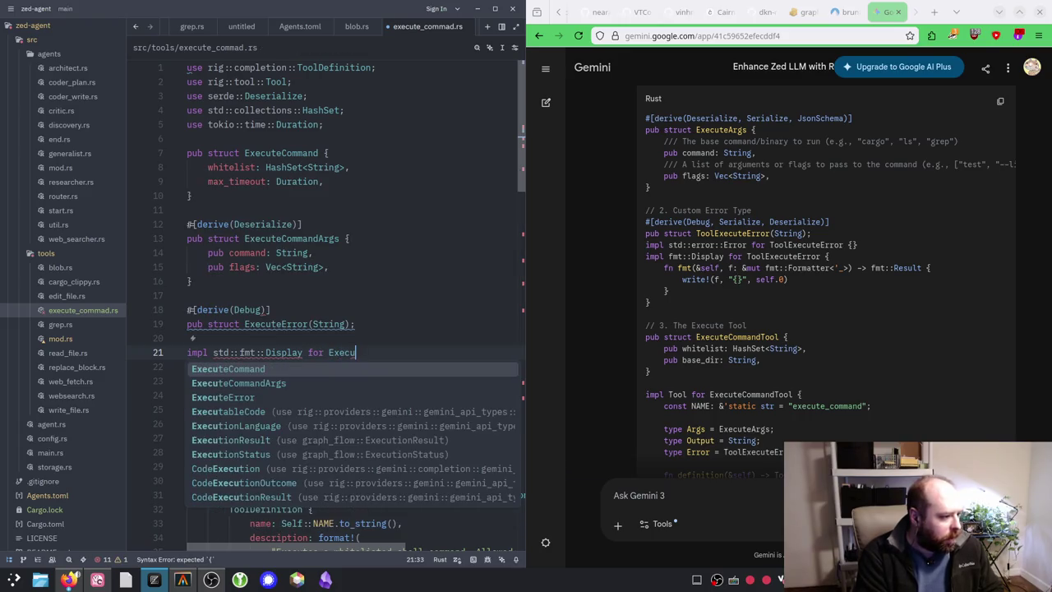
type("{")
key("Return")
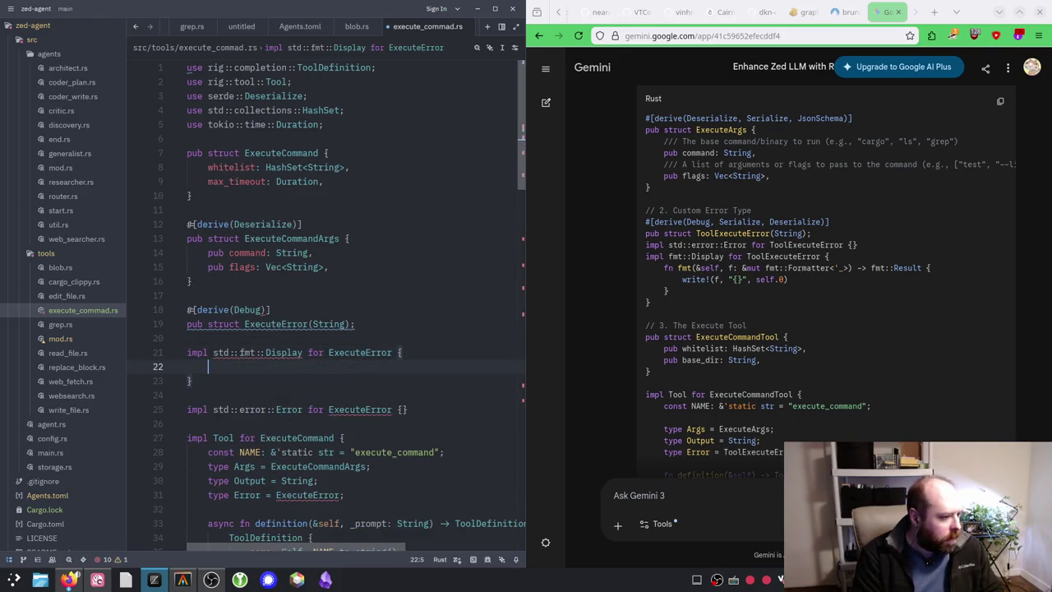
type("fn ")
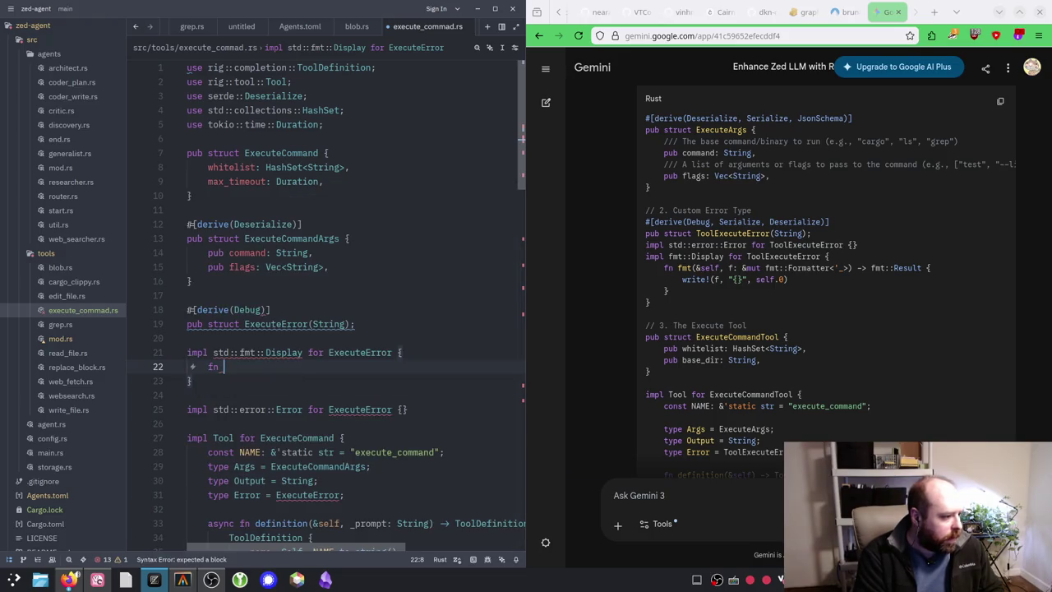
type("fmt(")
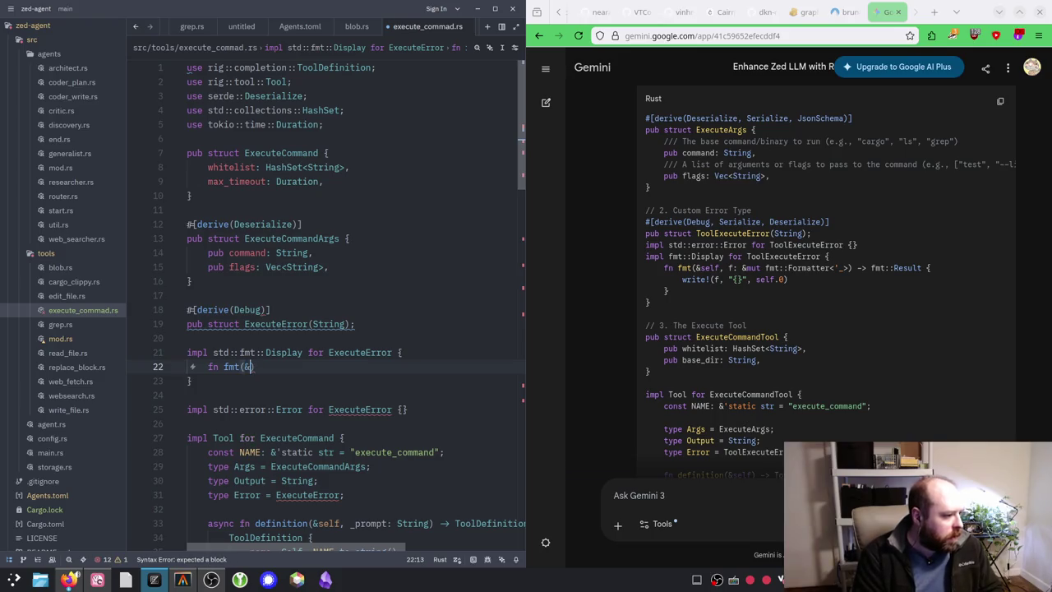
type("&self, )")
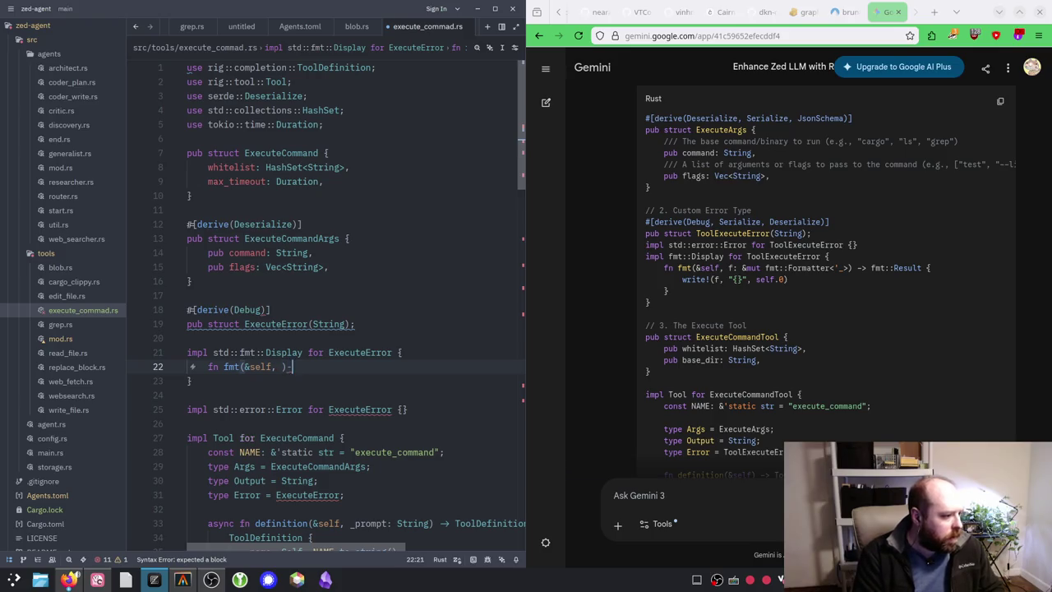
type(" -> {")
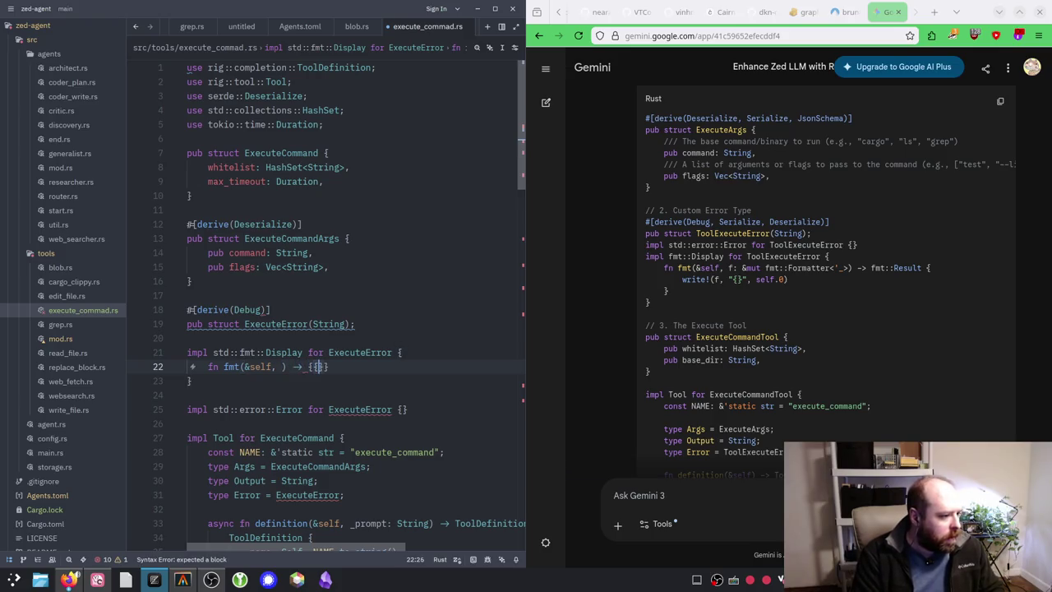
key("Return")
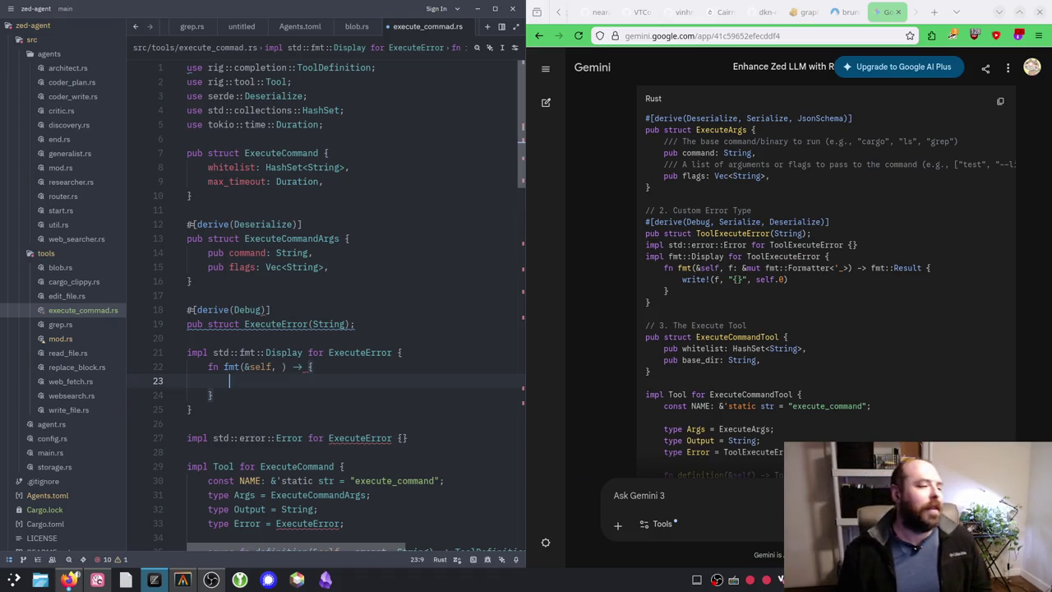
Step: Search a new Firefox tab for 'rust impl display' and open the Rust By Example Display result
left_click(934, 11)
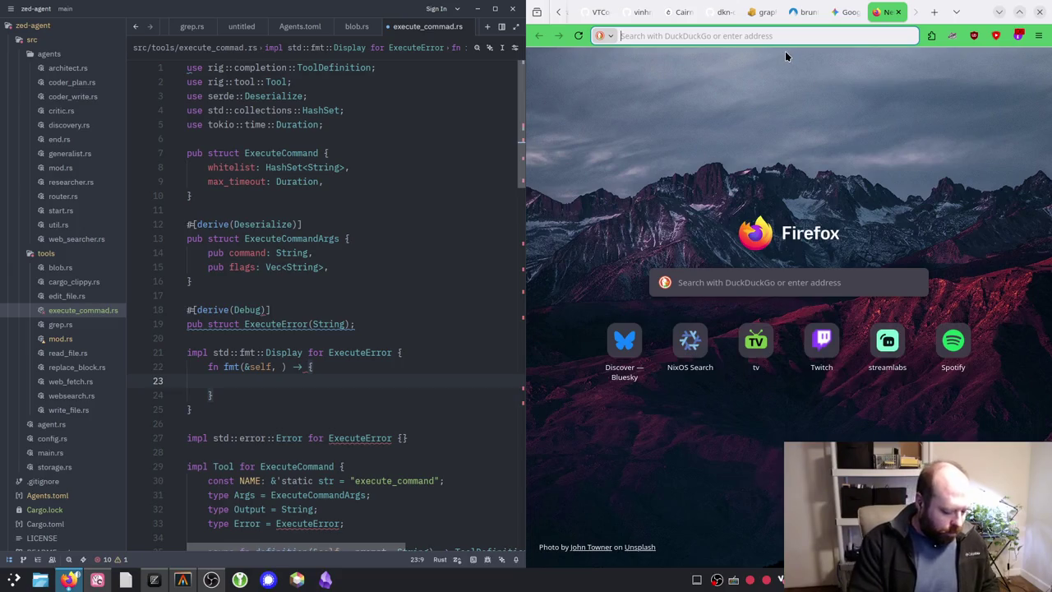
type("rust impl display")
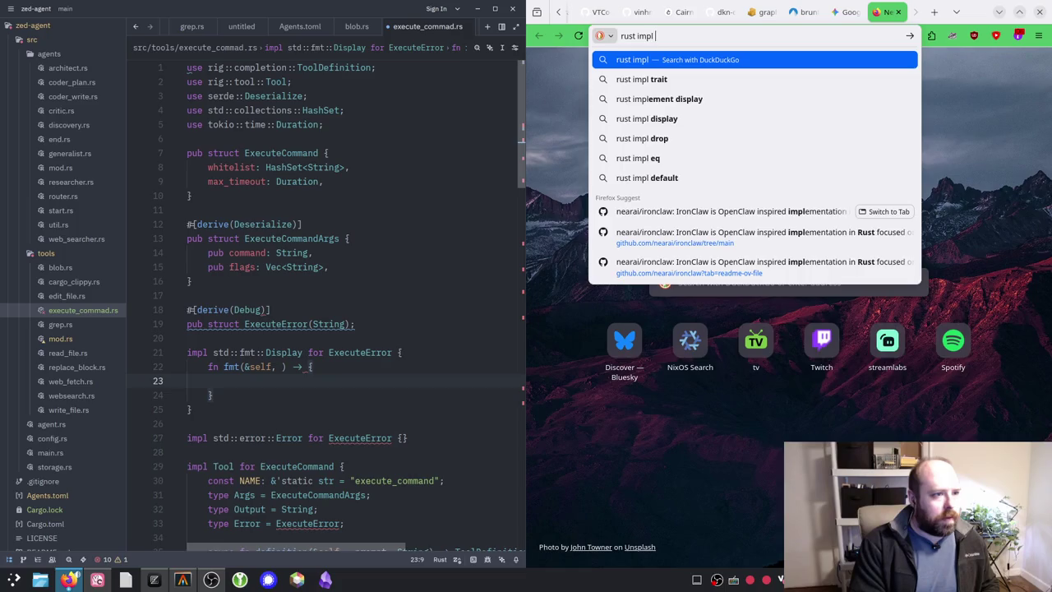
key("Return")
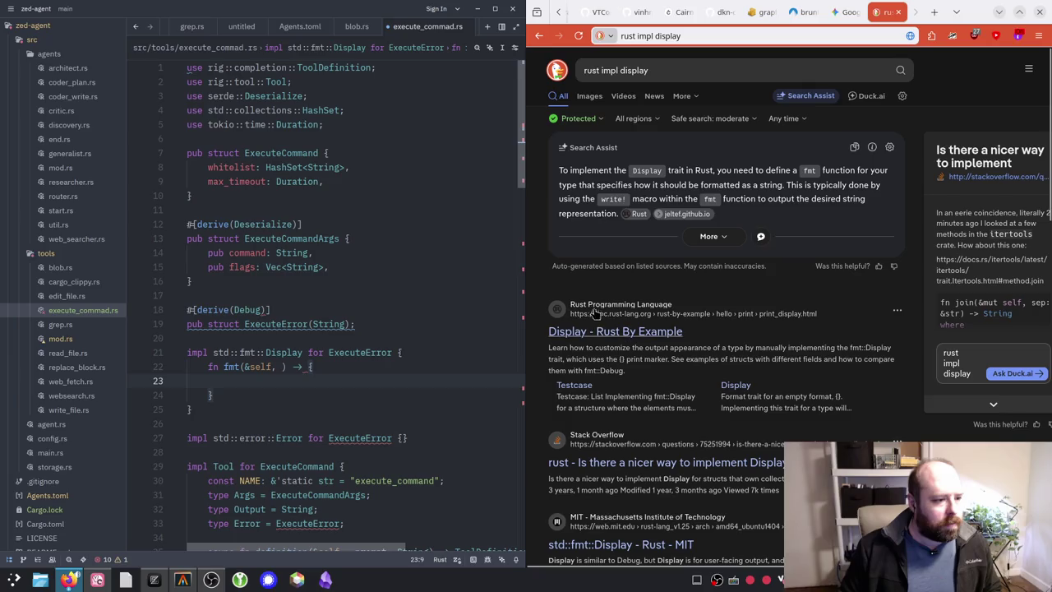
left_click(612, 334)
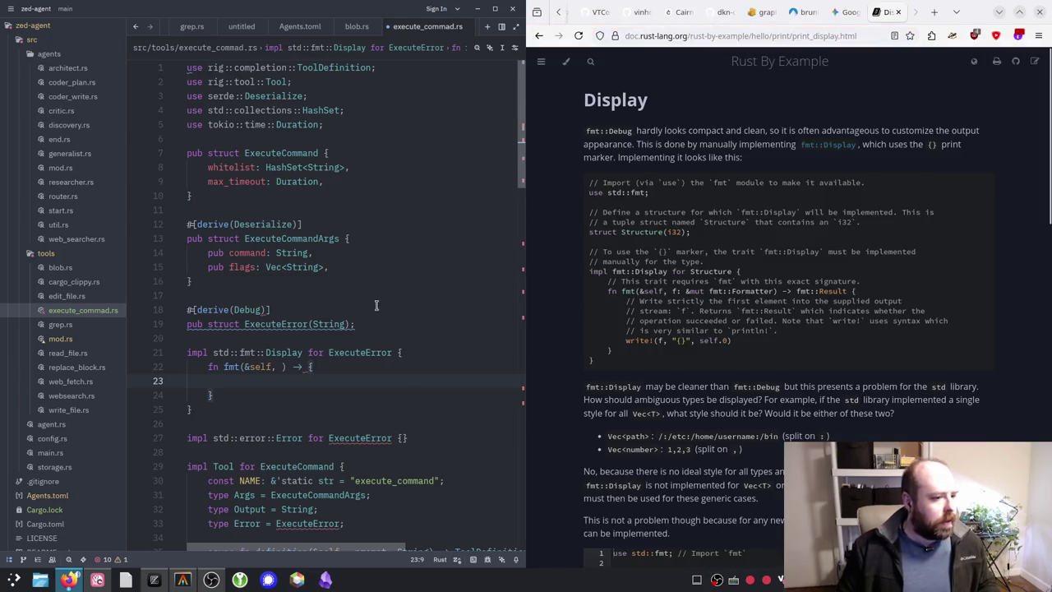
Step: Complete the fmt signature with an f: fmt::Formatter parameter and fmt::Result return type
left_click(283, 366)
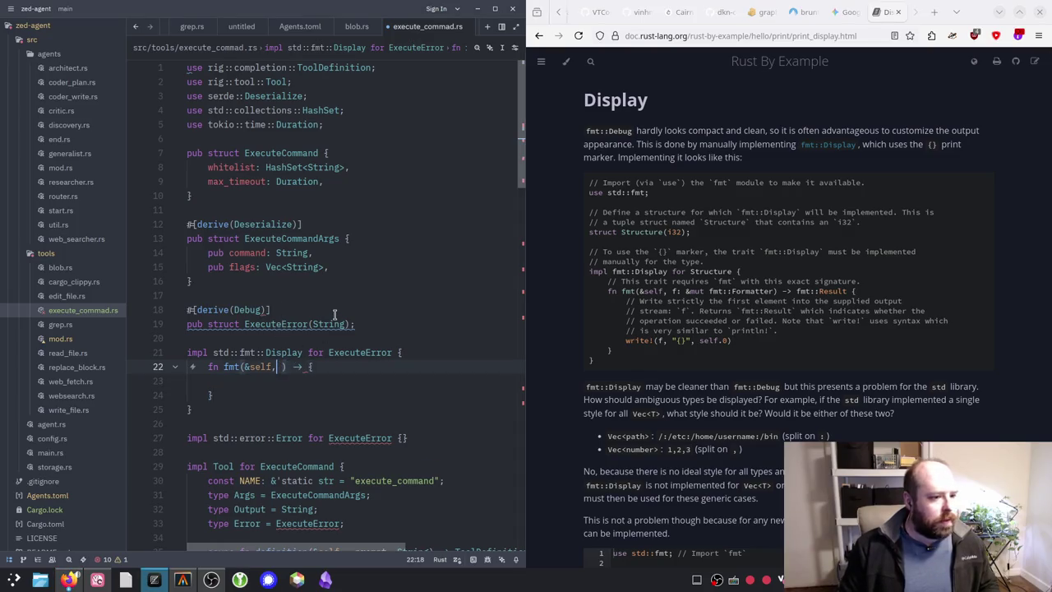
type("f: ")
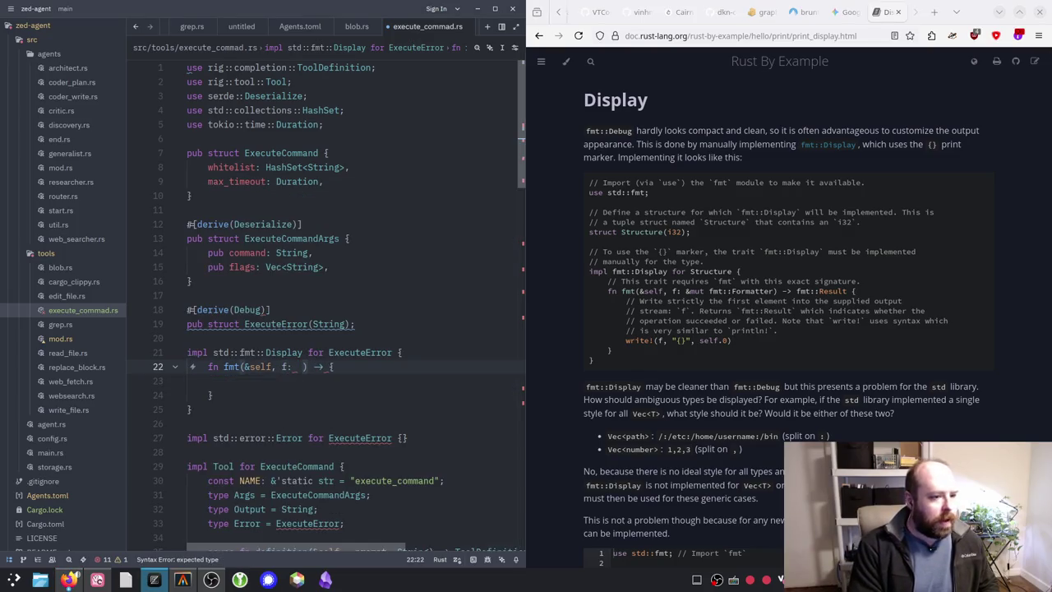
type("fmt::Format")
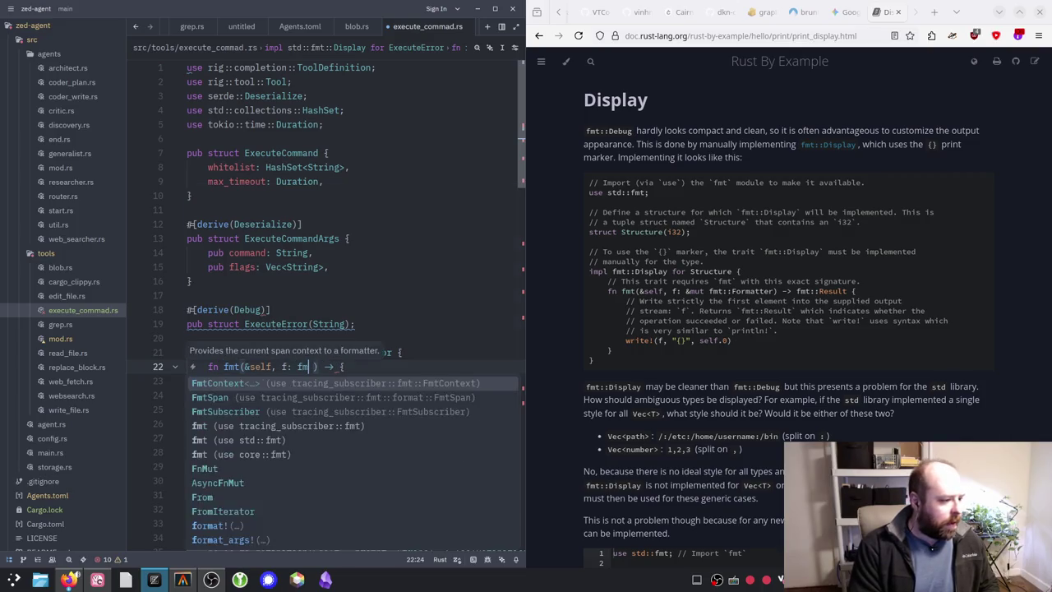
type("ter")
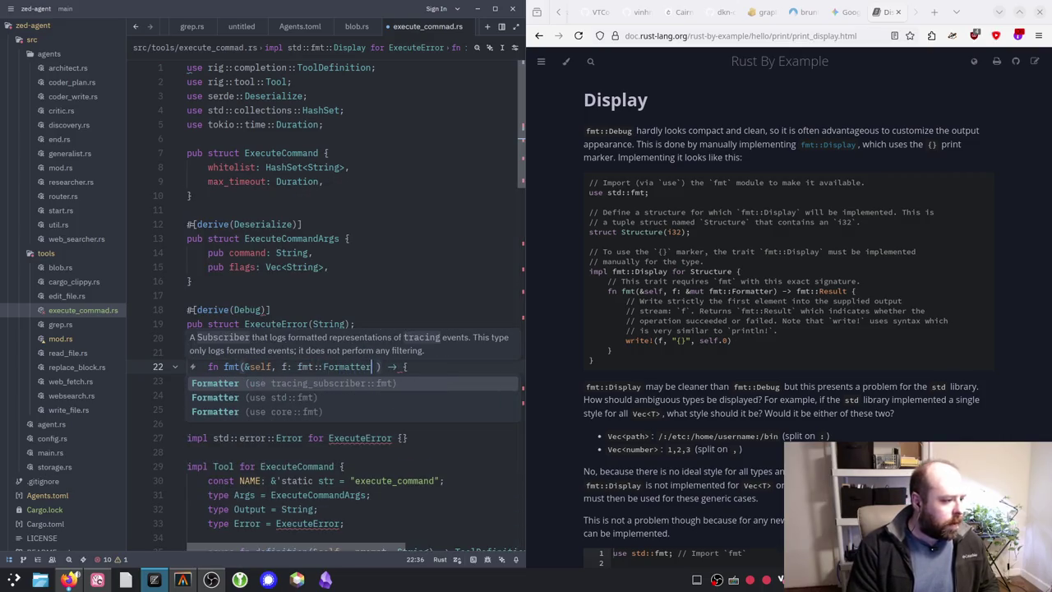
type(",")
key("BackSpace")
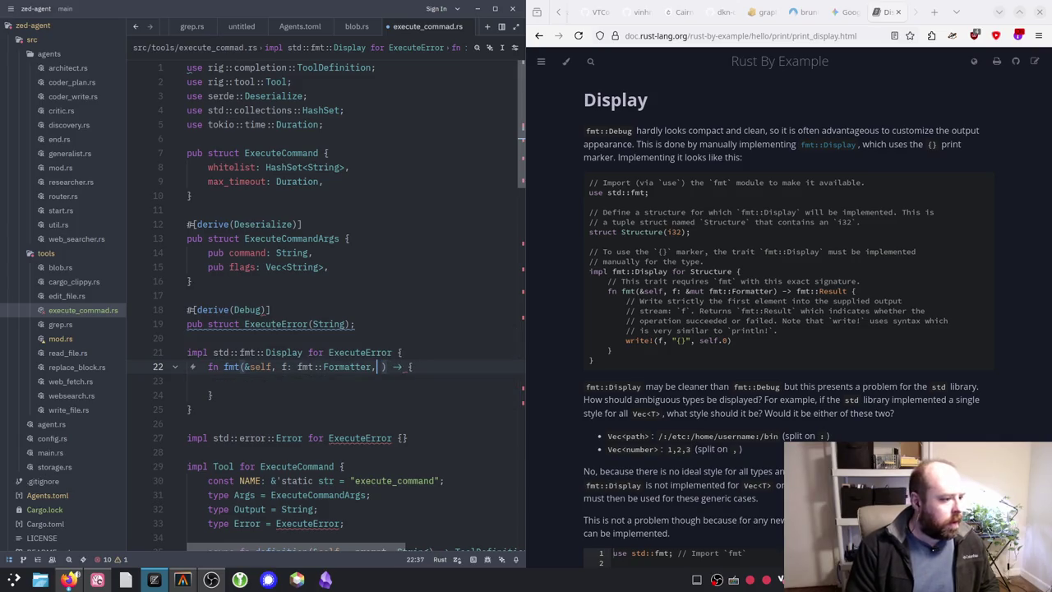
key("BackSpace")
key("Right")
key("Right")
key("Right")
type("fmt")
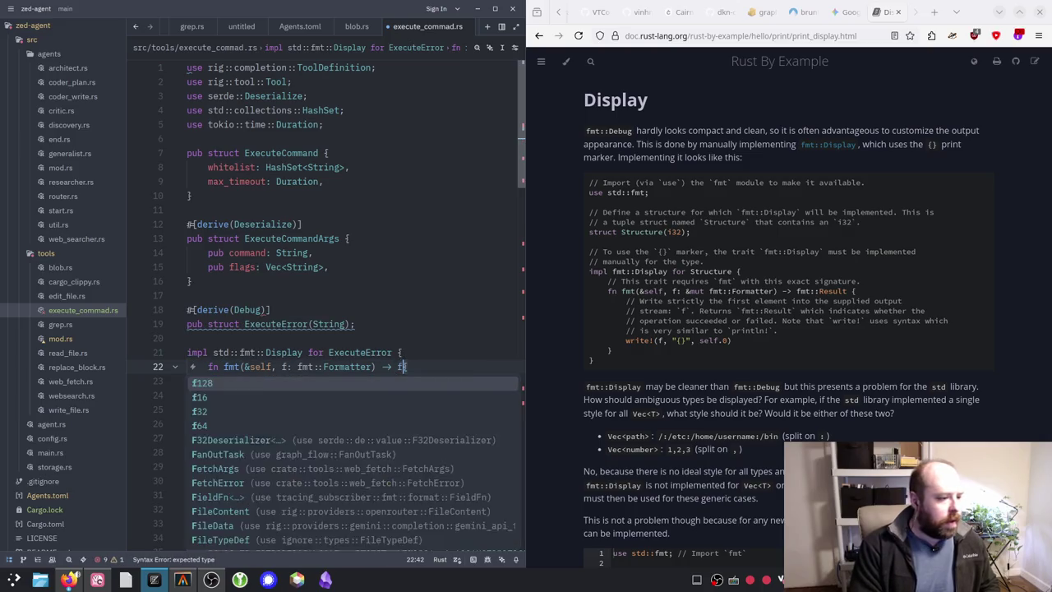
type("::Result {")
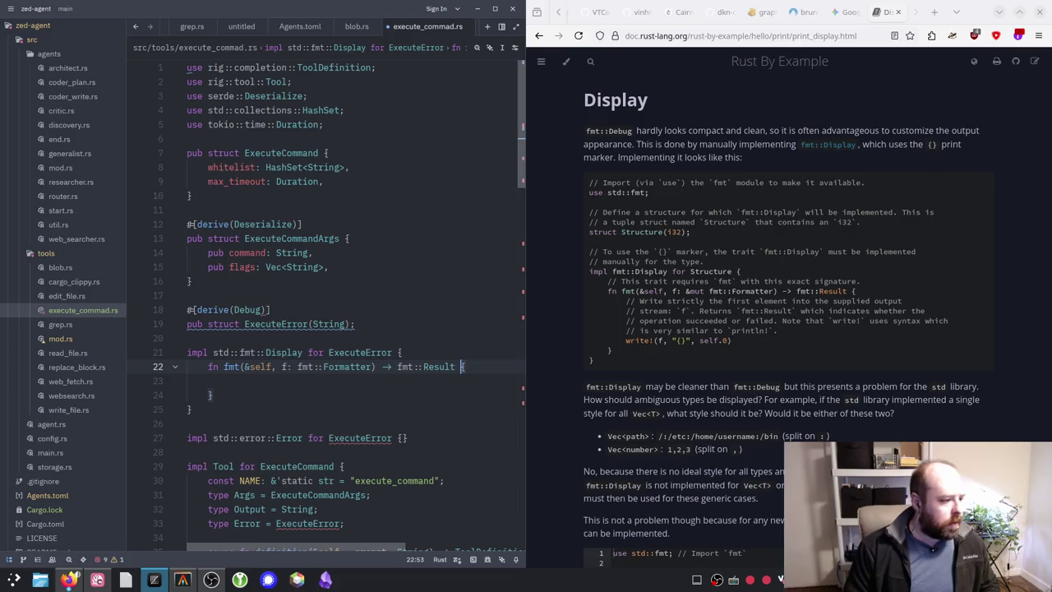
Step: Fill fmt's body with write!(f, "{}", self.0), save, and inspect the unresolved fmt error
left_click(229, 380)
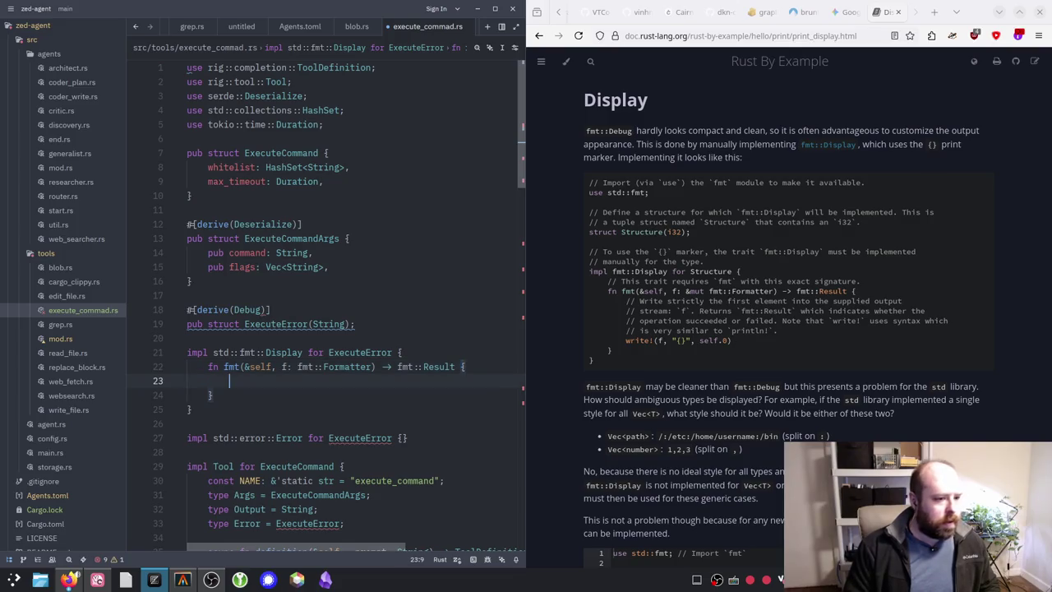
type("write!(")
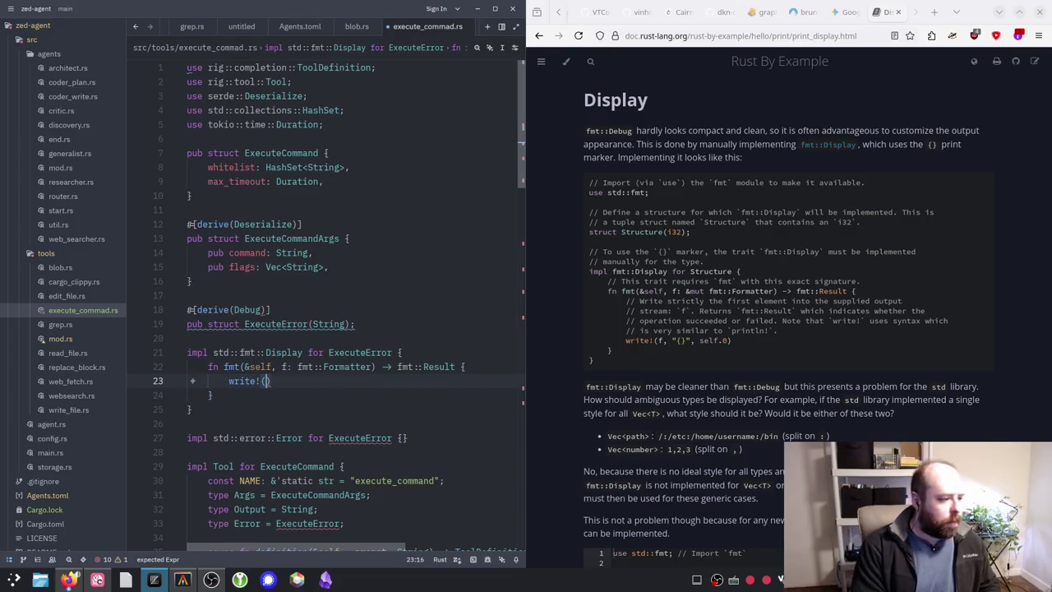
type("f, \"")
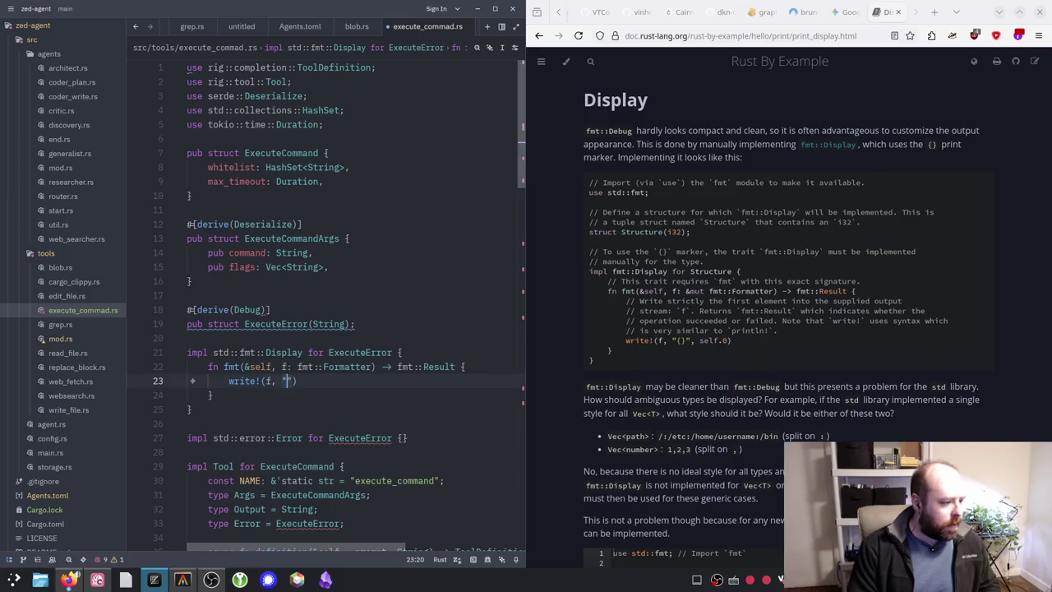
type("{}\", self.0")
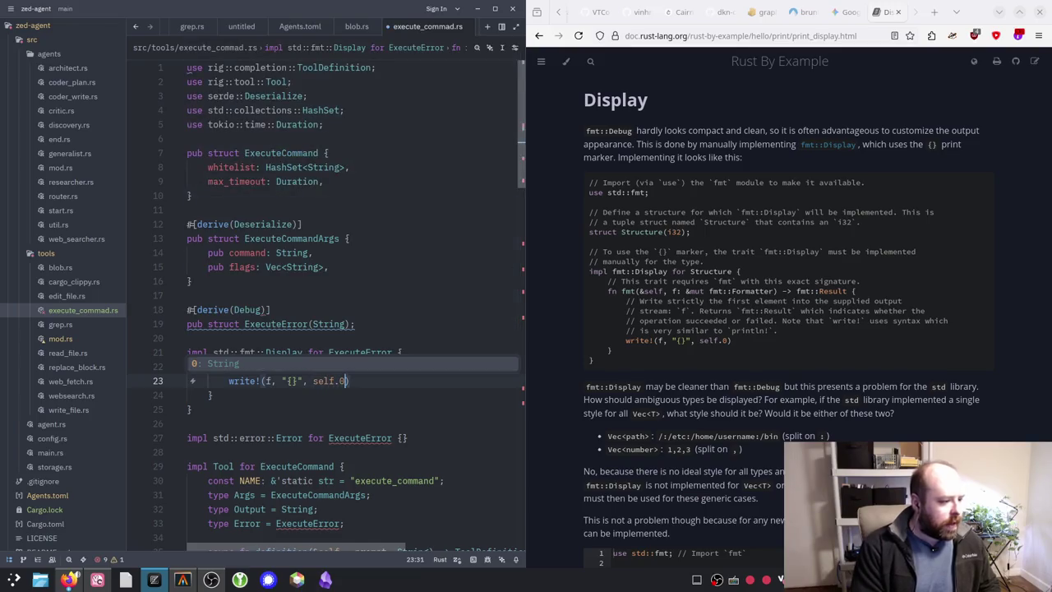
key("ctrl+s")
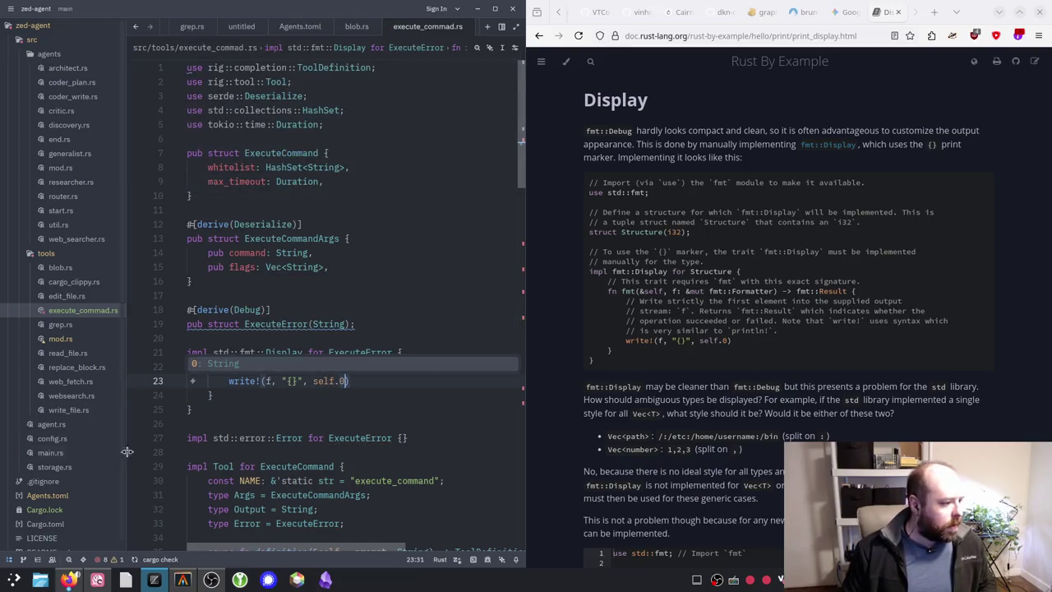
left_click(306, 421)
Step: Qualify the Formatter and Result types in the fmt signature on line 22 with std::
mouse_move(304, 369)
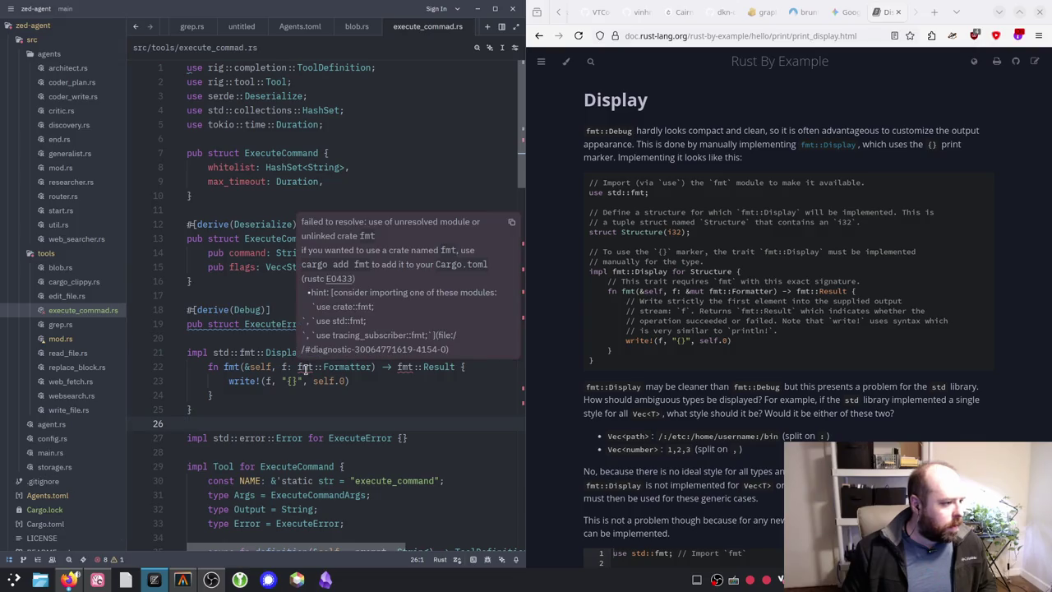
left_click(299, 367)
type("std::")
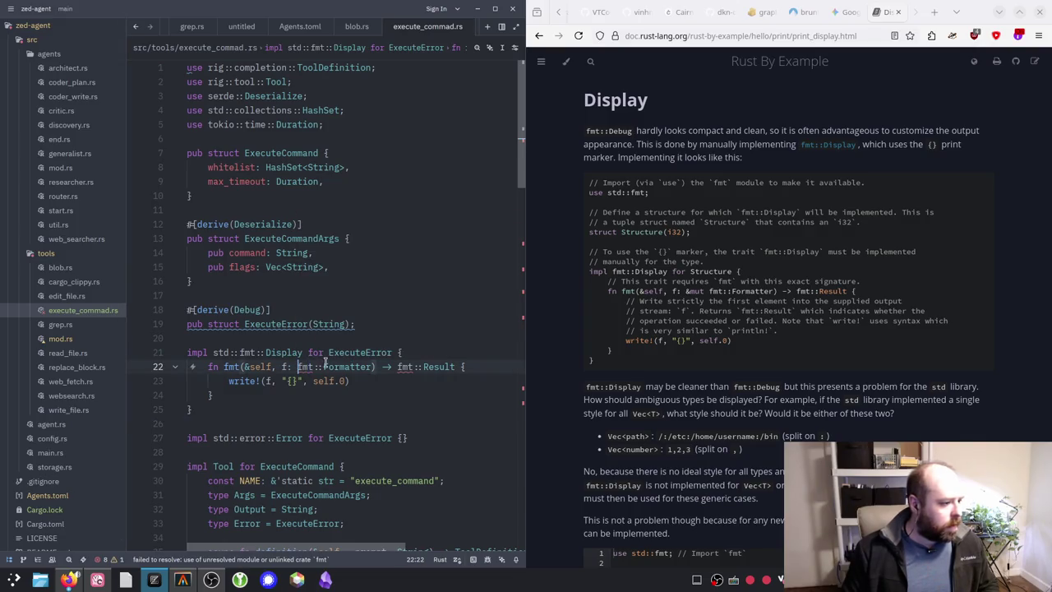
left_click(325, 367)
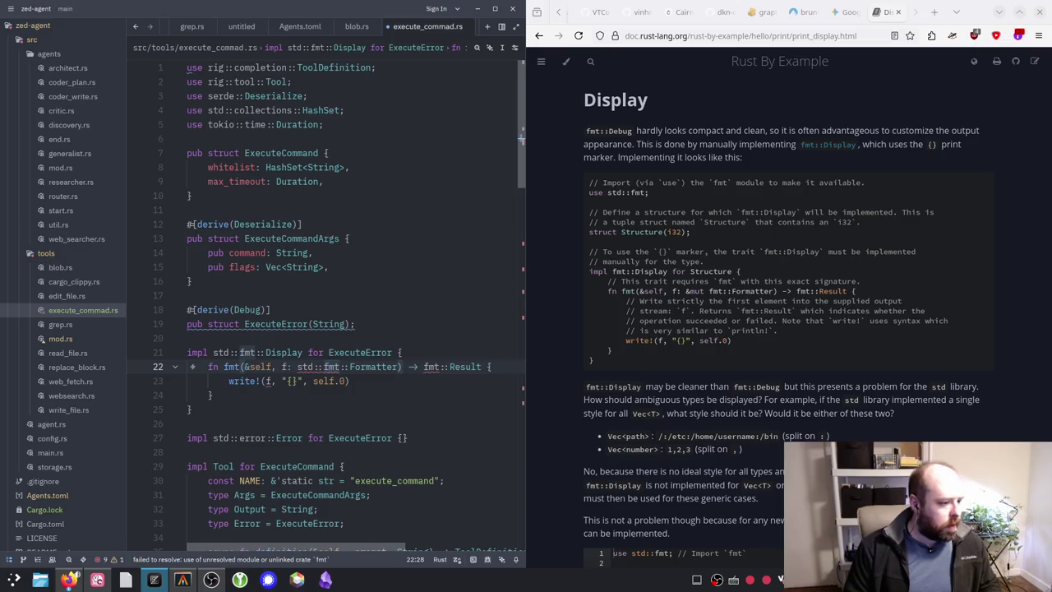
left_click(428, 366)
type("std::")
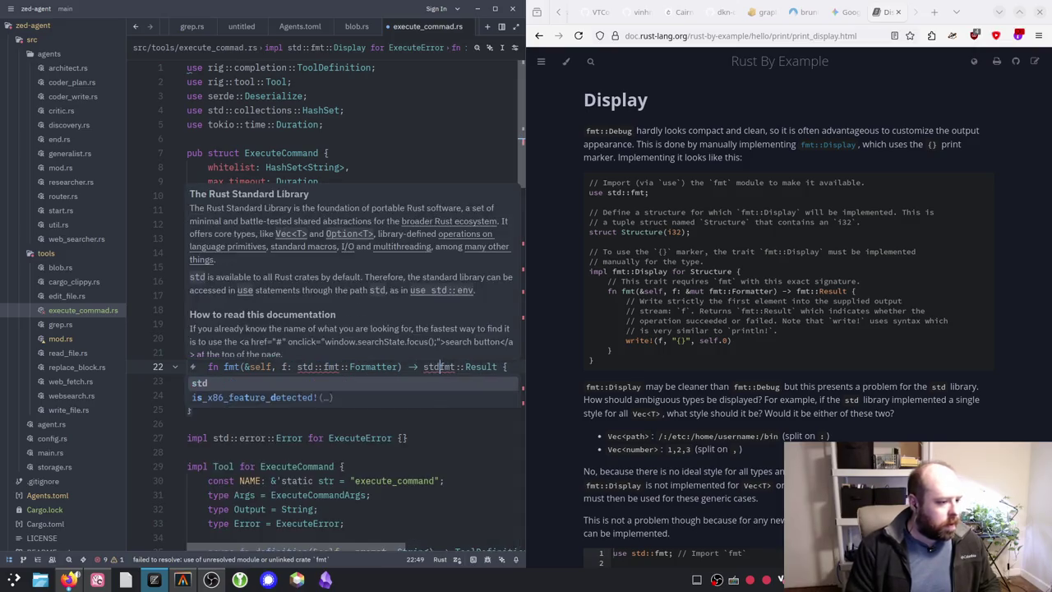
left_click(236, 381)
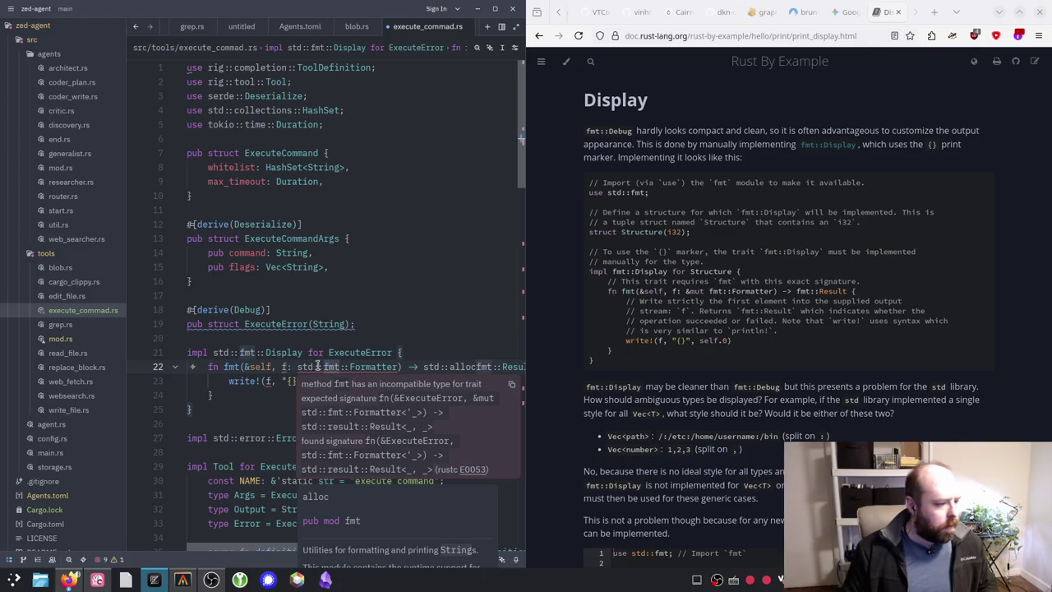
Step: Make the parameter &mut std::fmt::Formatter and replace the stray 'allocfmt' with fmt
left_click(298, 367)
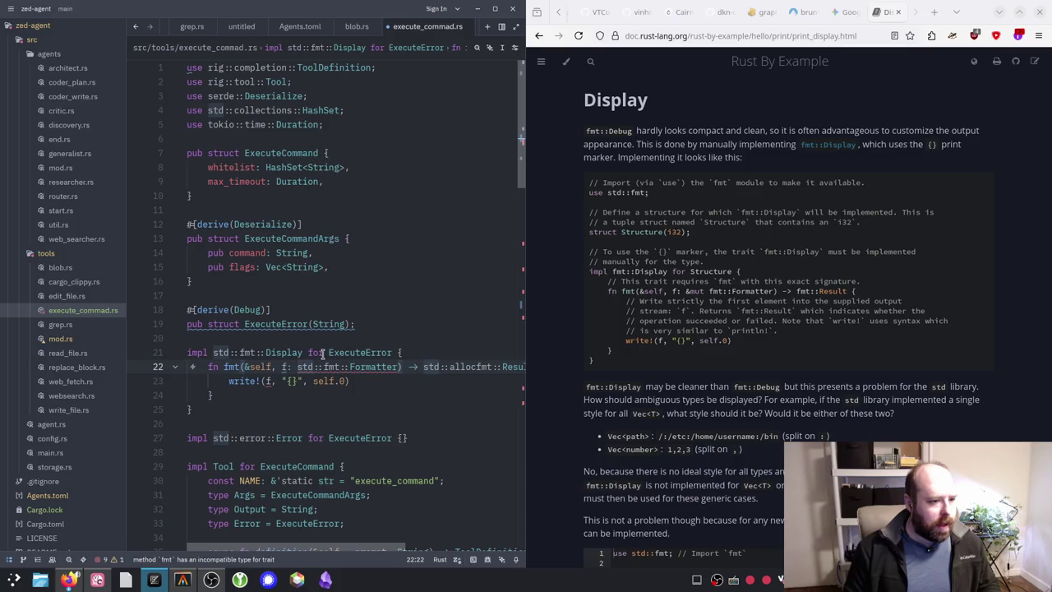
type("&mut")
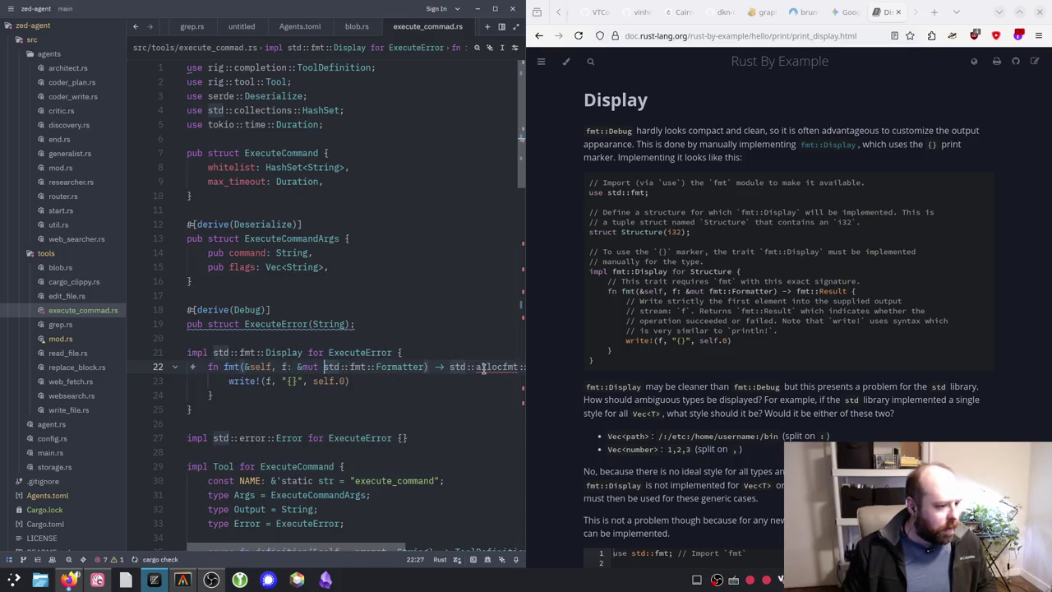
mouse_move(476, 367)
left_mouse_down()
mouse_move(519, 366)
mouse_move(477, 367)
left_mouse_up()
key("BackSpace")
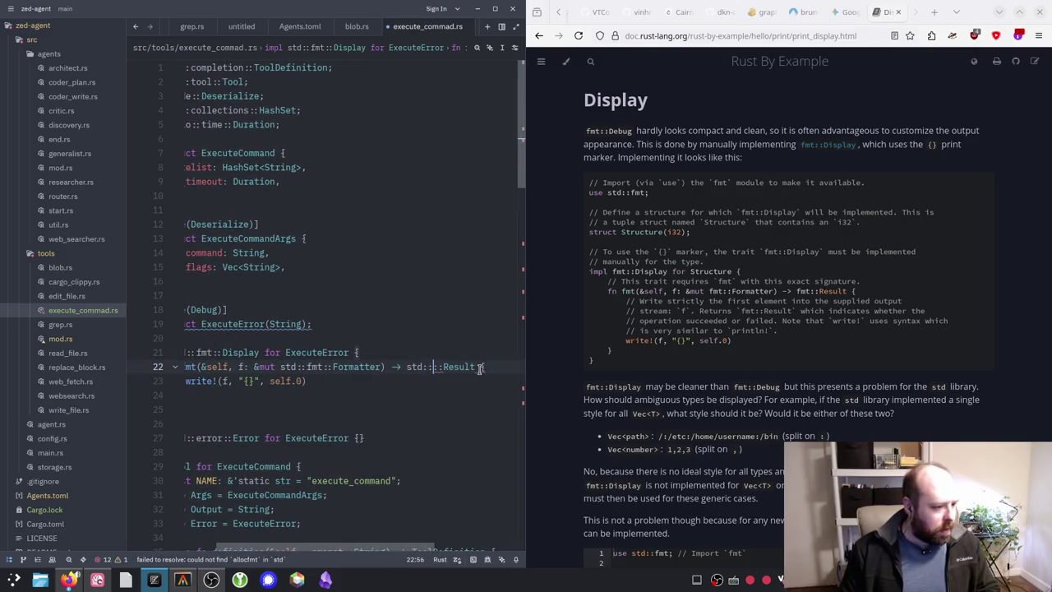
type("fmt")
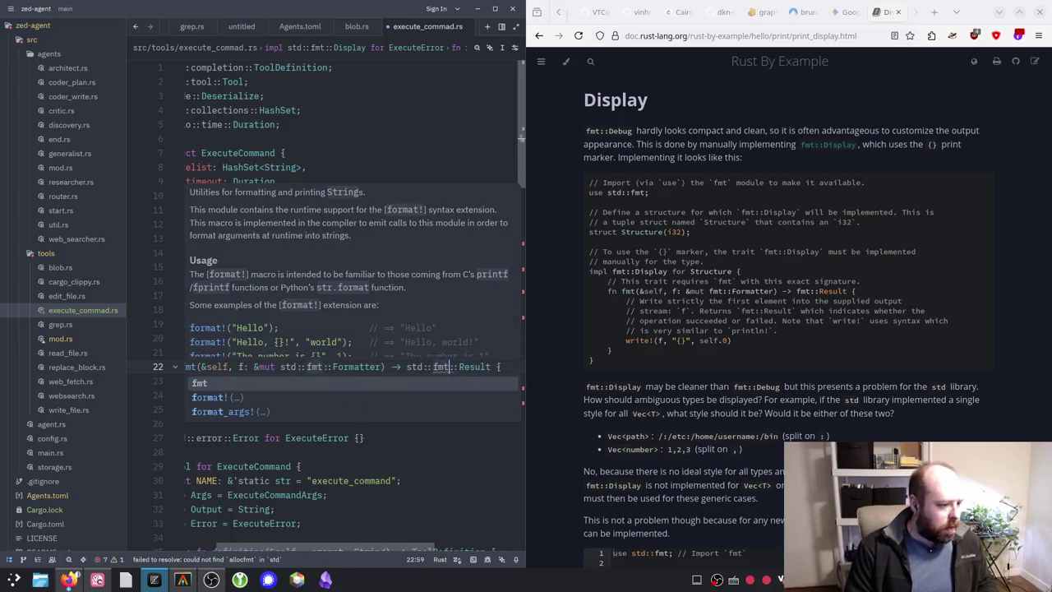
left_click(400, 465)
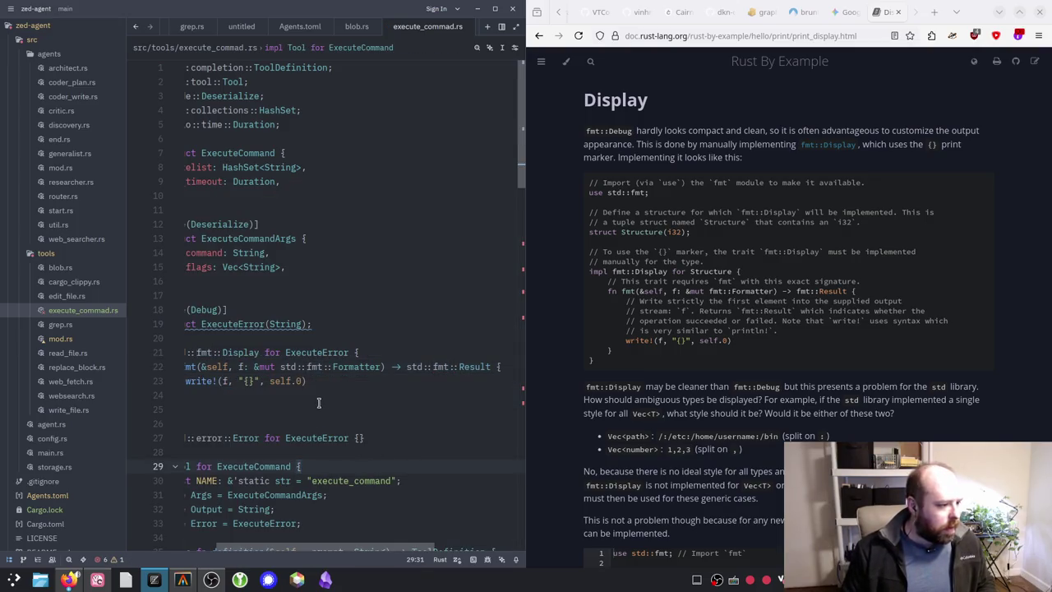
scroll(332, 554, "left", 3)
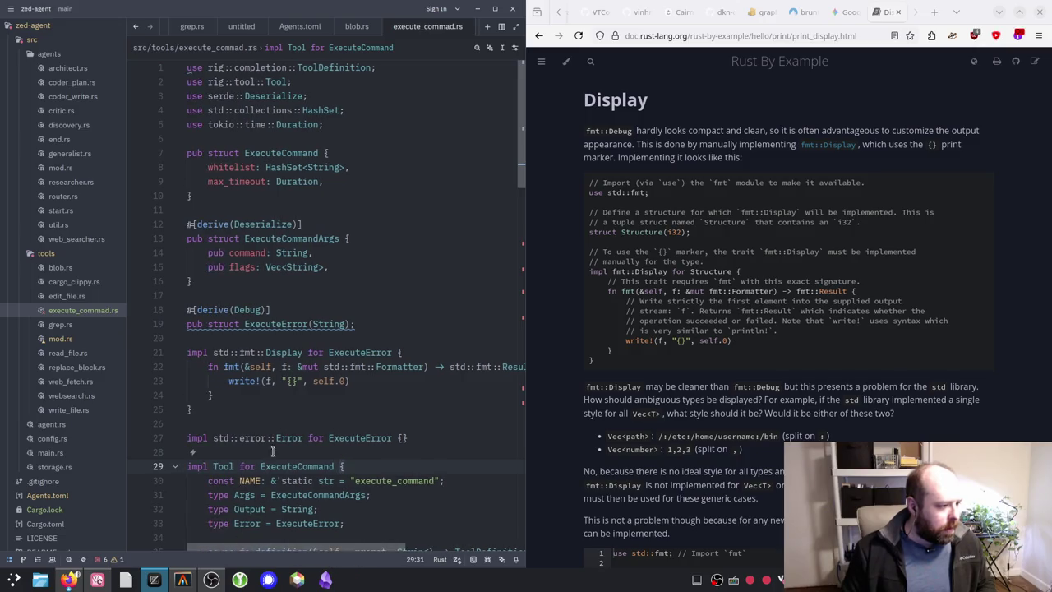
scroll(284, 406, "down", 2)
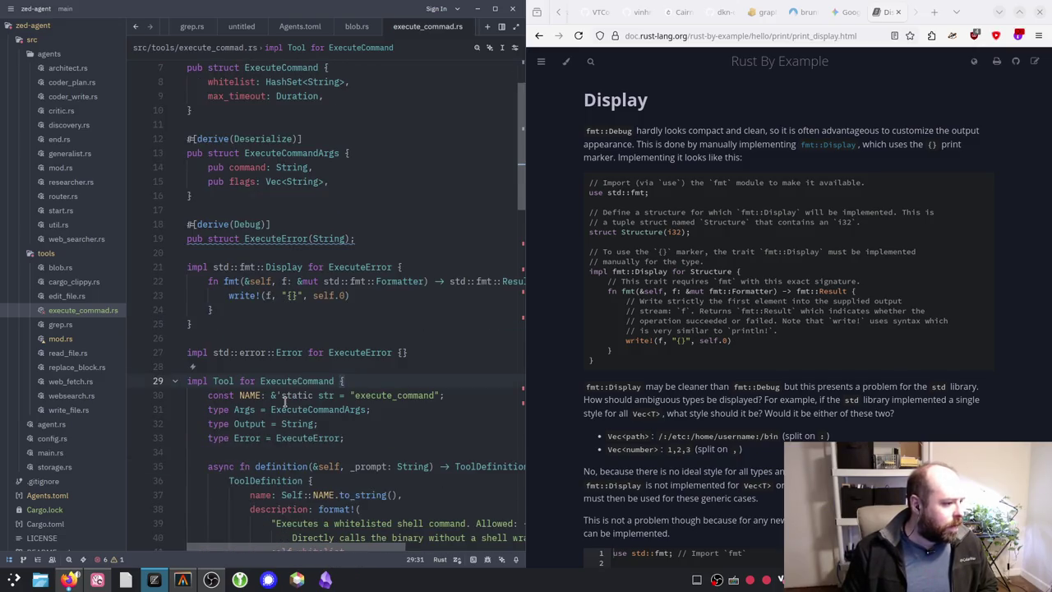
left_click_drag(266, 352, 407, 352)
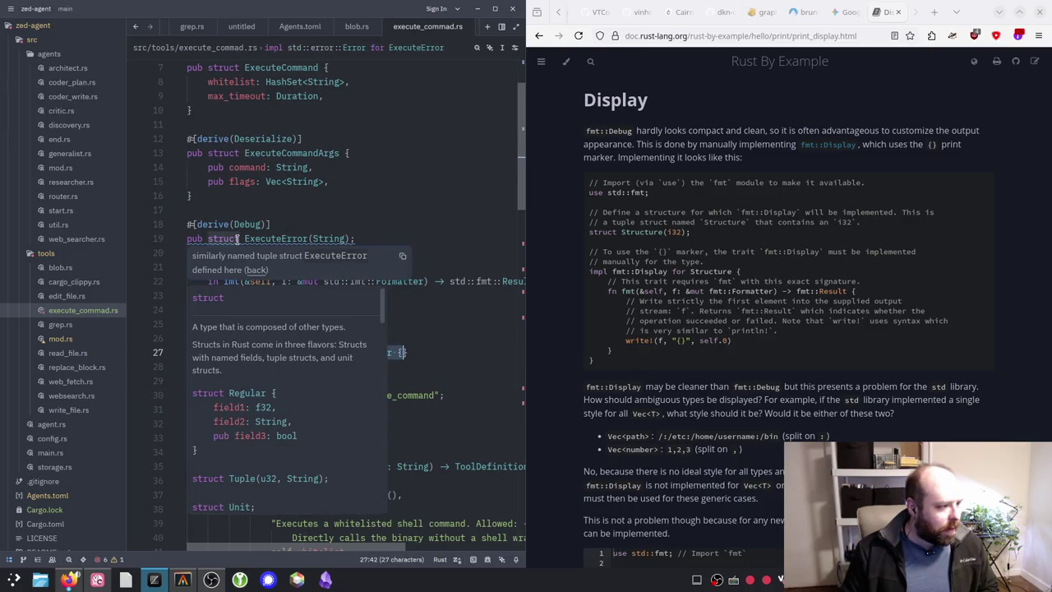
scroll(427, 350, "down", 3)
scroll(328, 296, "down", 4)
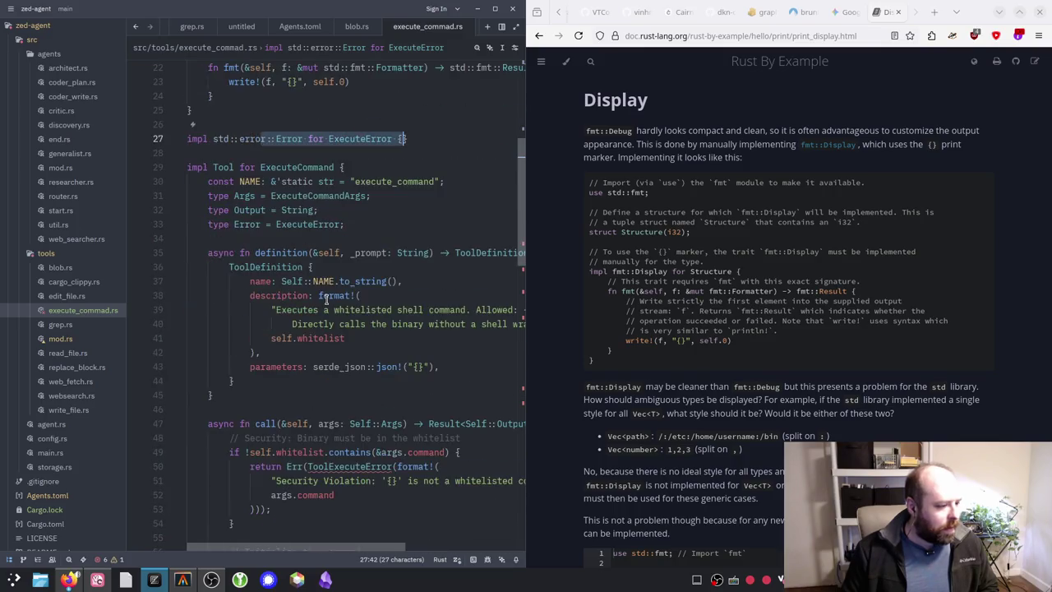
mouse_move(349, 343)
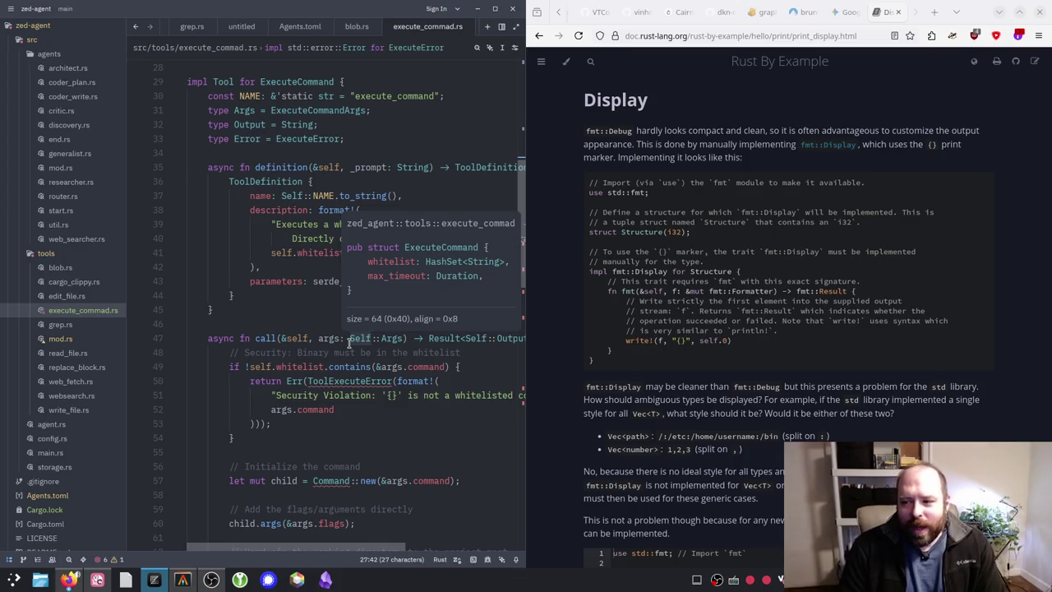
left_click(496, 10)
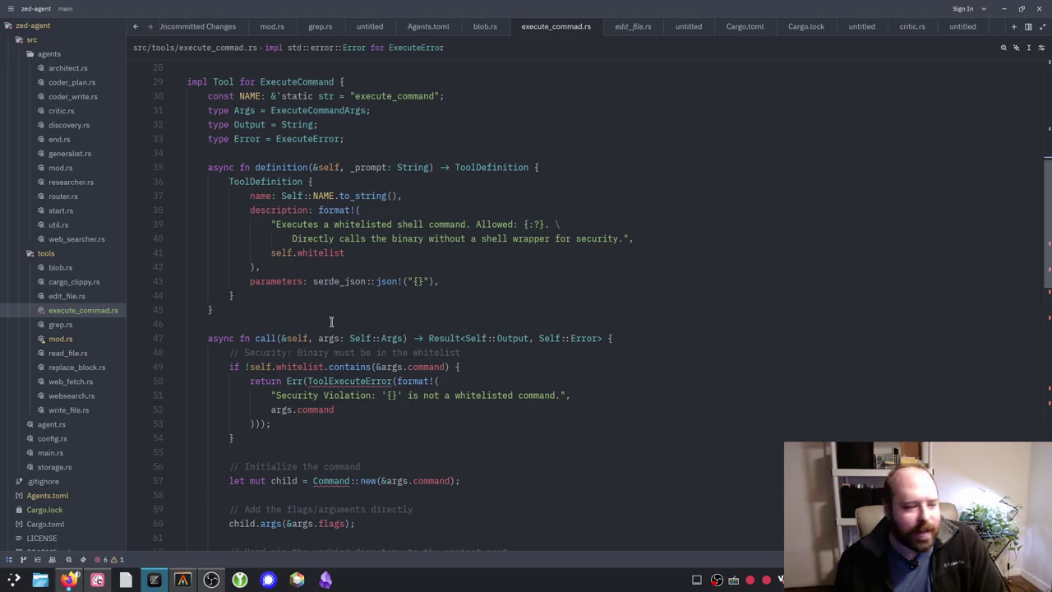
Step: Review the ExecuteError definition, its derive(Debug) line, and the ToolExecuteError diagnostic
mouse_move(292, 253)
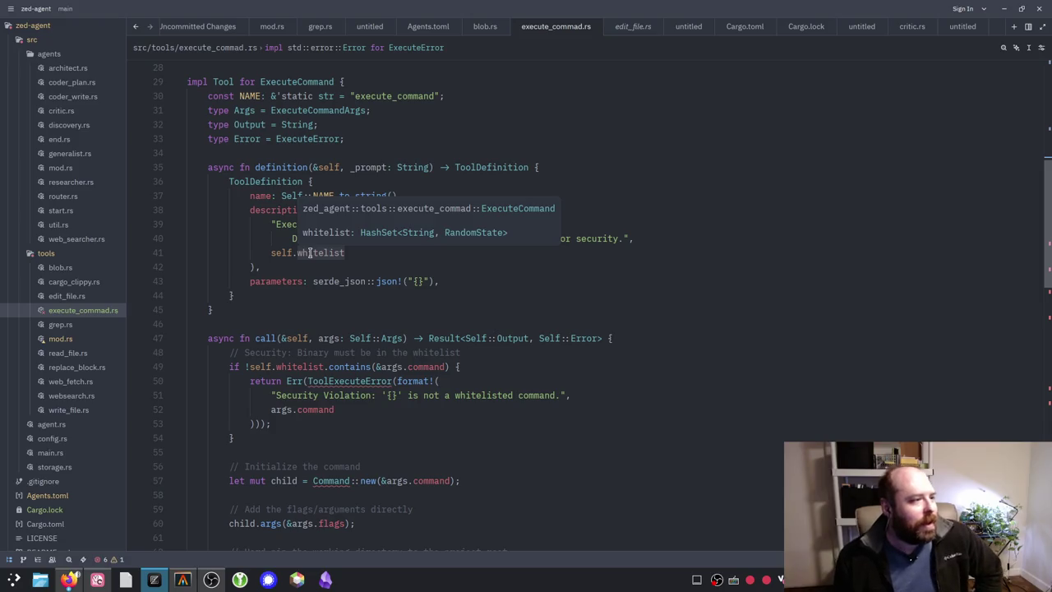
scroll(419, 313, "up", 1)
scroll(419, 312, "up", 2)
mouse_move(282, 180)
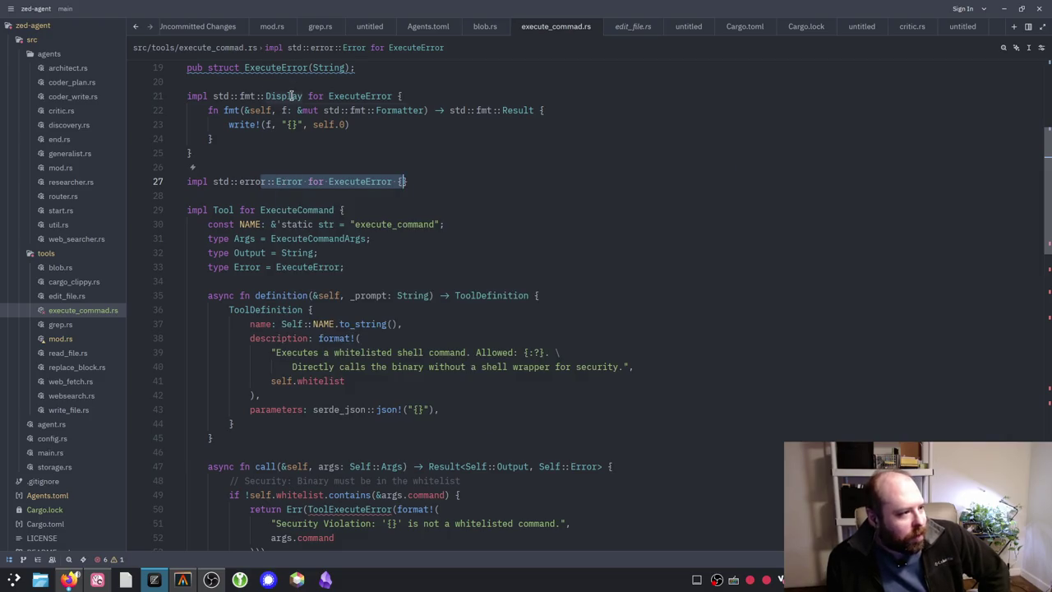
mouse_move(291, 96)
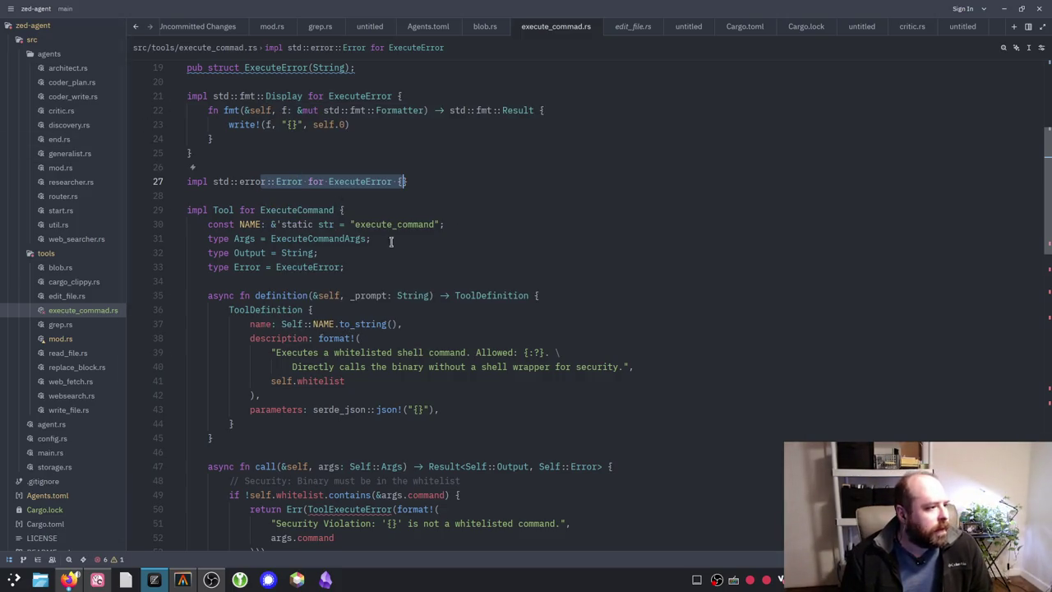
scroll(312, 146, "up", 2)
left_click_drag(271, 139, 186, 139)
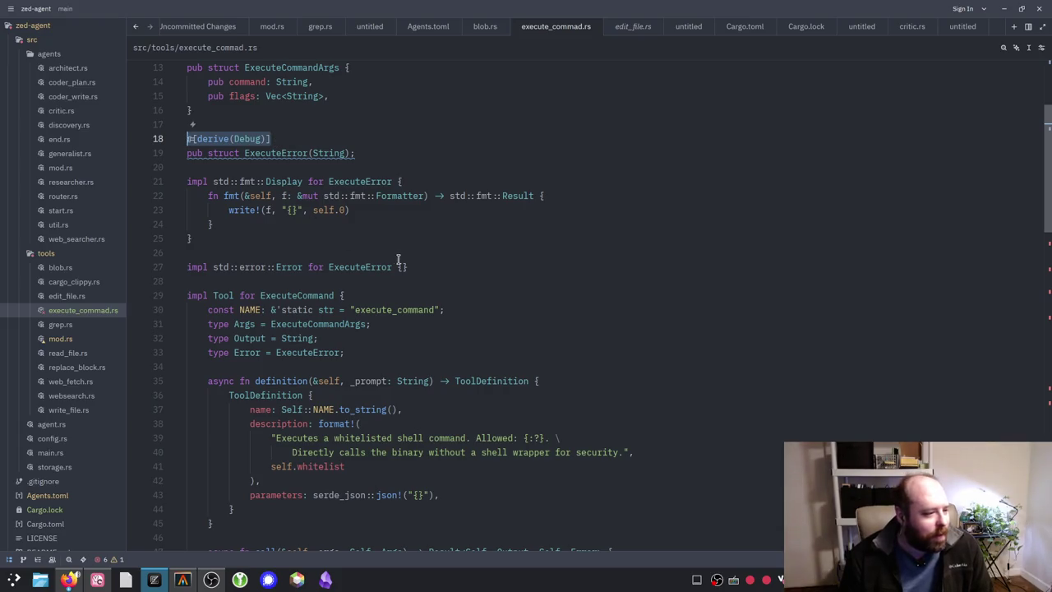
scroll(438, 267, "down", 4)
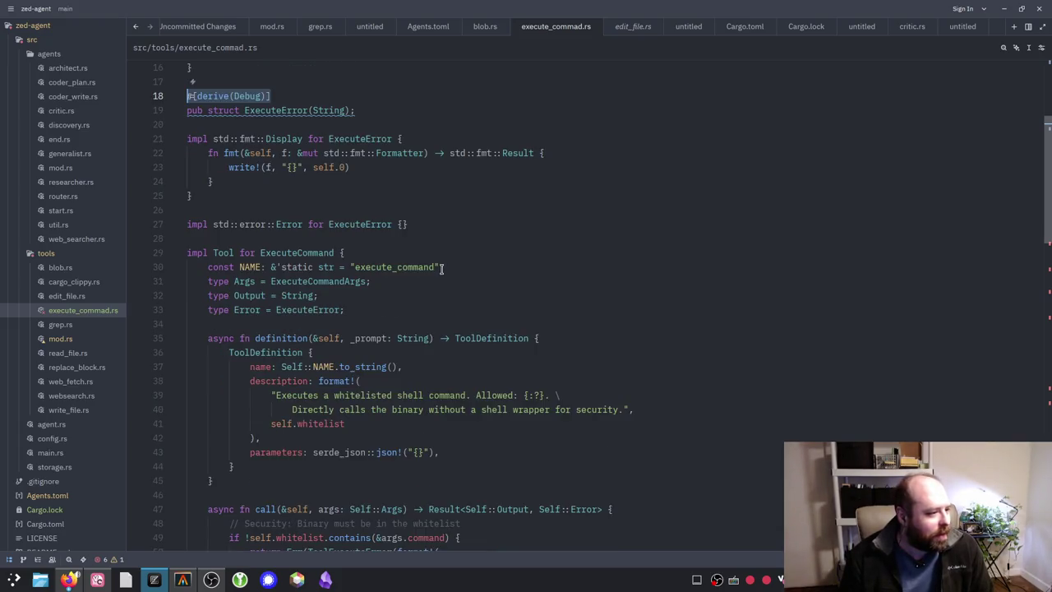
scroll(441, 267, "down", 2)
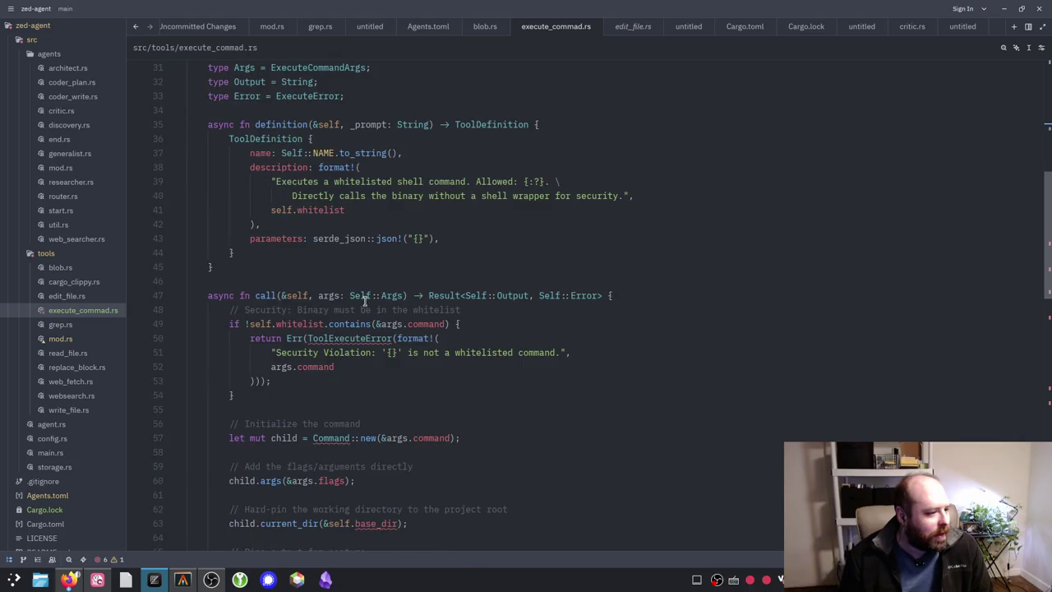
mouse_move(354, 338)
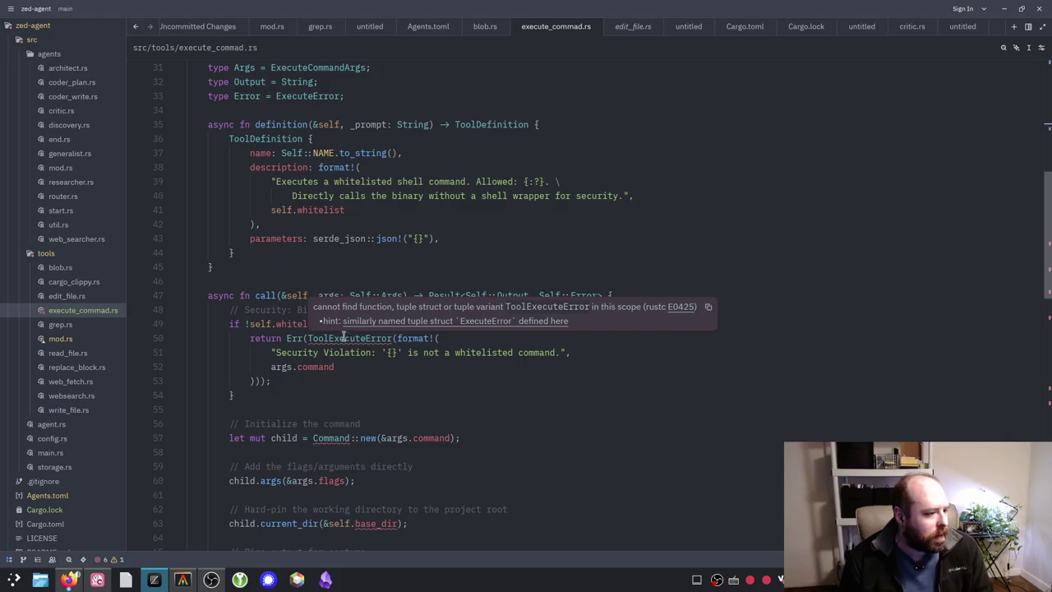
Step: Change ToolExecuteError to ExecuteError in the whitelist-violation return on line 50
left_click(313, 337)
key("Delete")
key("Delete")
key("BackSpace")
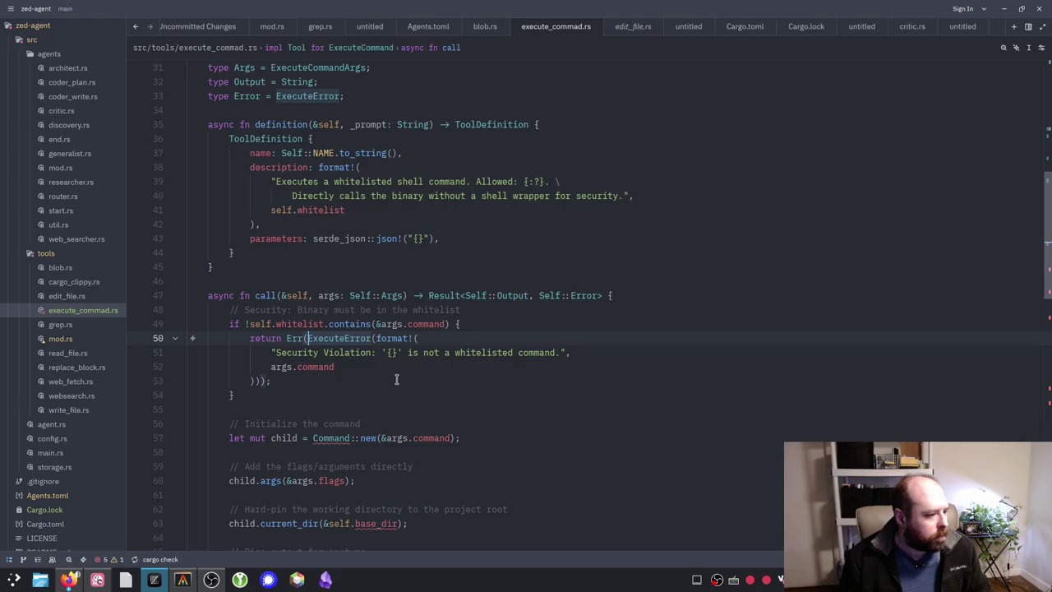
Step: Add the import use tokio::process::Command; and save the file
mouse_move(324, 439)
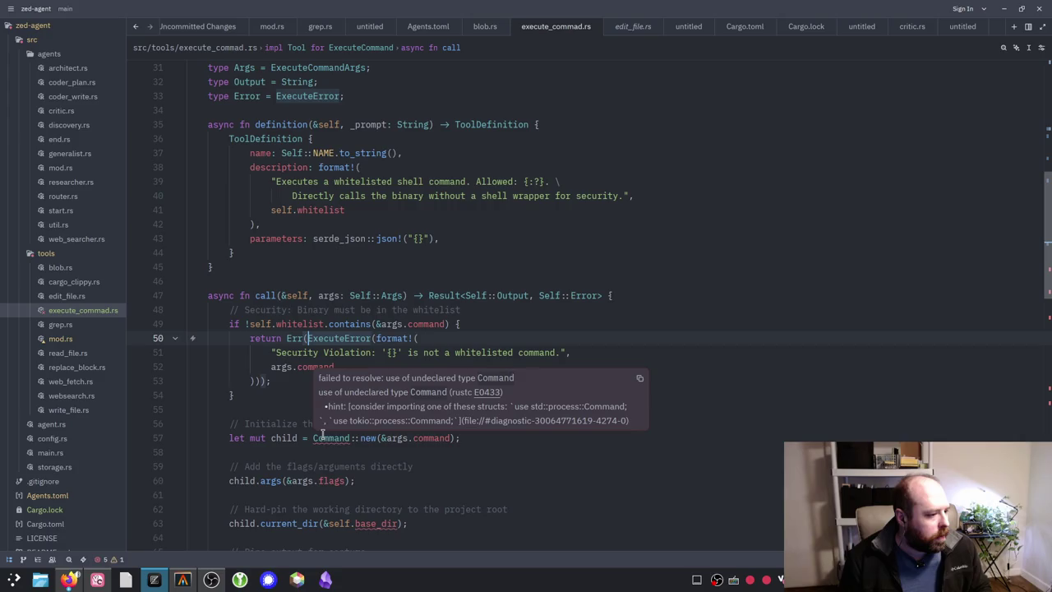
scroll(288, 288, "up", 10)
left_click(346, 120)
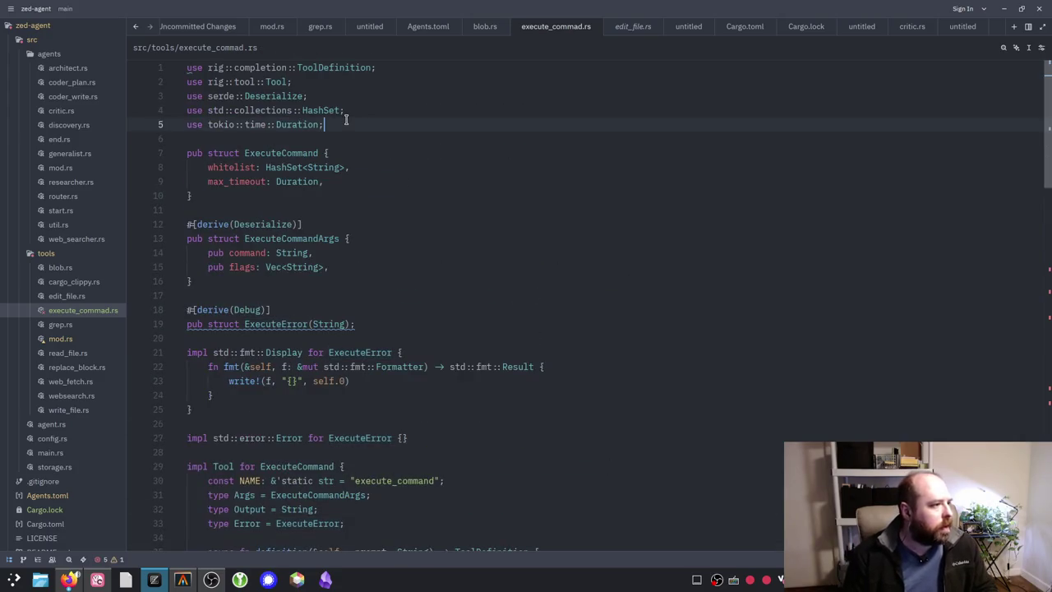
key("Return")
type("use tokio::process::Command")
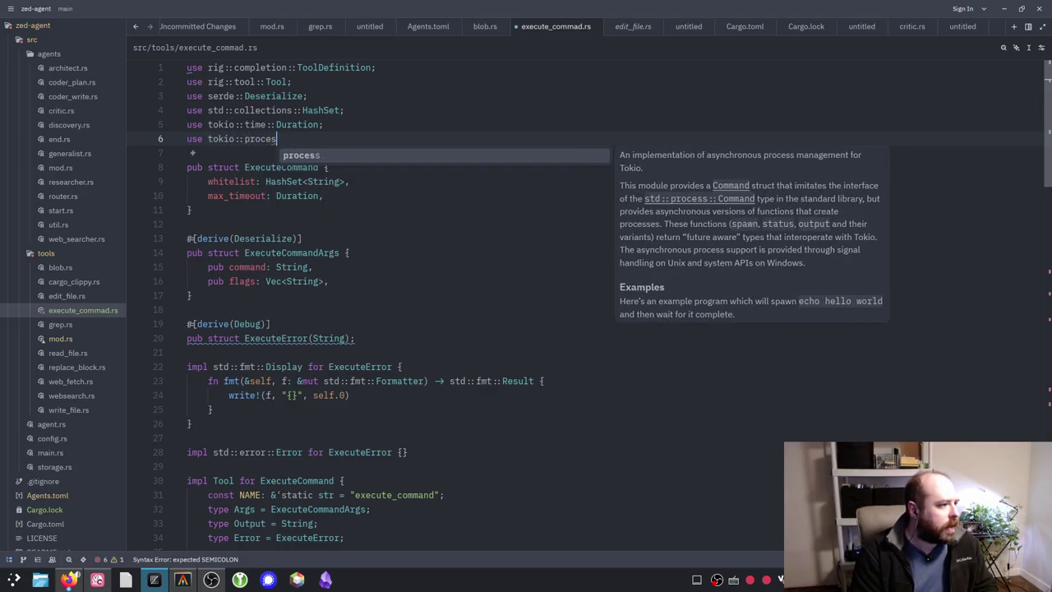
key("Tab")
type("::Comm")
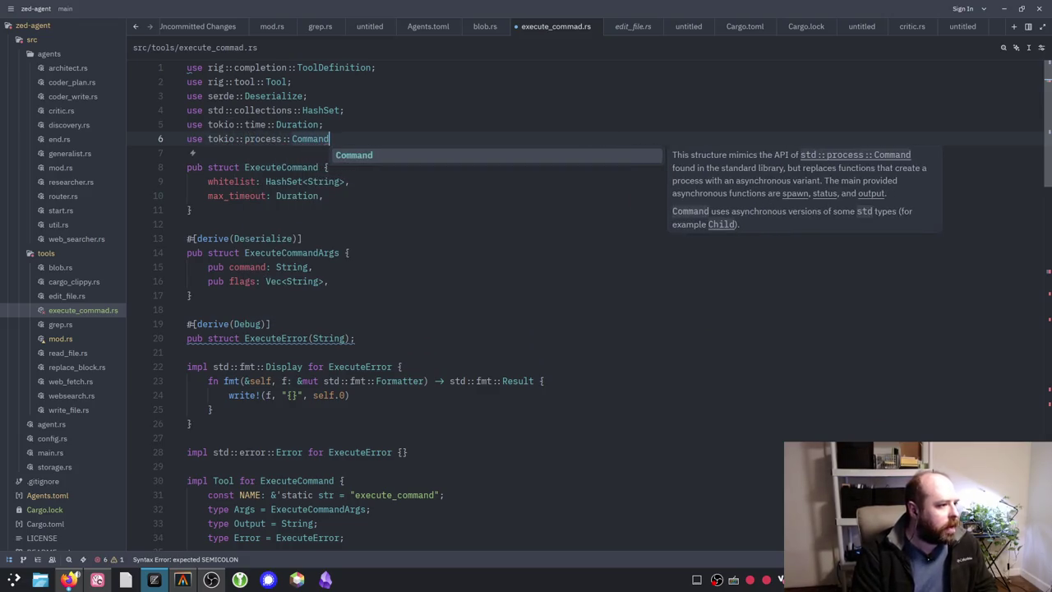
key("Tab")
type(";")
key("ctrl+s")
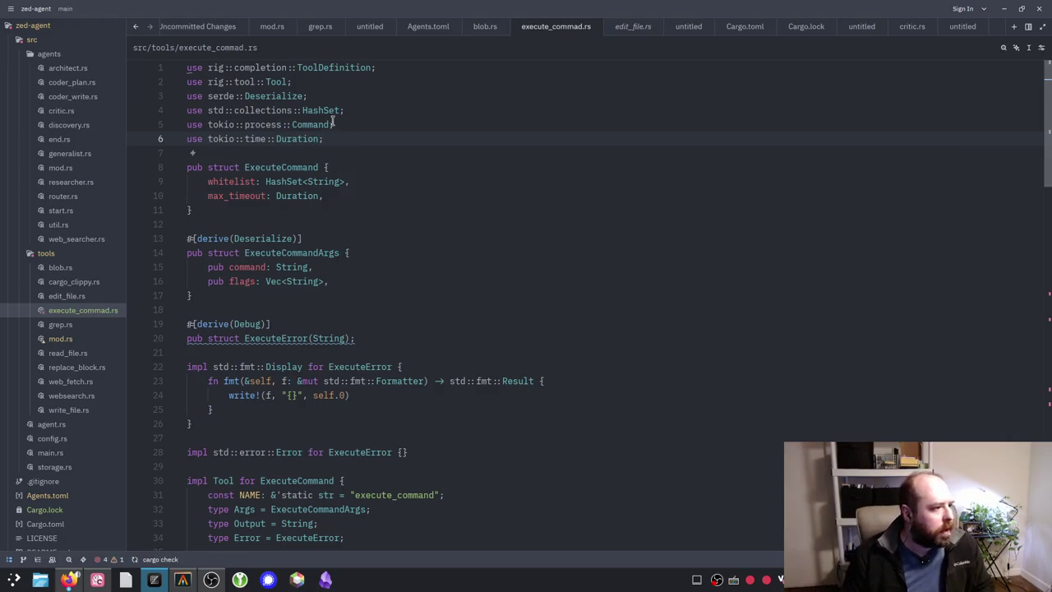
Step: Remove the &self.base_dir argument from current_dir() on line 64, then open grep.rs
scroll(375, 173, "down", 15)
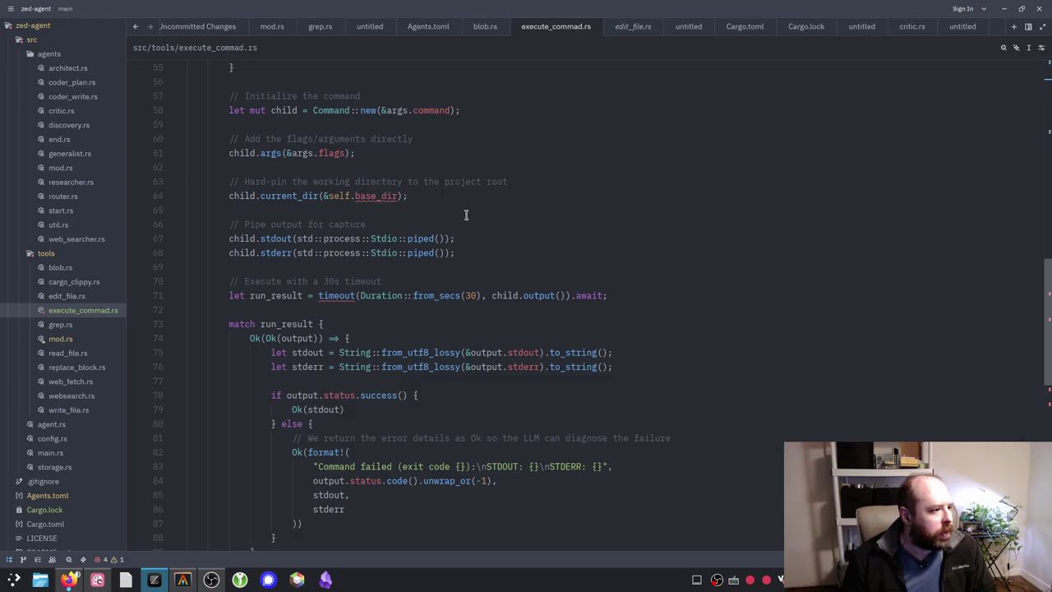
scroll(404, 214, "up", 3)
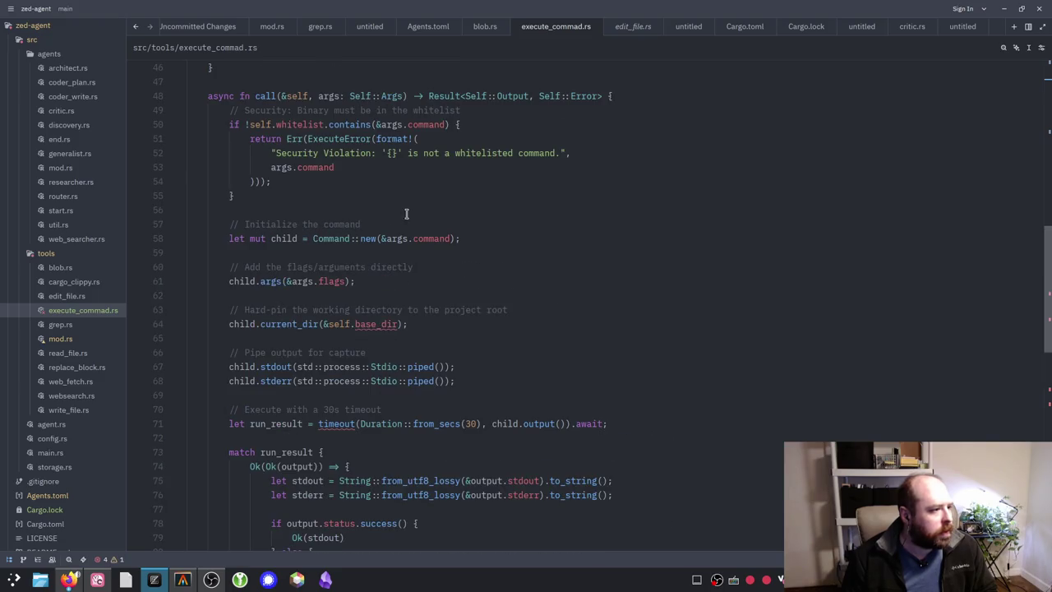
scroll(391, 197, "up", 1)
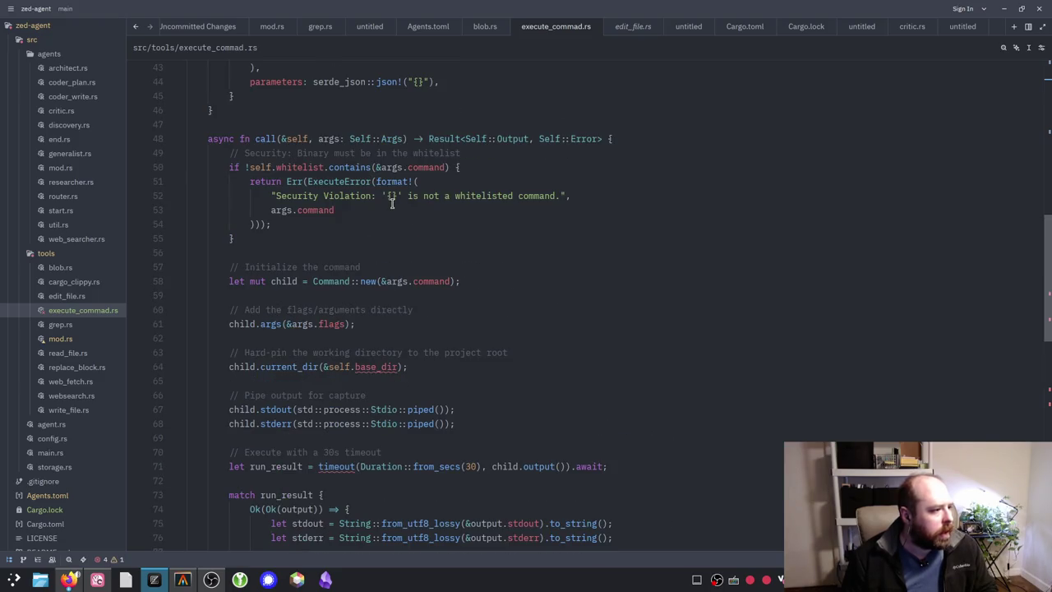
scroll(395, 200, "up", 3)
scroll(406, 207, "down", 4)
mouse_move(353, 324)
left_mouse_down()
mouse_move(409, 324)
mouse_move(399, 324)
left_mouse_up()
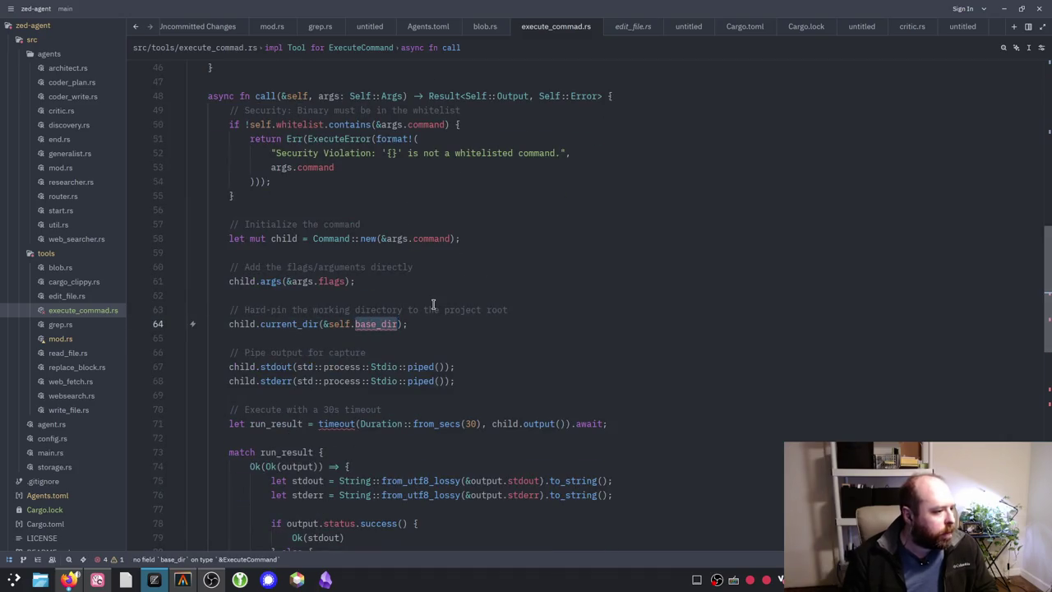
key("BackSpace")
key("BackSpace")
key("BackSpace")
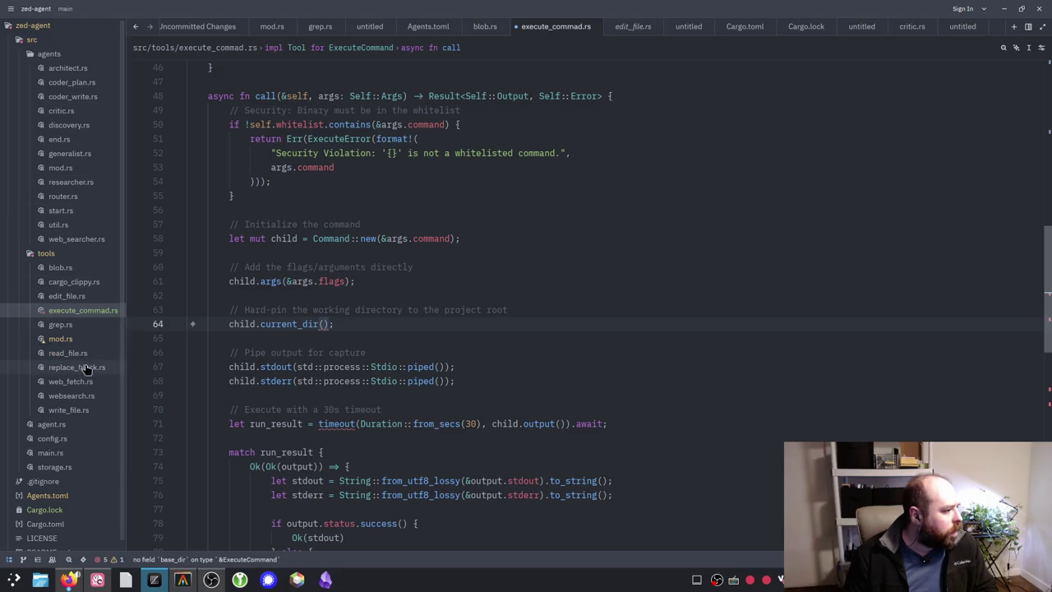
left_click(62, 326)
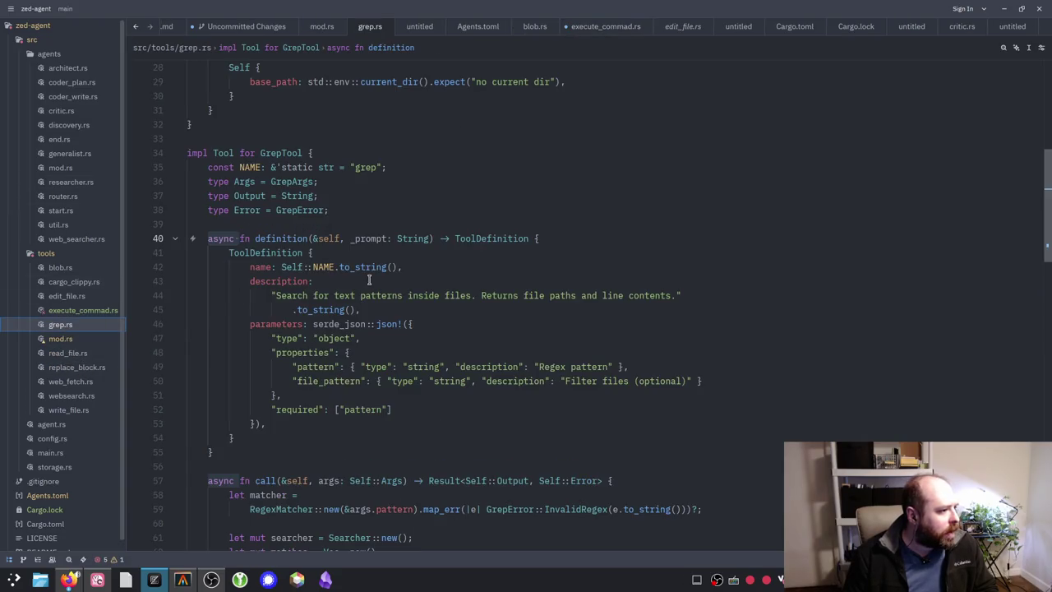
Step: Copy std::env::current_dir().expect("no current dir") from grep.rs into line 64's current_dir() and save
scroll(369, 280, "up", 4)
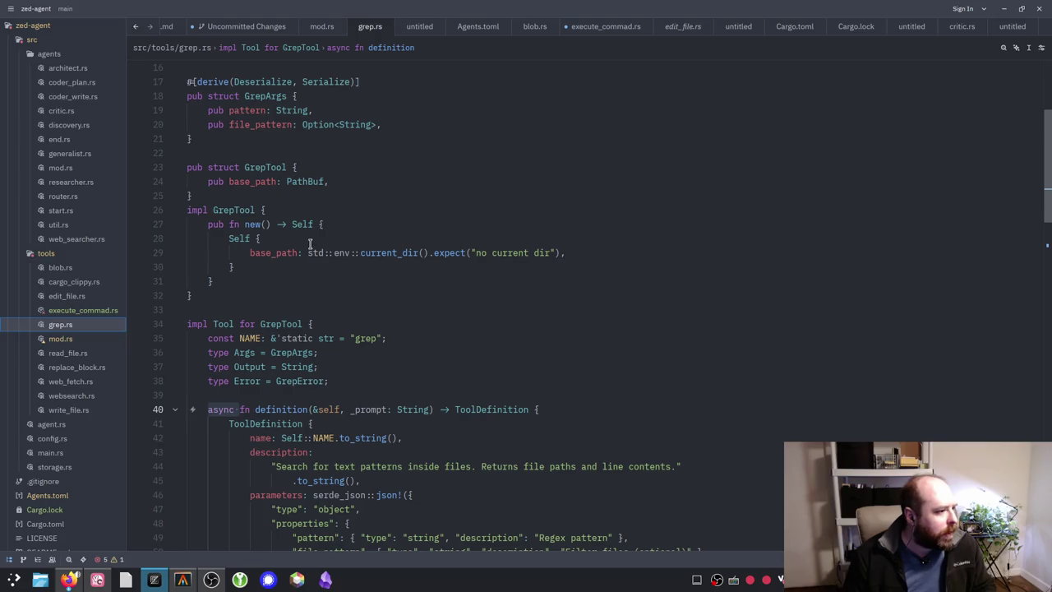
left_click_drag(306, 253, 563, 253)
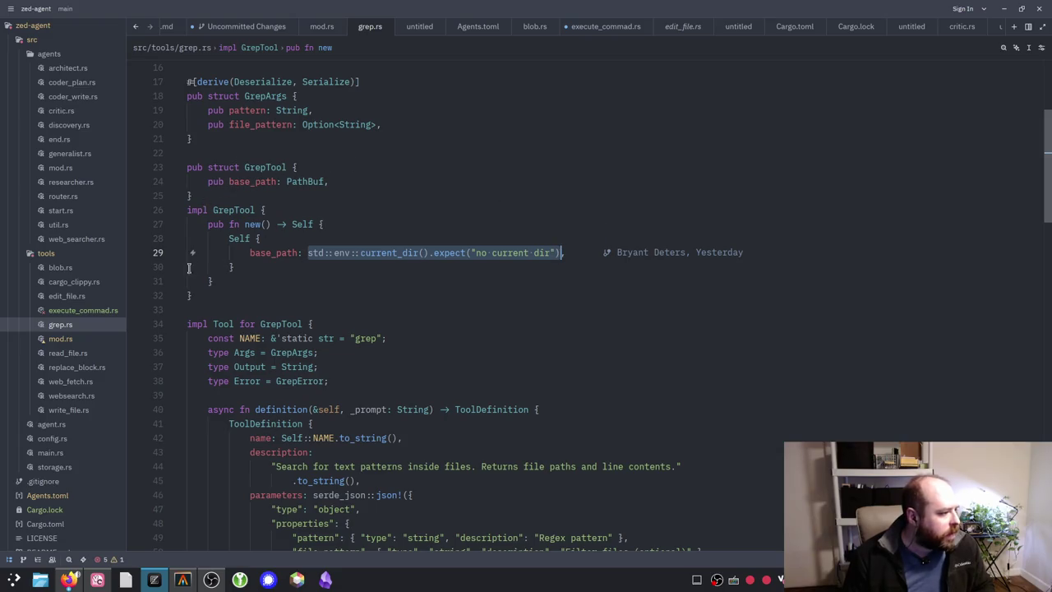
left_click(78, 310)
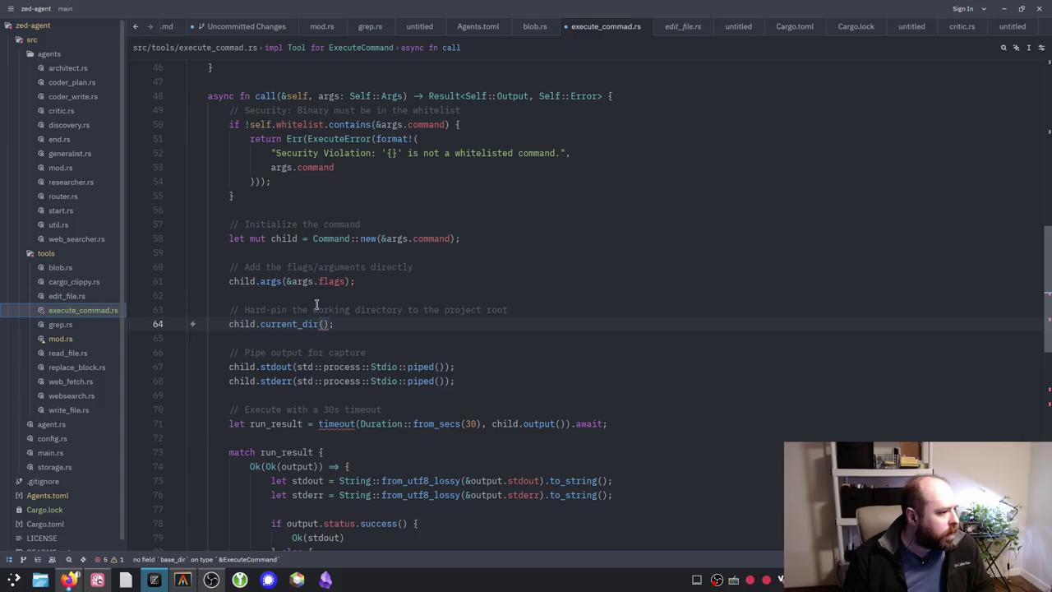
left_click(329, 324)
type("std::env::current_dir().expect(\"no current dir\")")
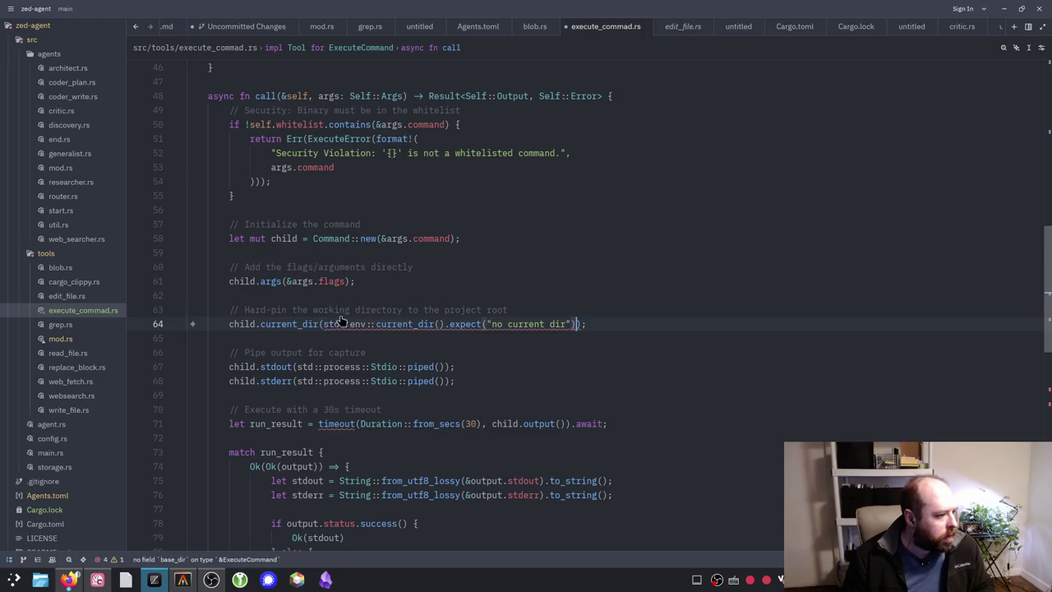
key("Tab")
key("ctrl+s")
left_click(656, 322)
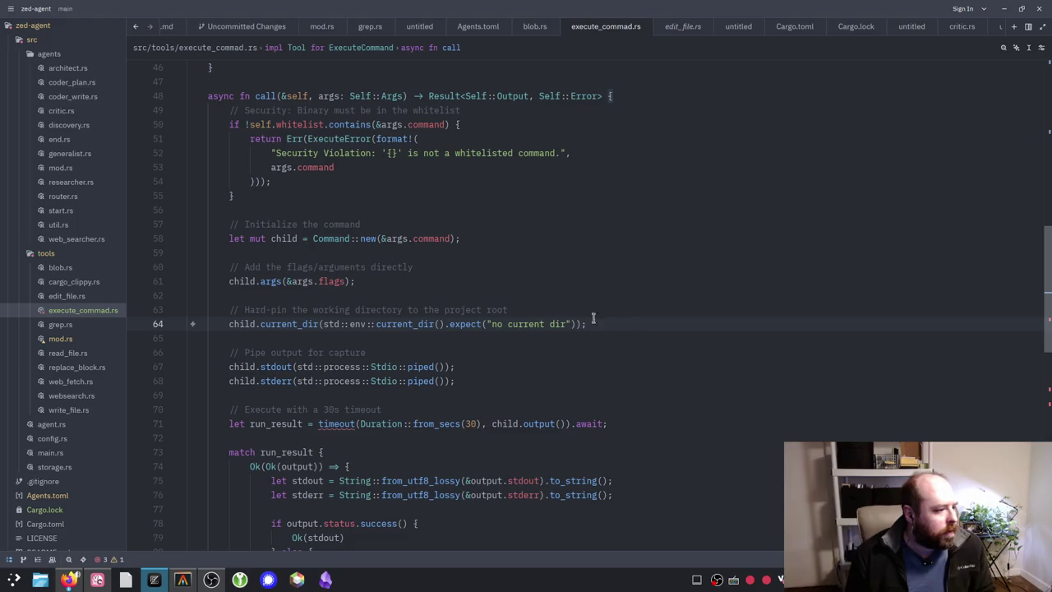
scroll(495, 329, "down", 1)
mouse_move(340, 381)
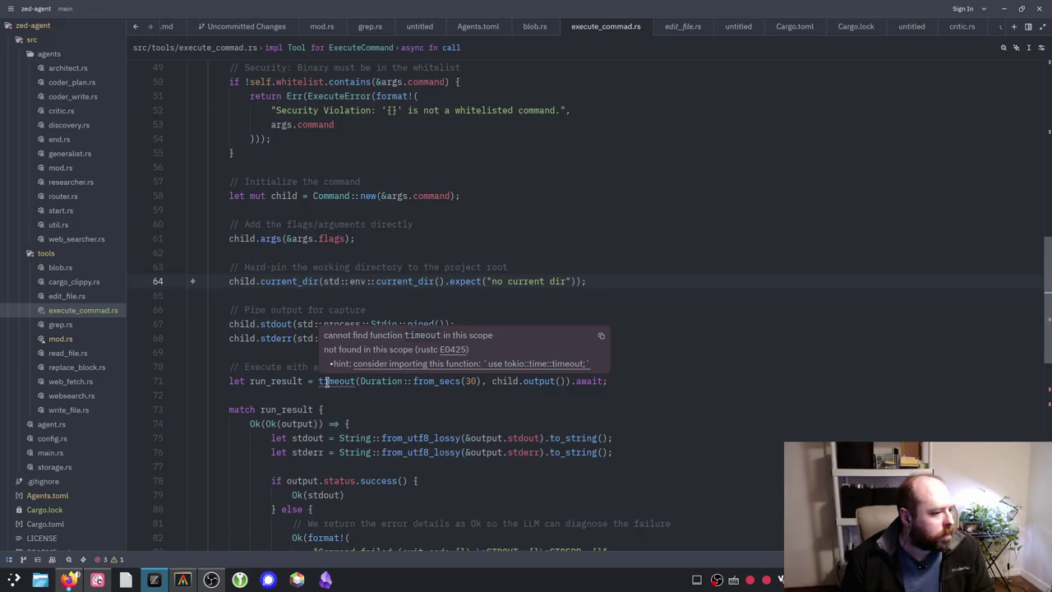
scroll(280, 278, "up", 15)
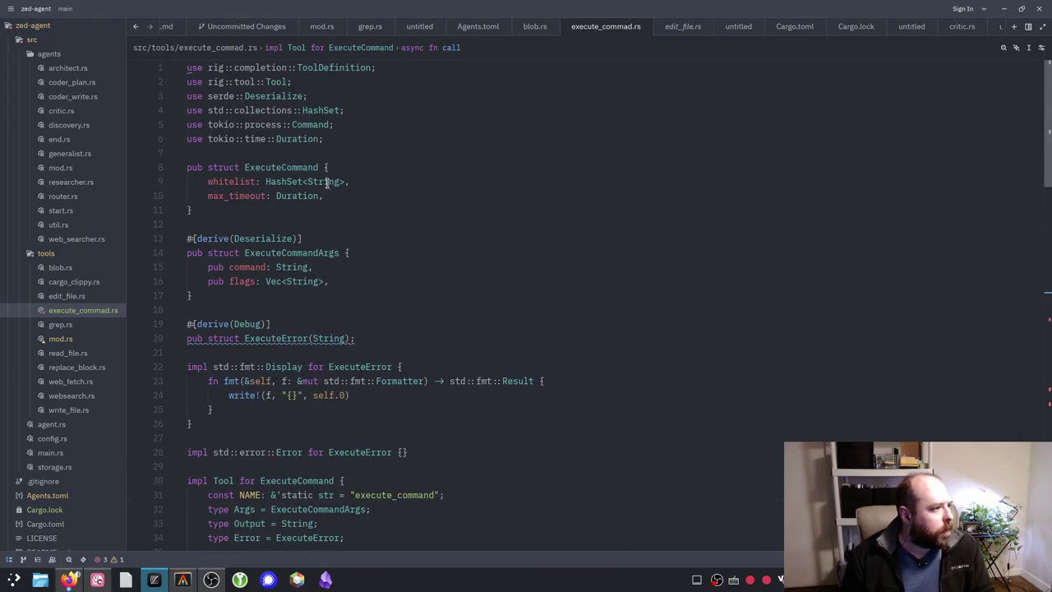
Step: Change the line 6 import to use tokio::time::{timeout, Duration} and save
left_click(281, 139)
type("{timeout,")
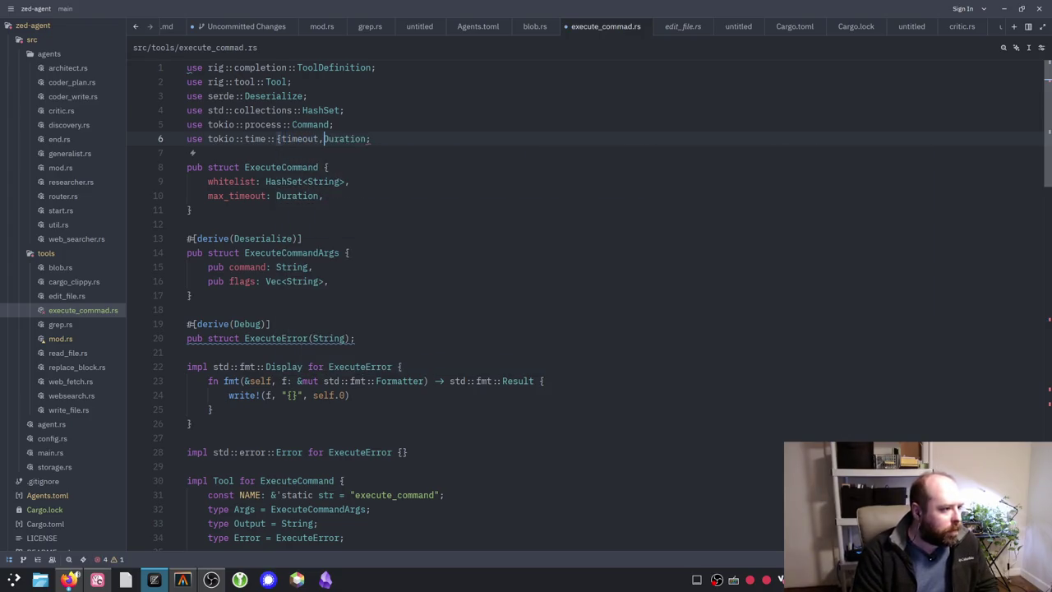
key("ctrl+Right")
type("}")
key("ctrl+s")
Step: Replace ToolExecuteError with ExecuteError on lines 90 and 94 and save
scroll(339, 220, "down", 20)
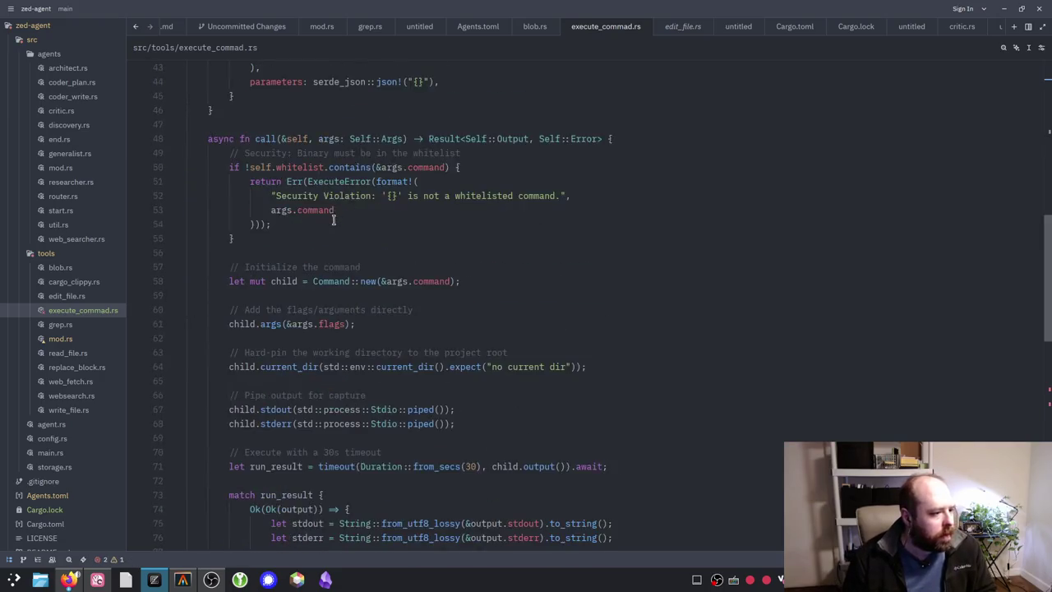
scroll(339, 219, "up", 1)
left_click_drag(367, 223, 345, 224)
key("BackSpace")
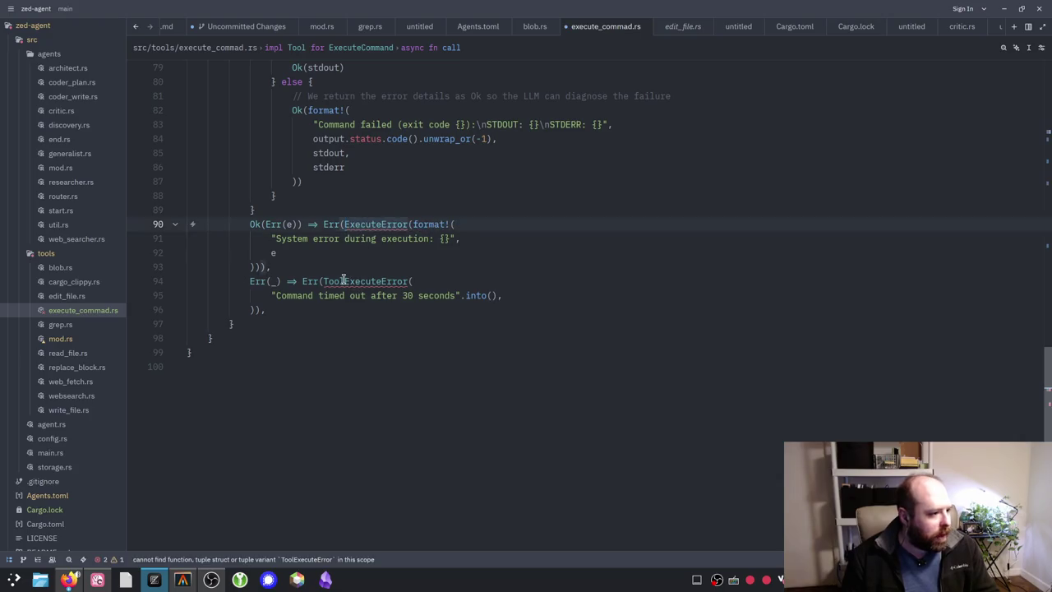
left_click_drag(343, 281, 323, 281)
key("BackSpace")
key("ctrl+s")
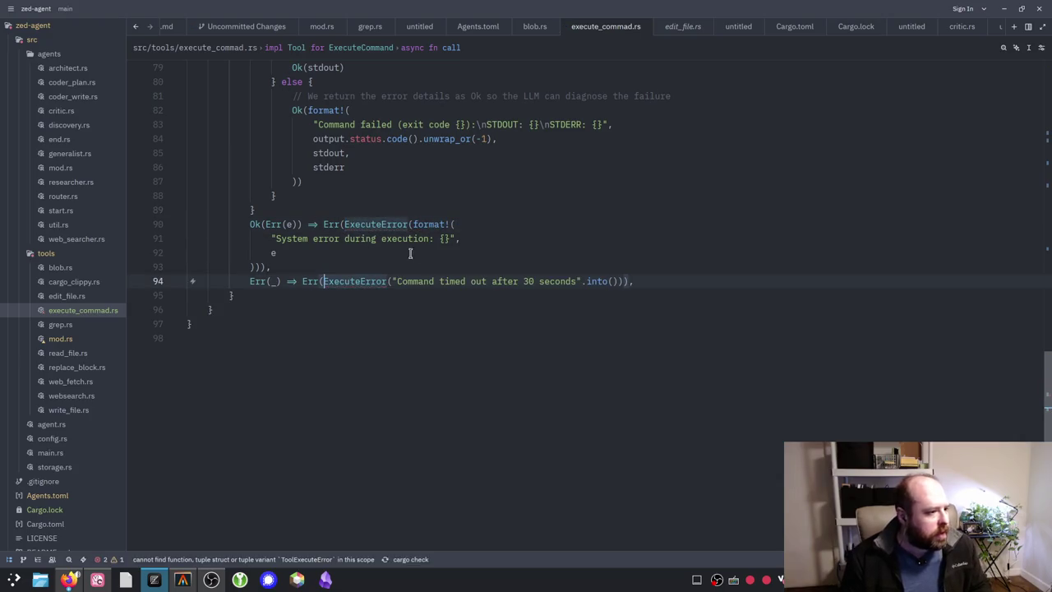
scroll(472, 252, "up", 8)
scroll(500, 257, "up", 7)
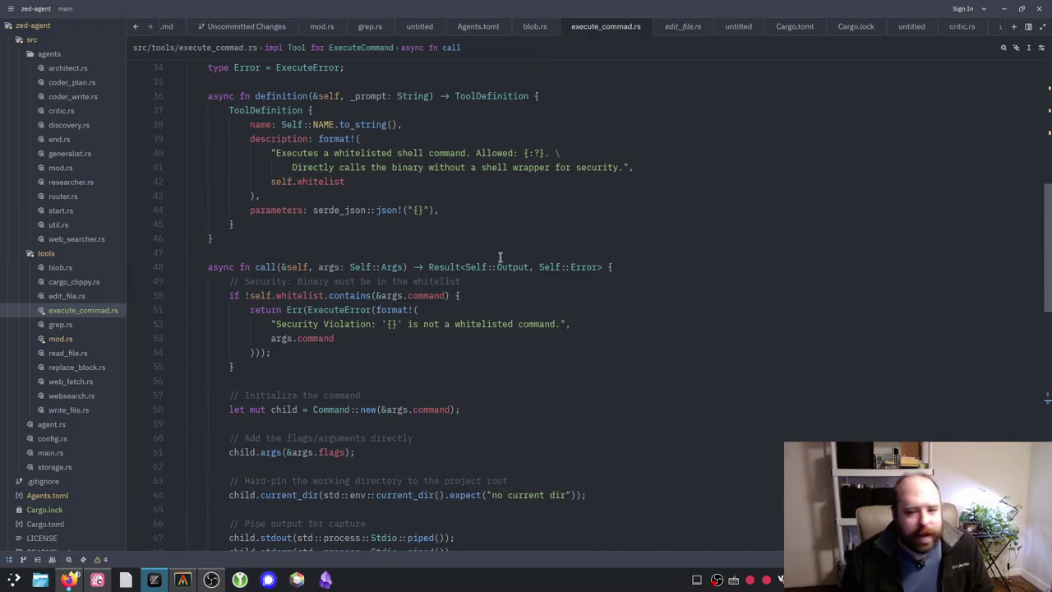
Step: Inspect call()'s Self::Error return type and whitelist-violation error block, then bring up Firefox
scroll(498, 260, "down", 1)
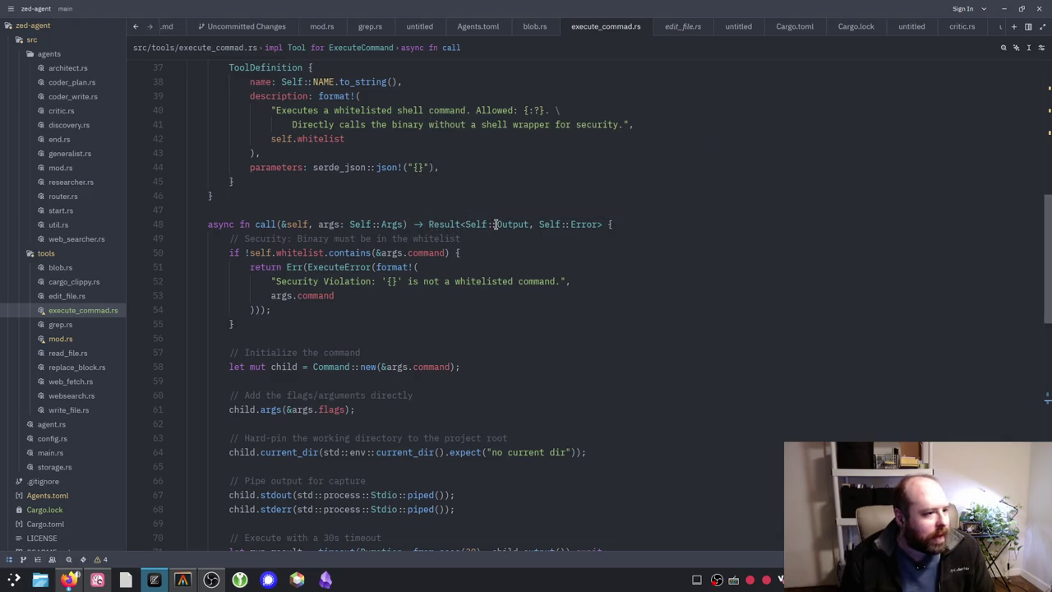
left_click(540, 224)
left_click_drag(580, 223, 617, 223)
scroll(323, 253, "down", 1)
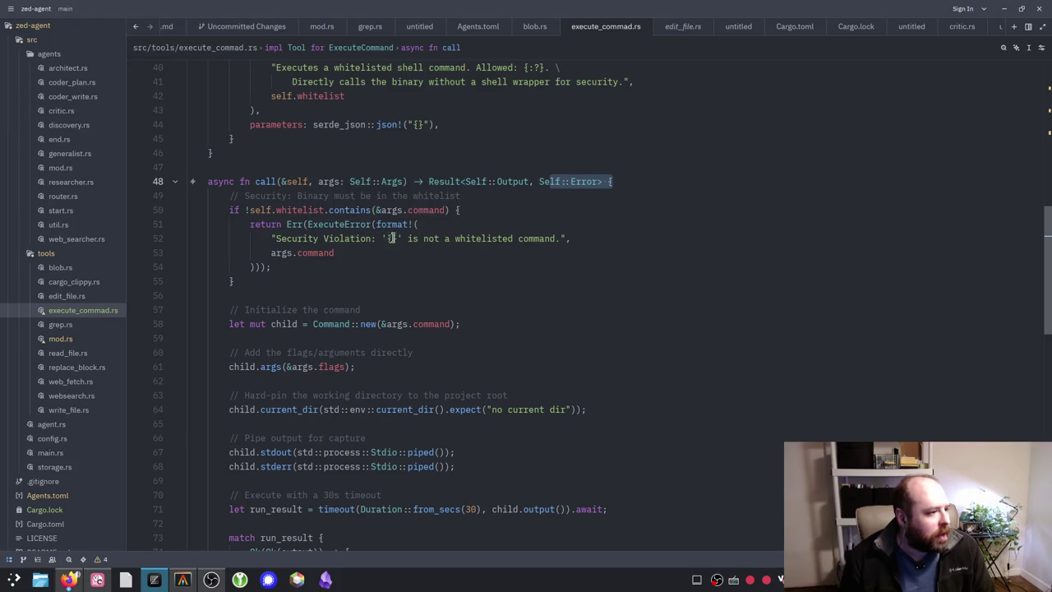
left_click_drag(244, 222, 441, 263)
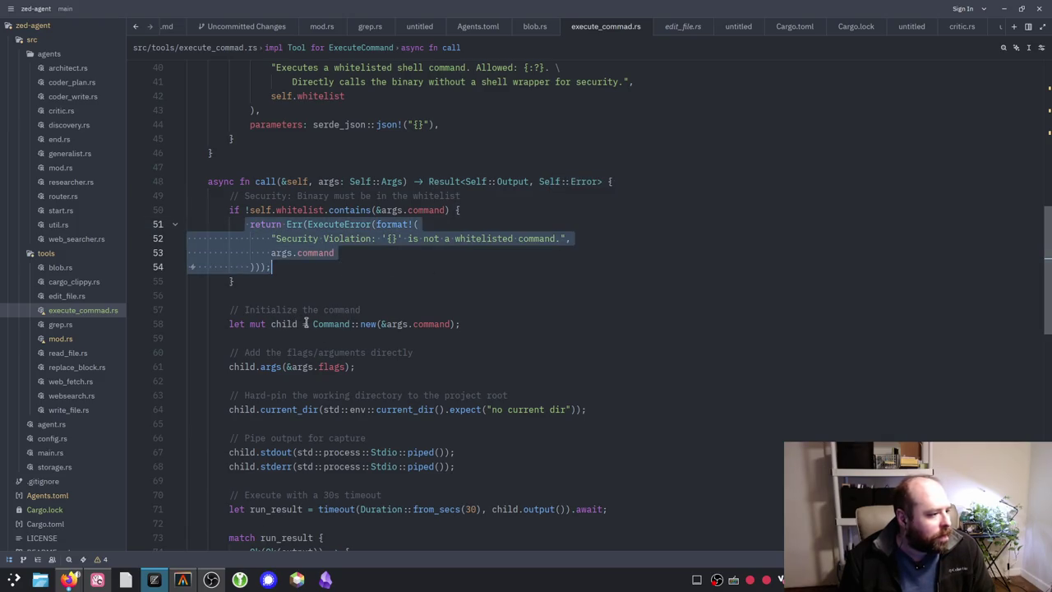
left_click(69, 578)
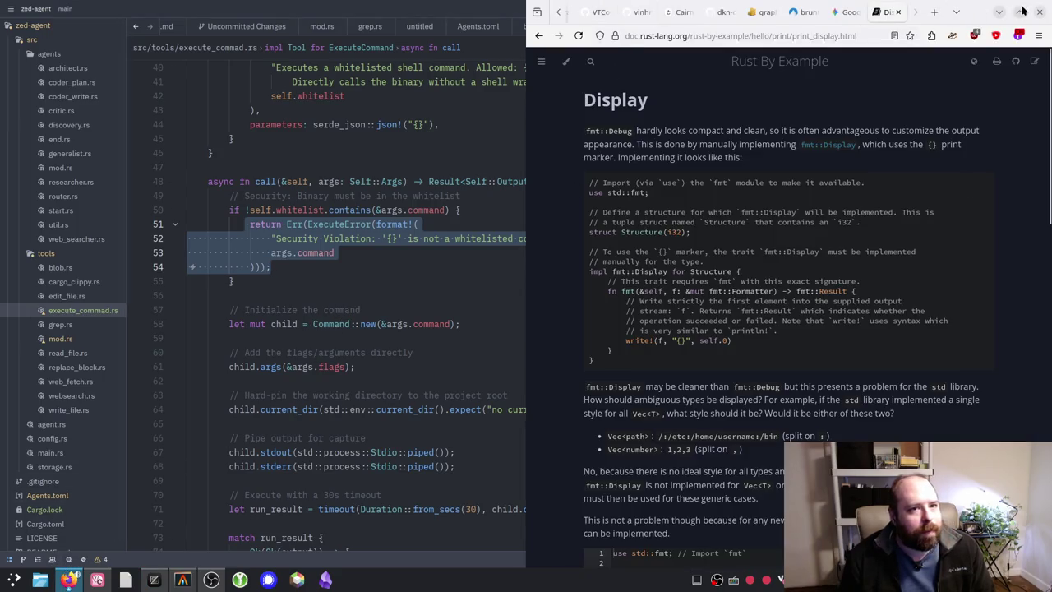
Step: In the maximized ironclaw tab, collapse the gmail and slack folders and open the root build.rs
left_click(1020, 11)
left_click(80, 11)
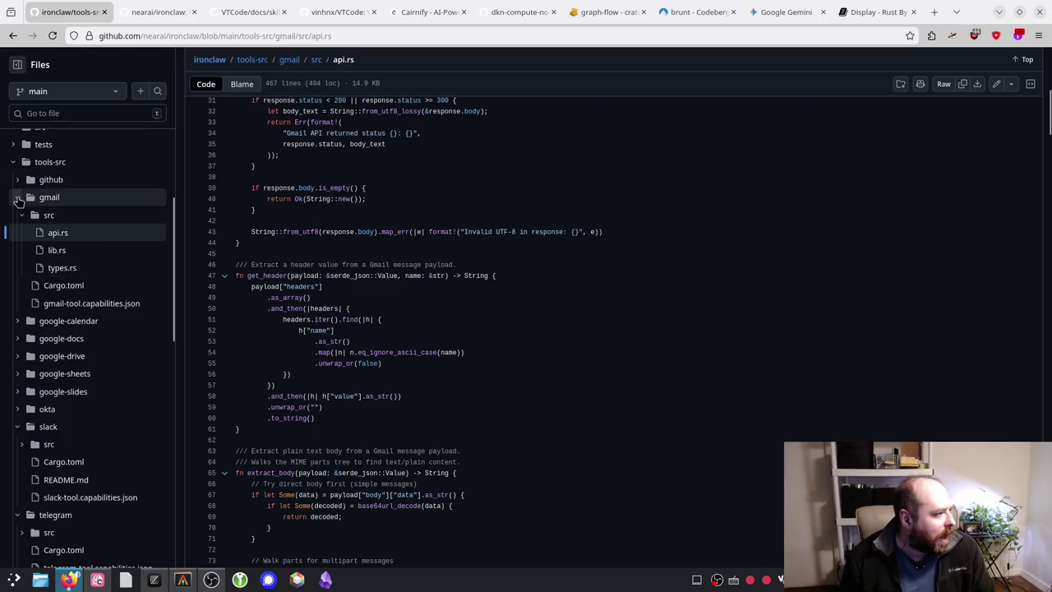
left_click(18, 198)
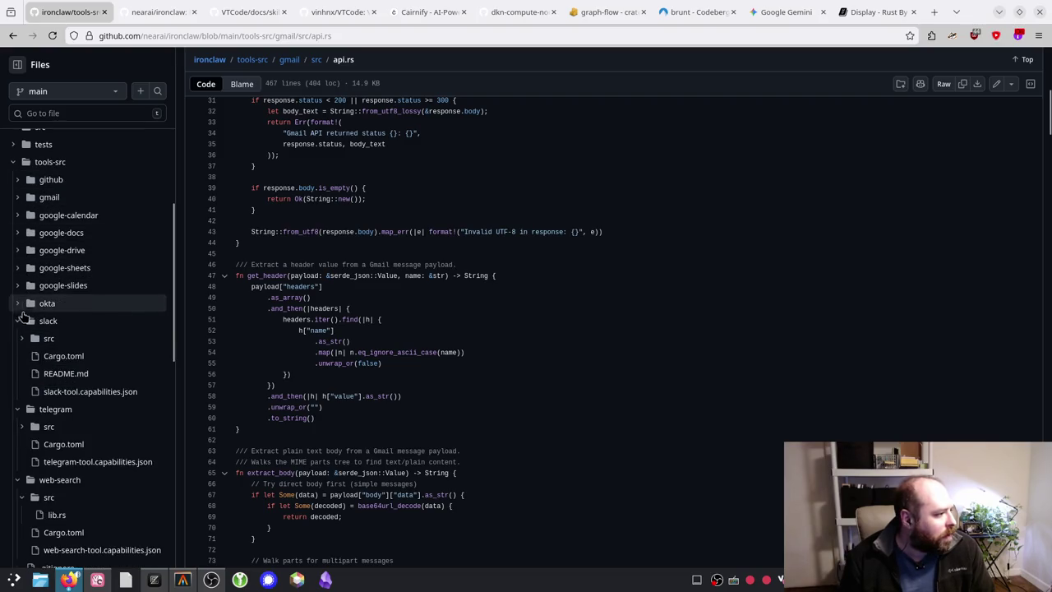
left_click(18, 322)
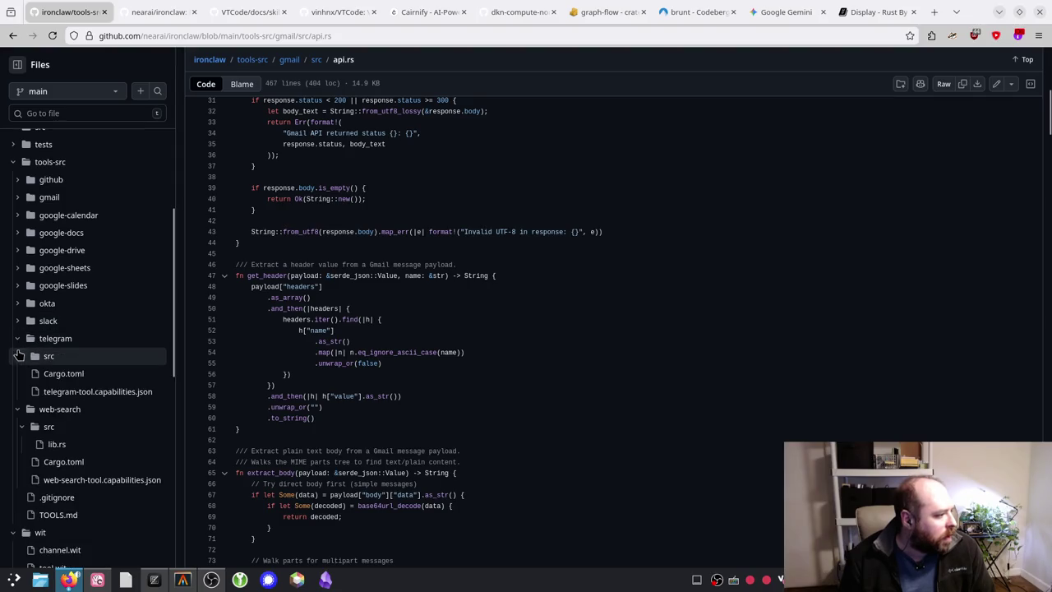
scroll(23, 417, "down", 2)
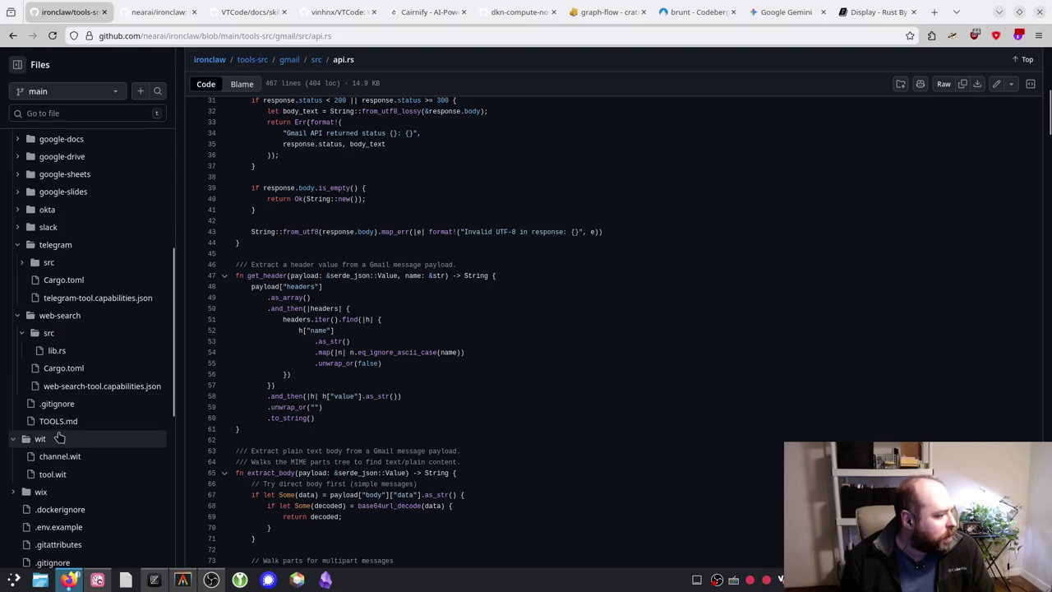
scroll(37, 398, "down", 8)
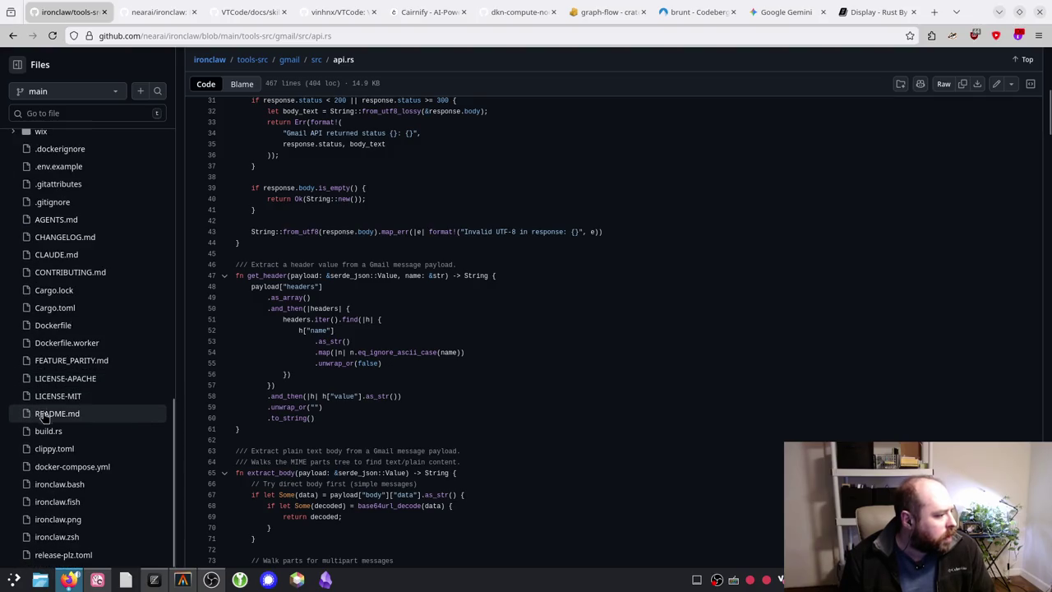
left_click(45, 431)
scroll(392, 364, "down", 7)
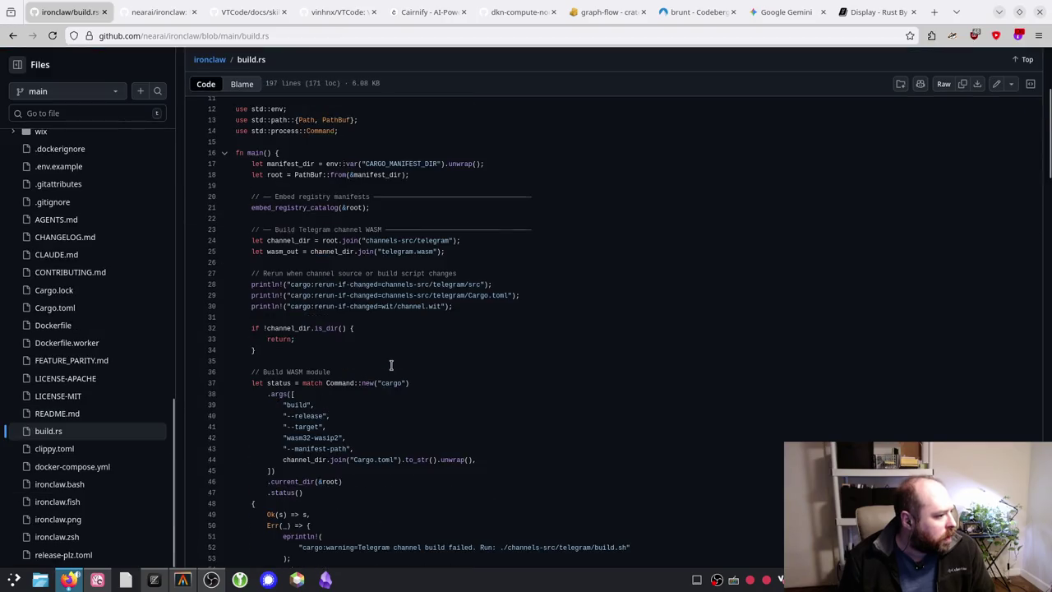
scroll(92, 346, "up", 12)
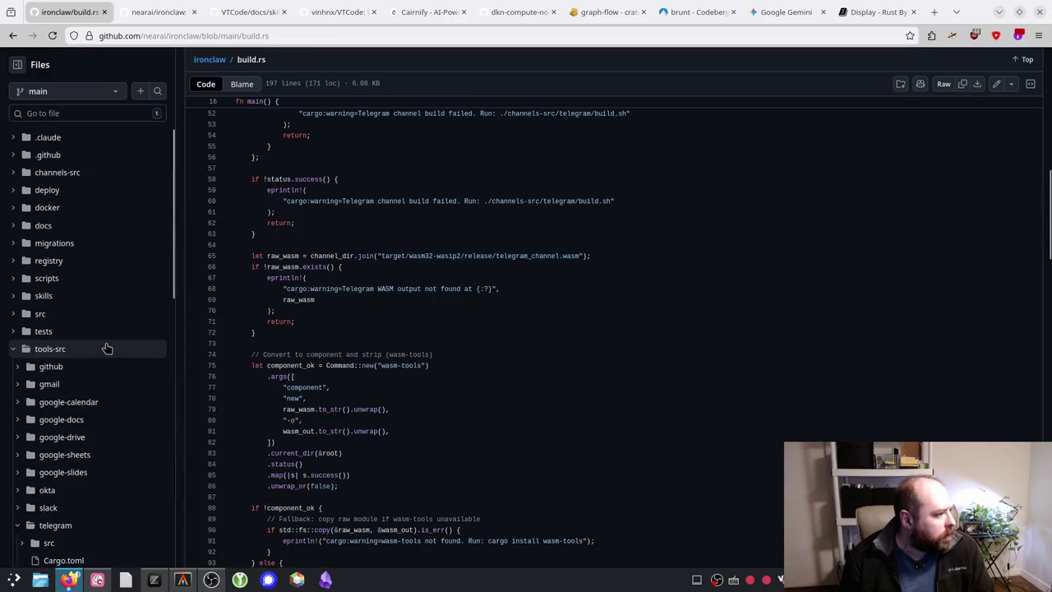
scroll(93, 327, "up", 2)
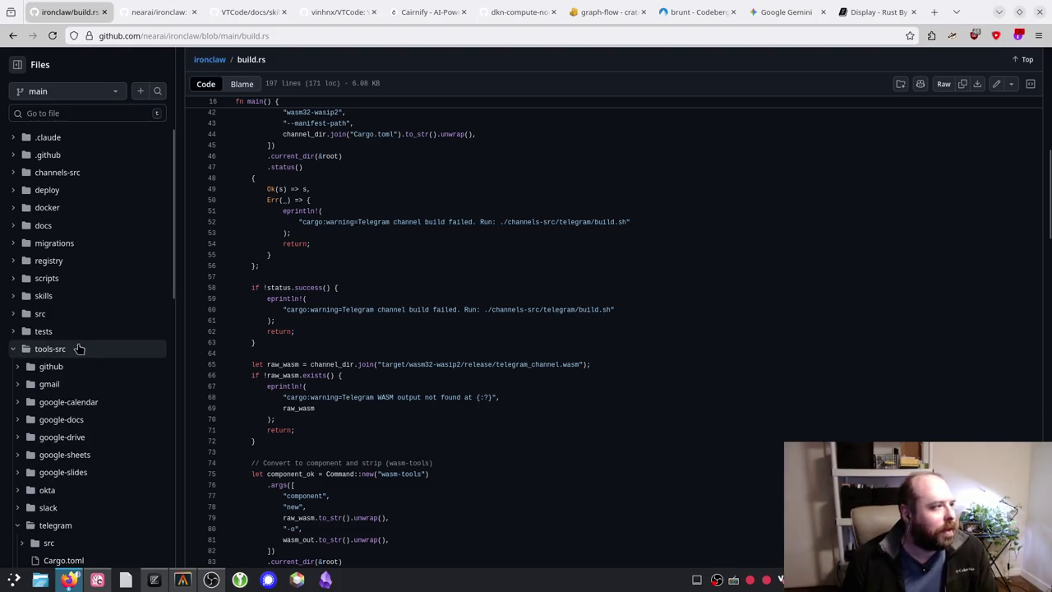
scroll(115, 255, "up", 10)
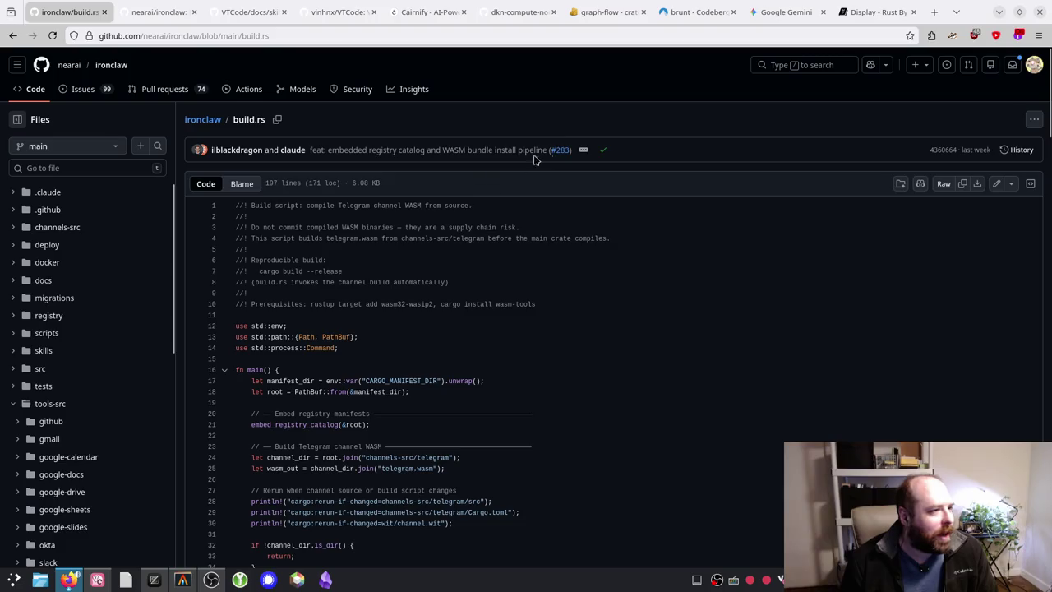